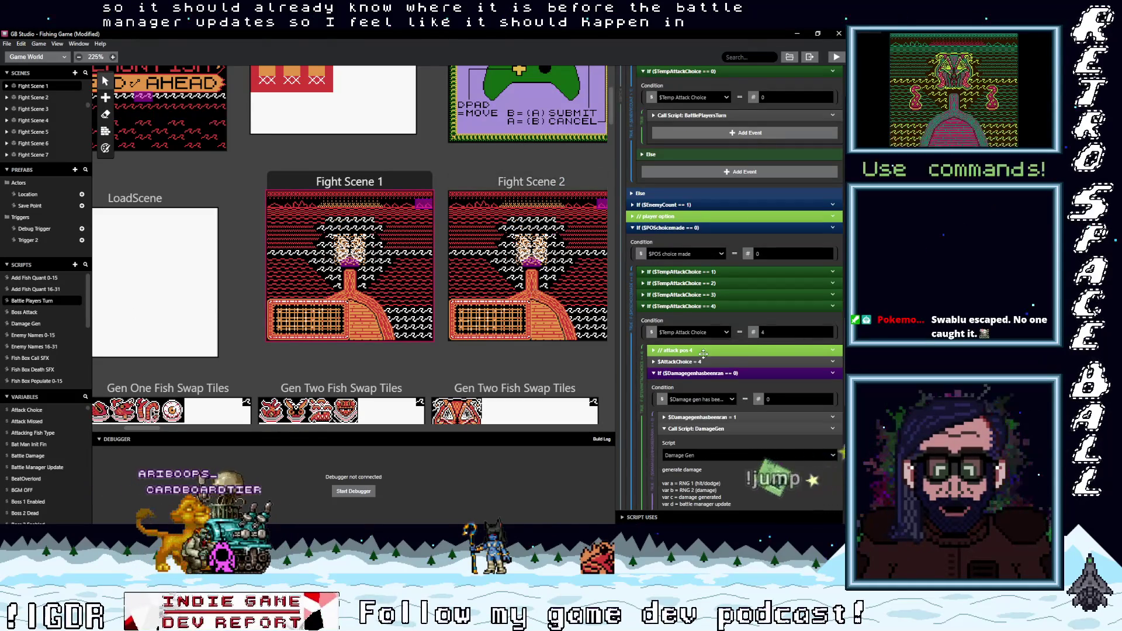
# Step: Expand the Else branch's If ($Damagegenhasbeenran == 0) event to show its flag set and DamageGen call
pyautogui.scroll(1, 703, 353)
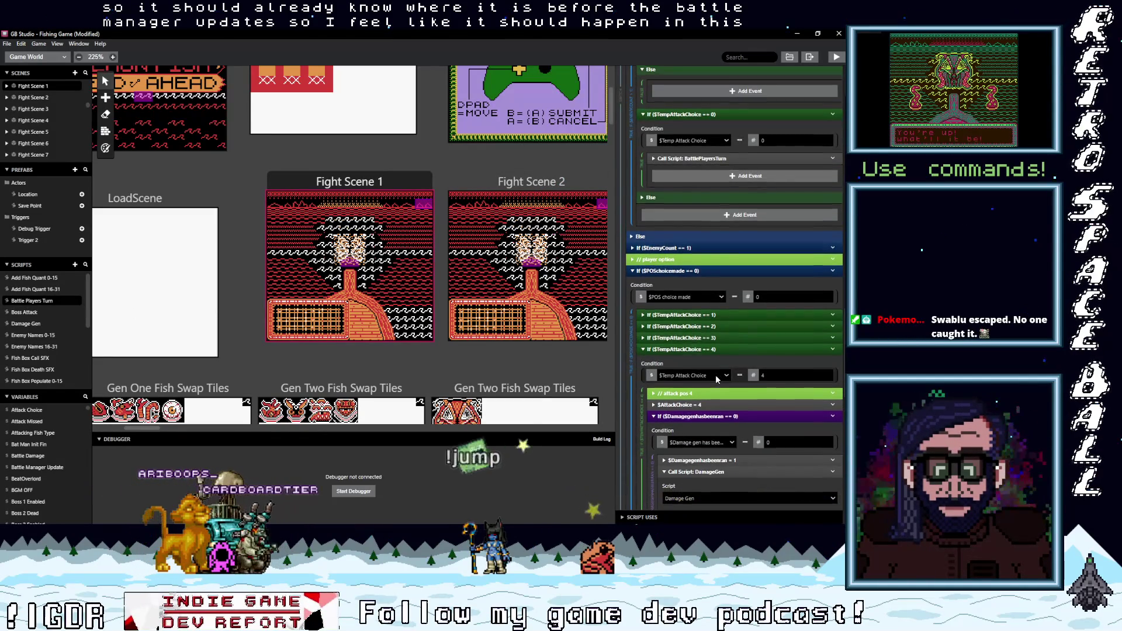
pyautogui.scroll(-3, 702, 339)
pyautogui.scroll(-4, 723, 384)
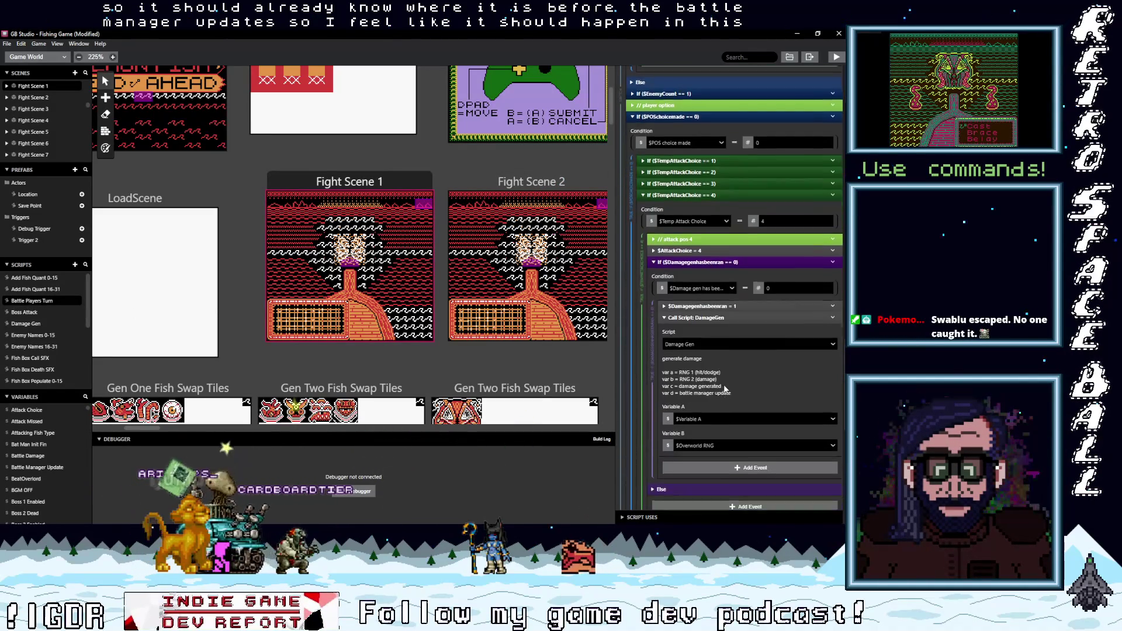
pyautogui.scroll(5, 726, 387)
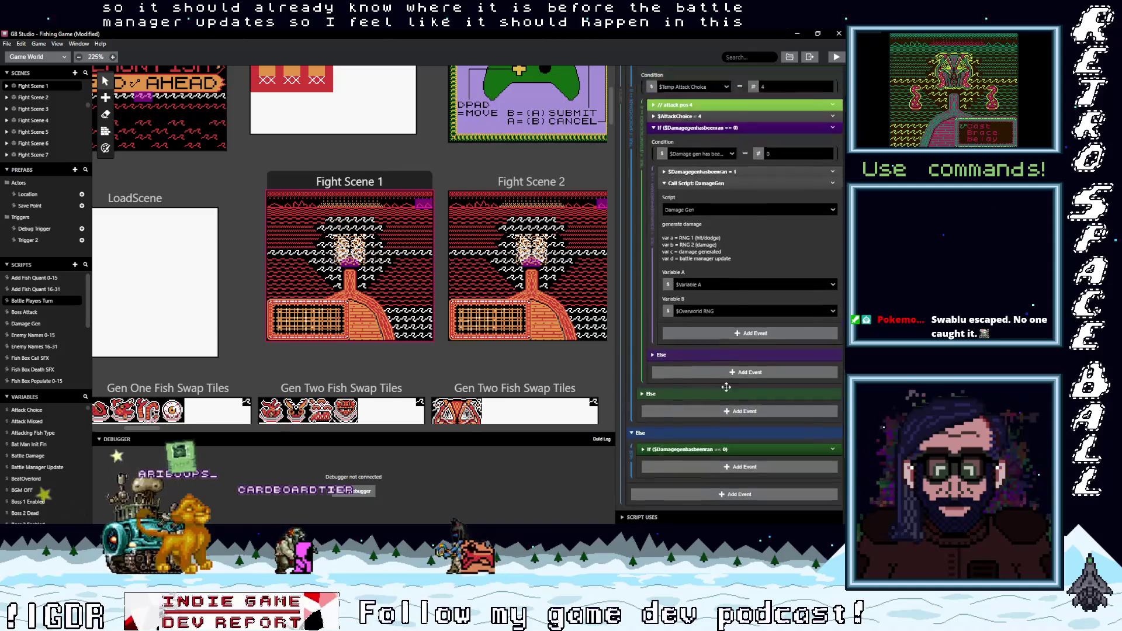
pyautogui.scroll(5, 725, 389)
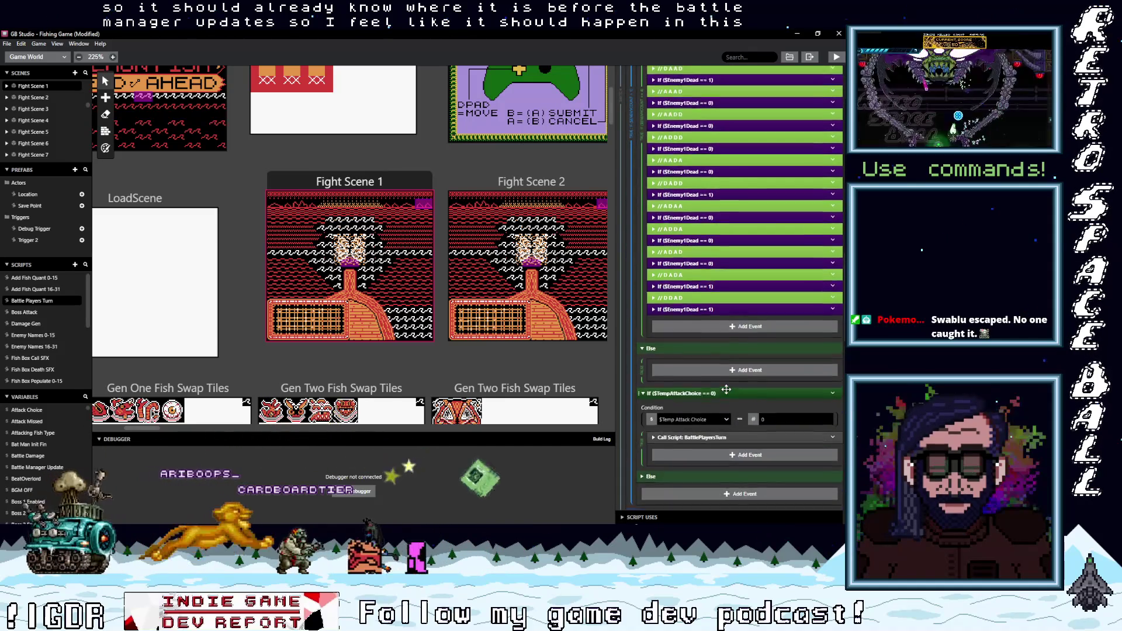
pyautogui.scroll(7, 722, 399)
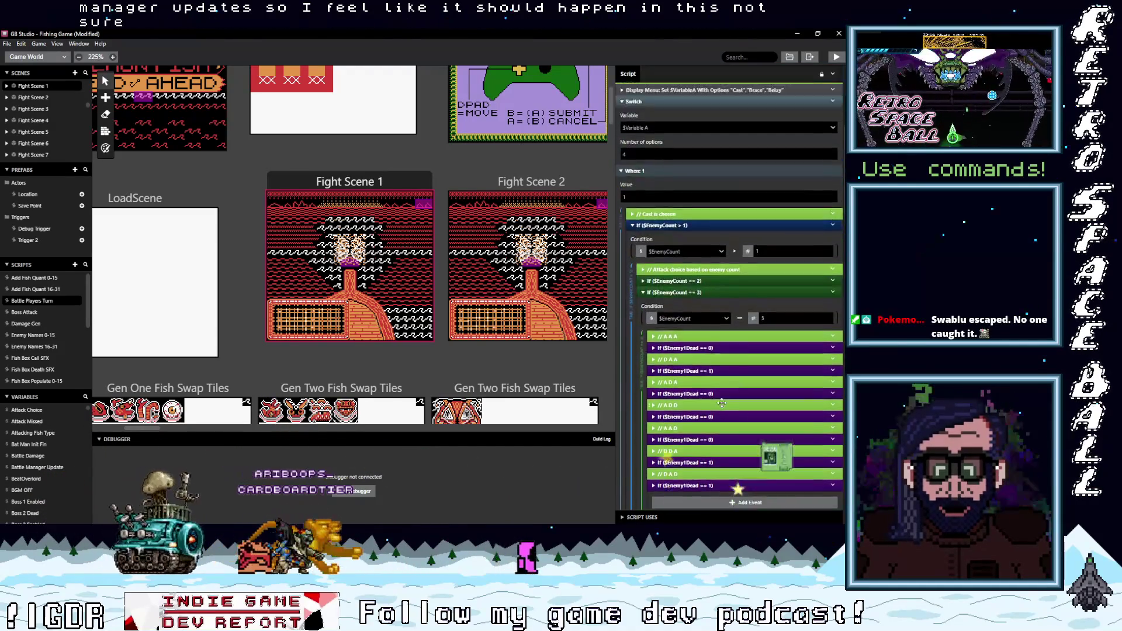
pyautogui.scroll(1, 722, 403)
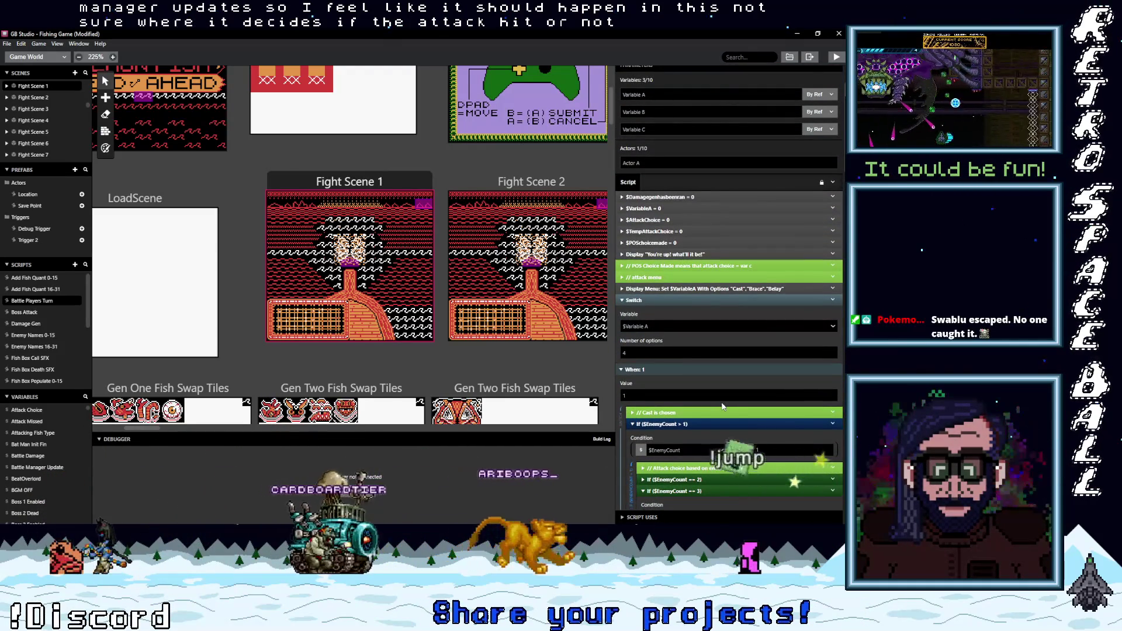
pyautogui.scroll(-1, 723, 406)
pyautogui.scroll(-3, 723, 406)
pyautogui.scroll(-1, 693, 328)
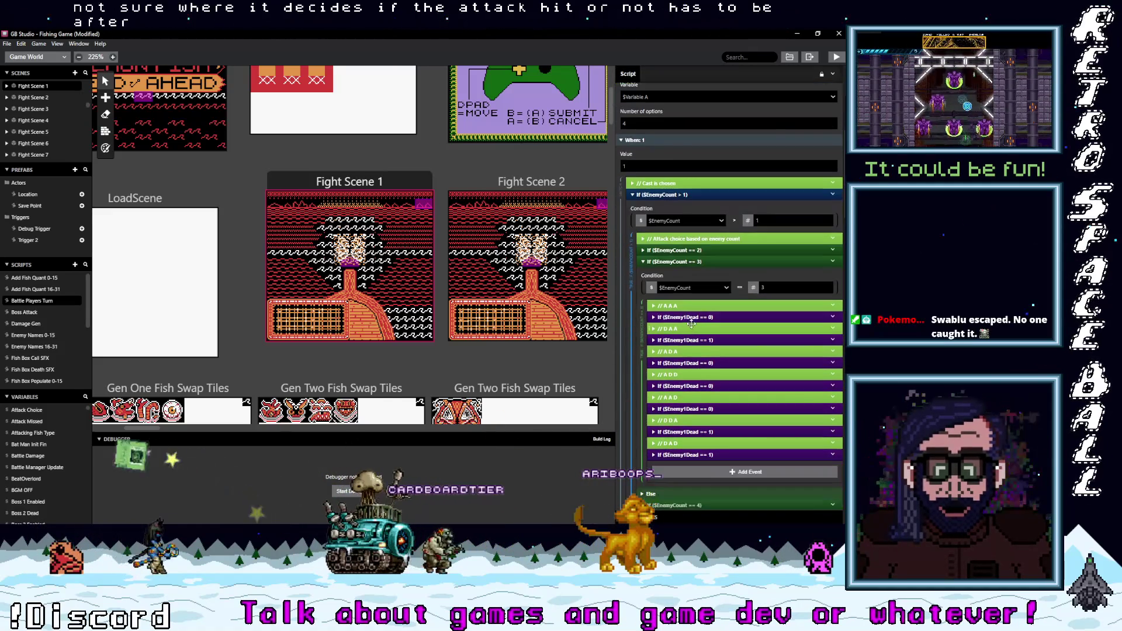
pyautogui.scroll(-7, 707, 319)
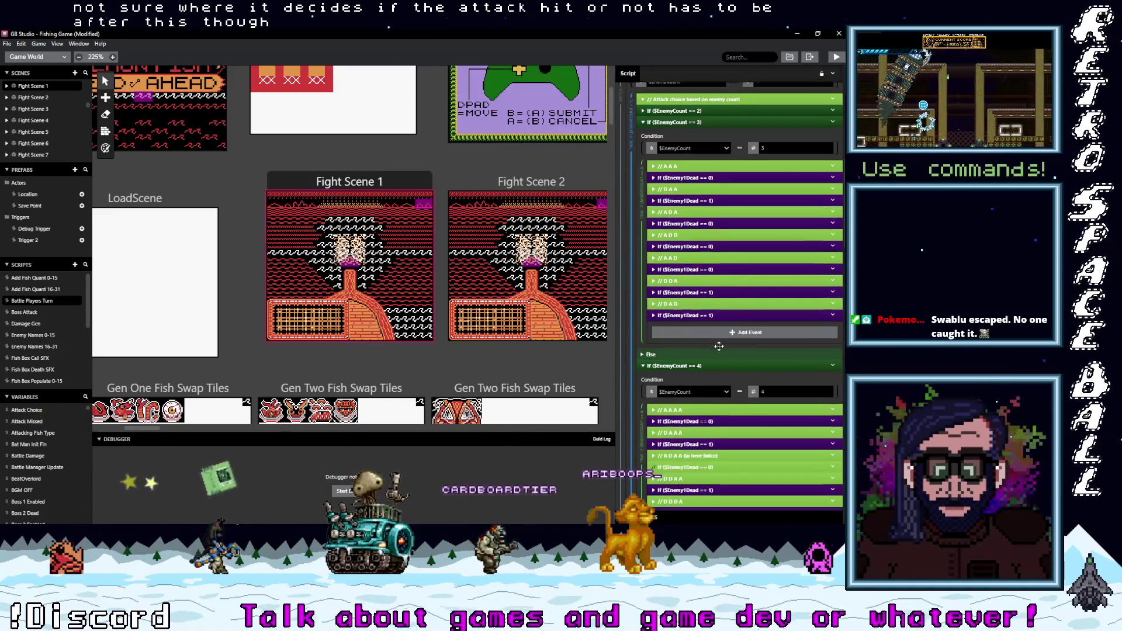
pyautogui.scroll(-3, 720, 349)
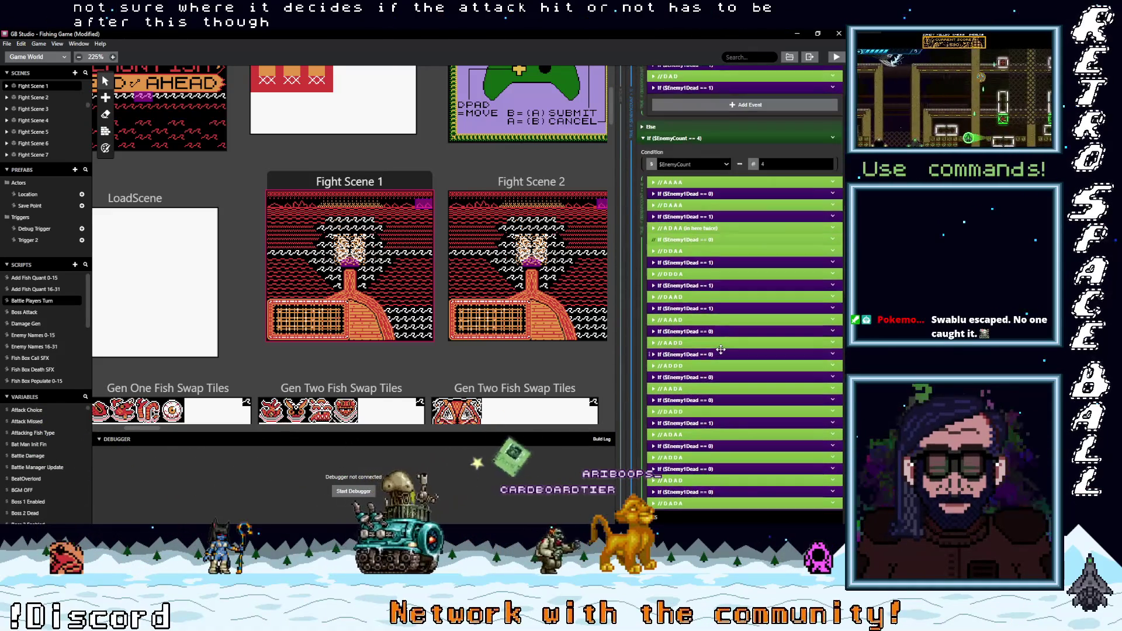
pyautogui.scroll(-6, 720, 349)
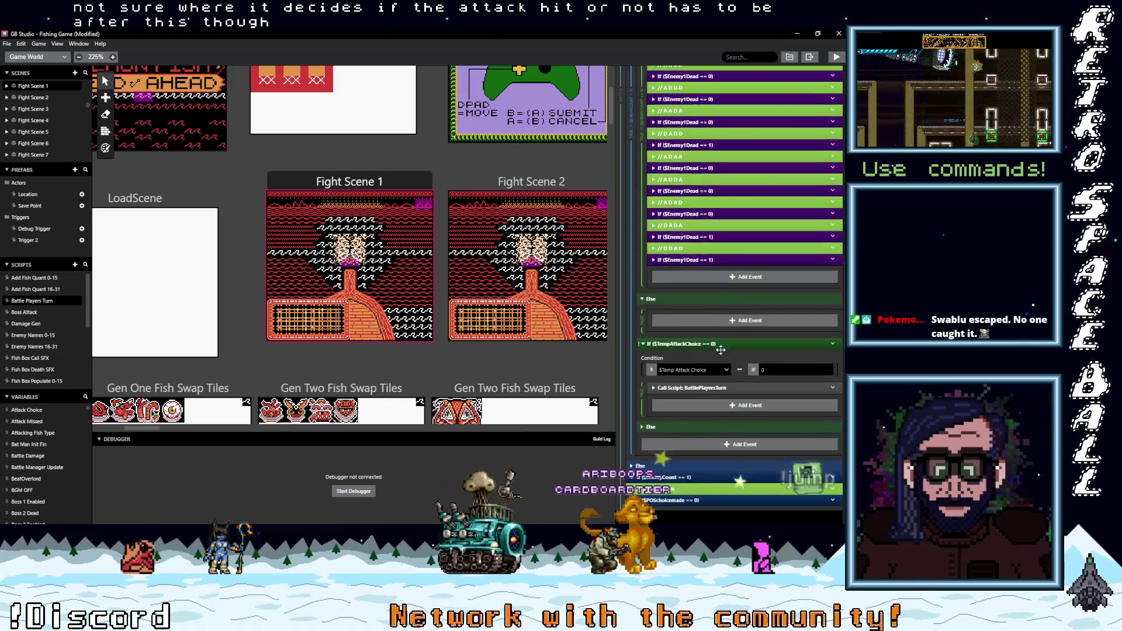
pyautogui.scroll(-1, 722, 352)
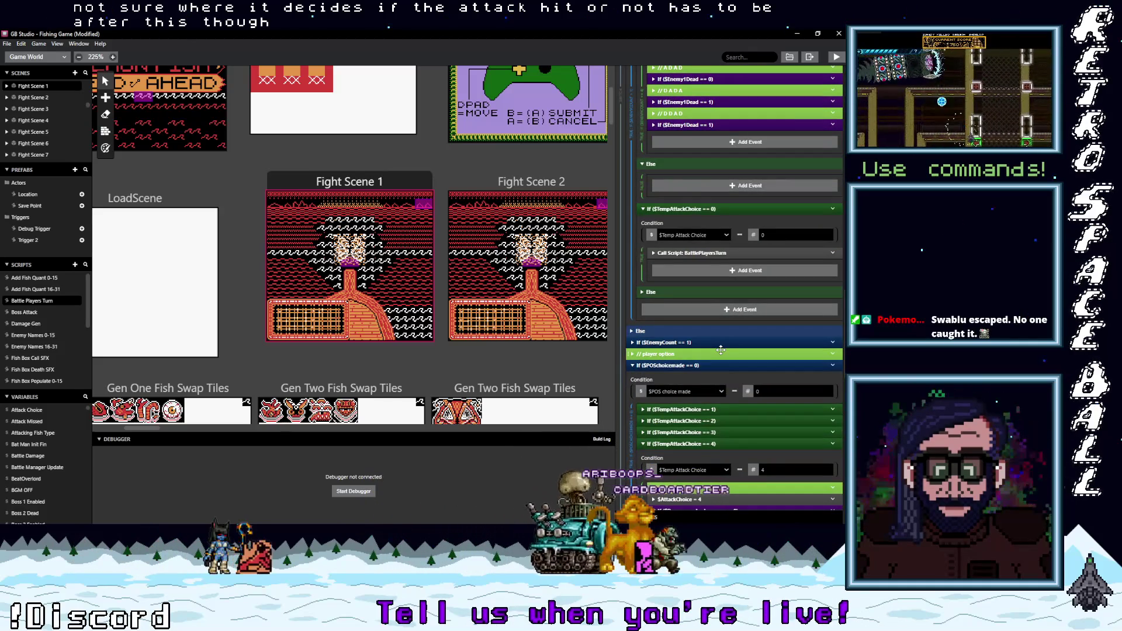
pyautogui.scroll(-4, 721, 348)
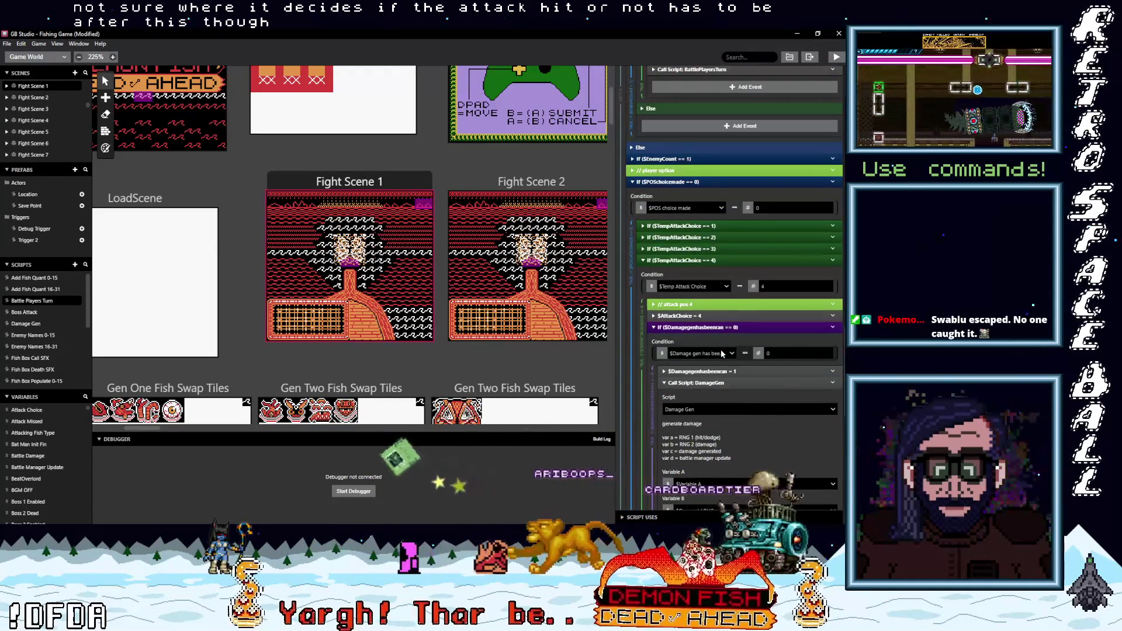
pyautogui.scroll(-3, 721, 353)
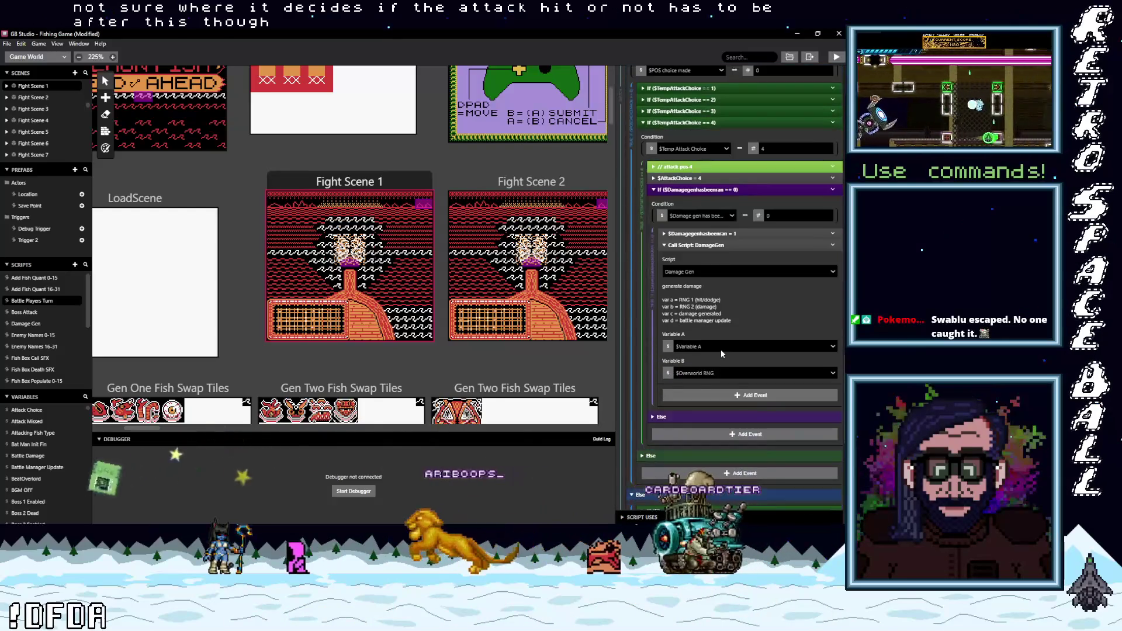
pyautogui.scroll(-2, 721, 350)
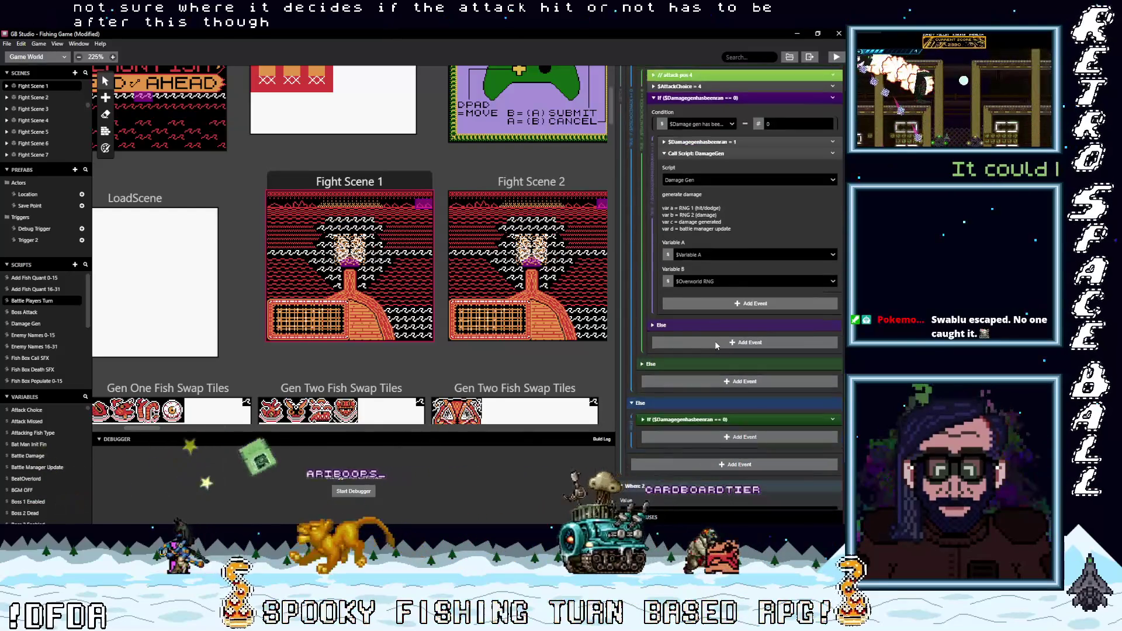
pyautogui.scroll(-1, 715, 342)
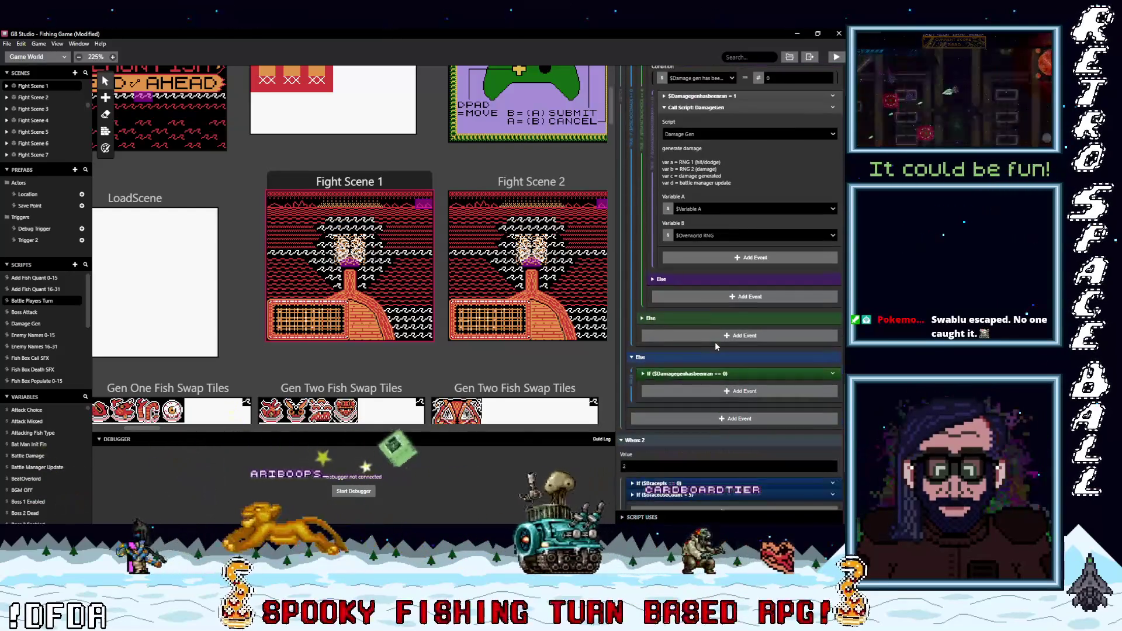
pyautogui.click(706, 374)
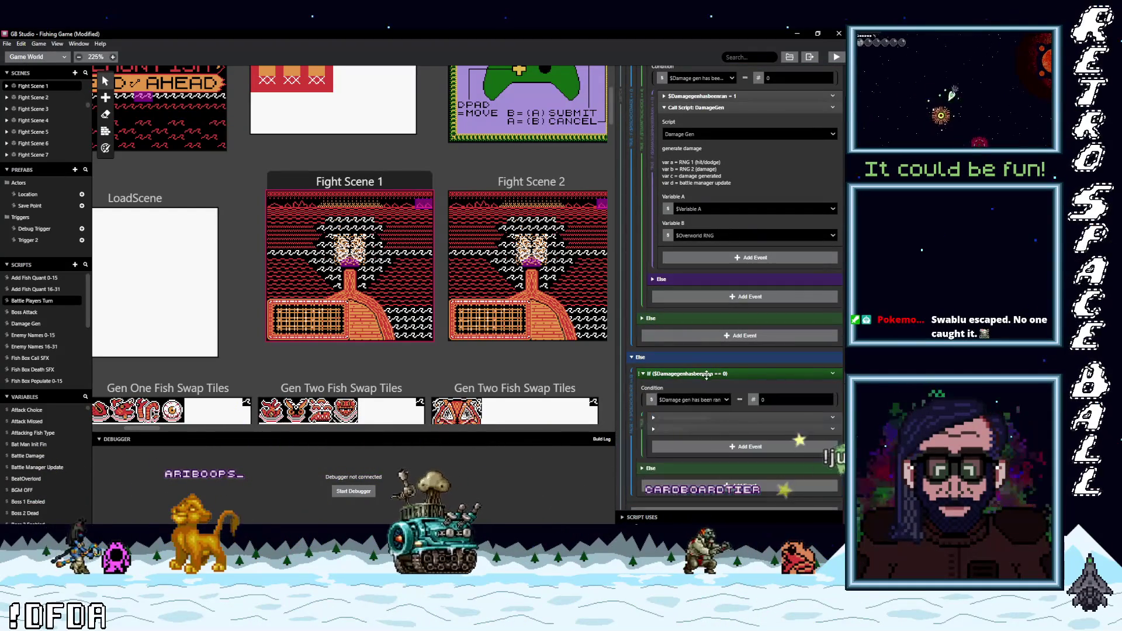
pyautogui.scroll(-5, 714, 381)
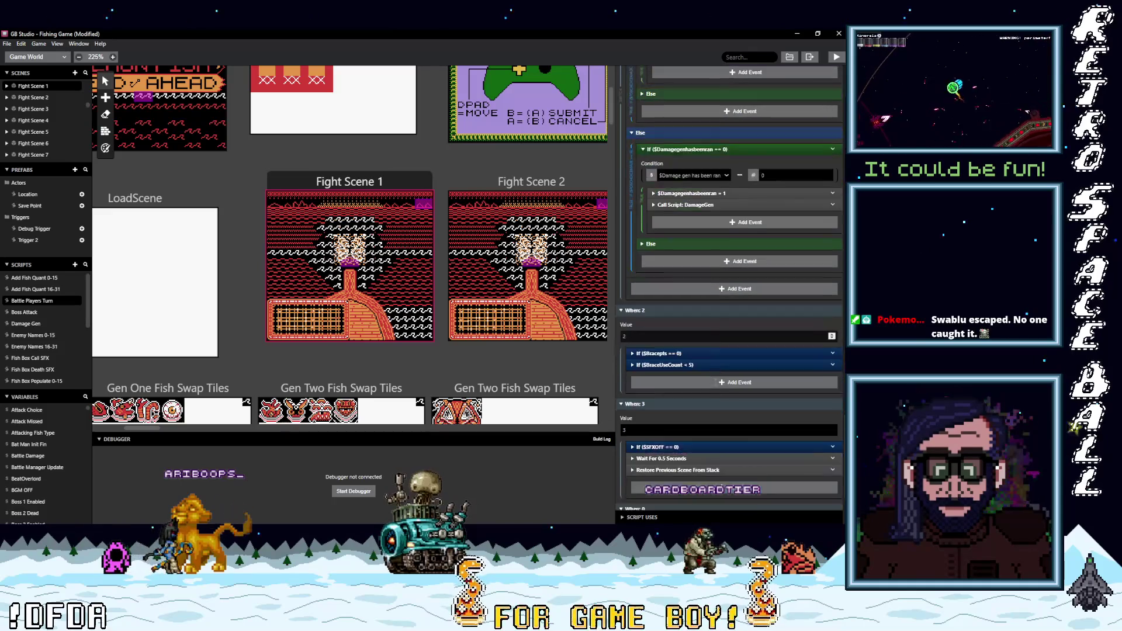
pyautogui.scroll(-2, 715, 381)
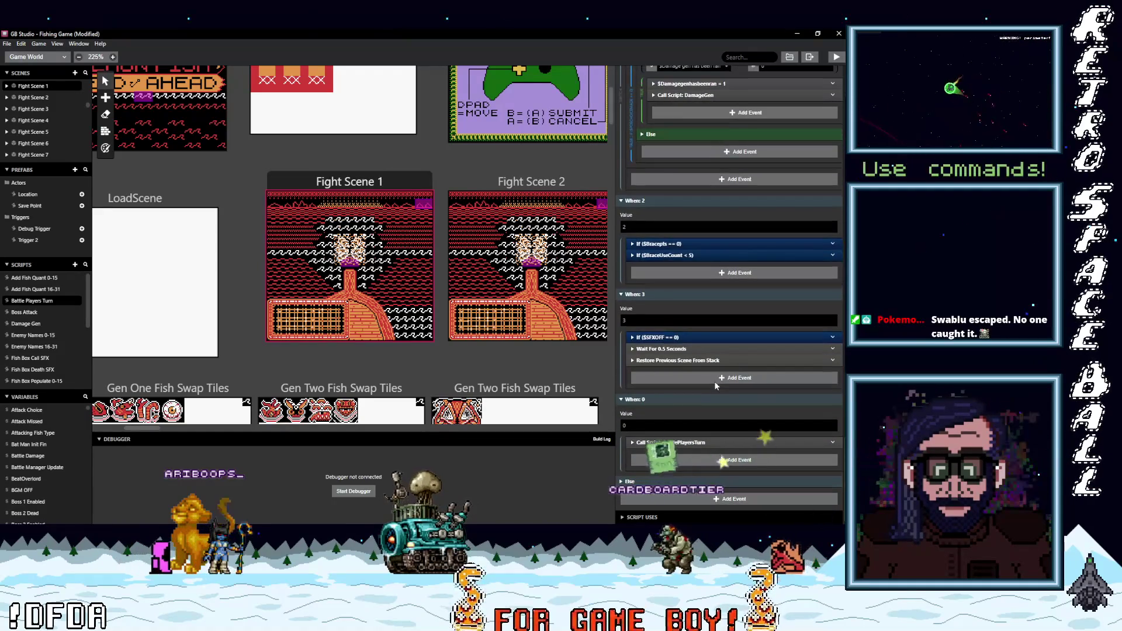
pyautogui.scroll(4, 714, 381)
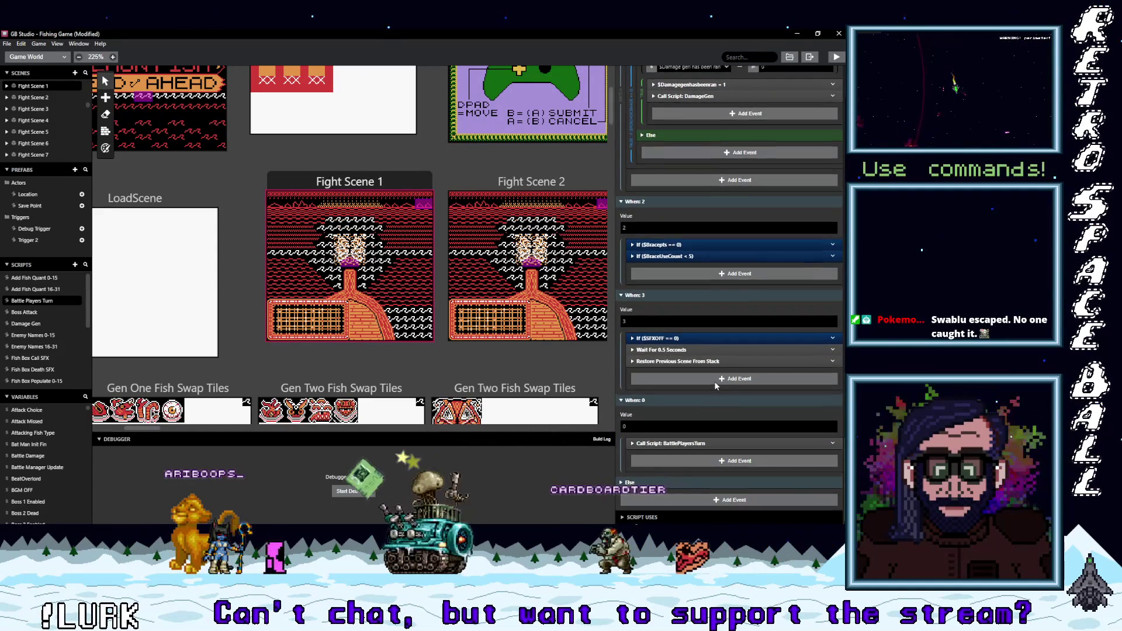
pyautogui.scroll(1, 714, 383)
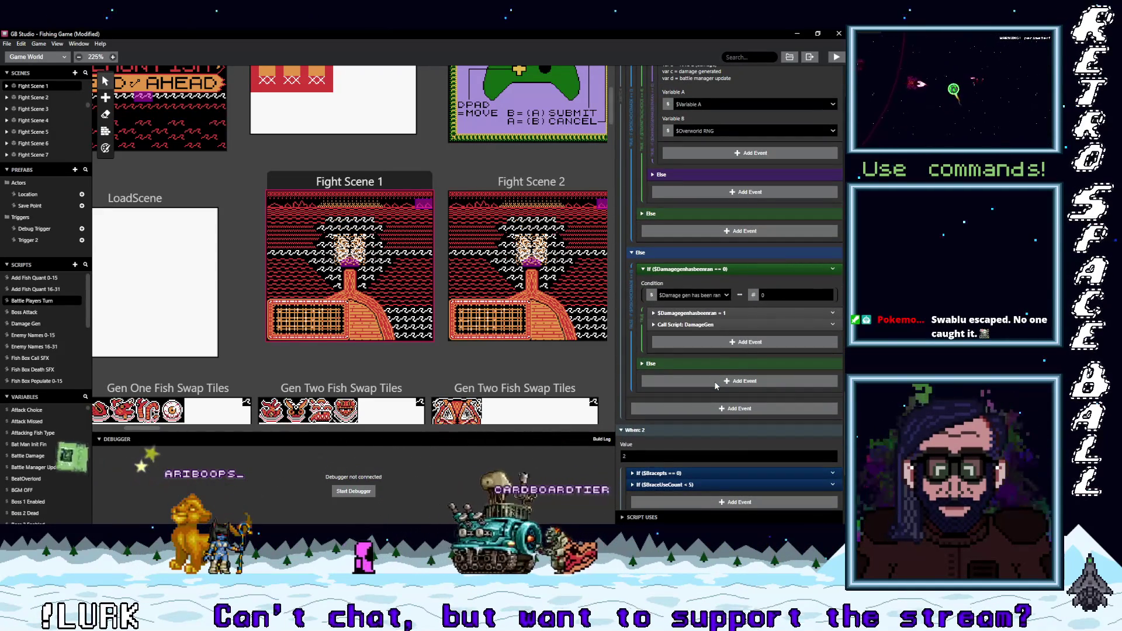
# Step: Review the Damage Gen script's random roll and $VariableA >= 55 dodge check, then select Fight Scene 1's Hit Splash actor
pyautogui.click(27, 323)
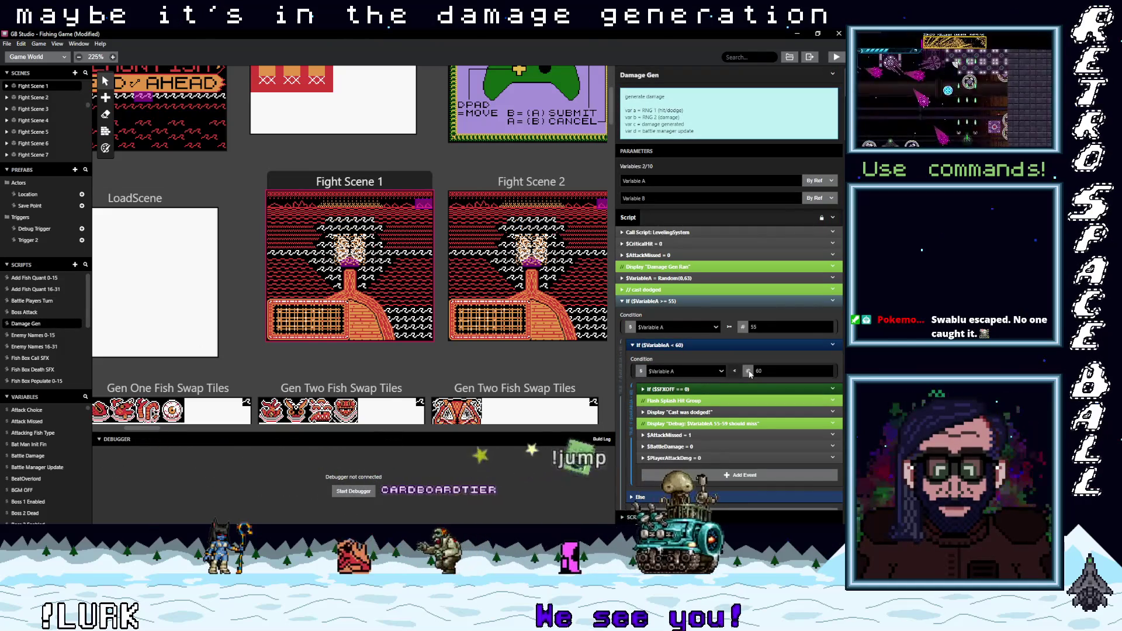
pyautogui.scroll(-1, 731, 380)
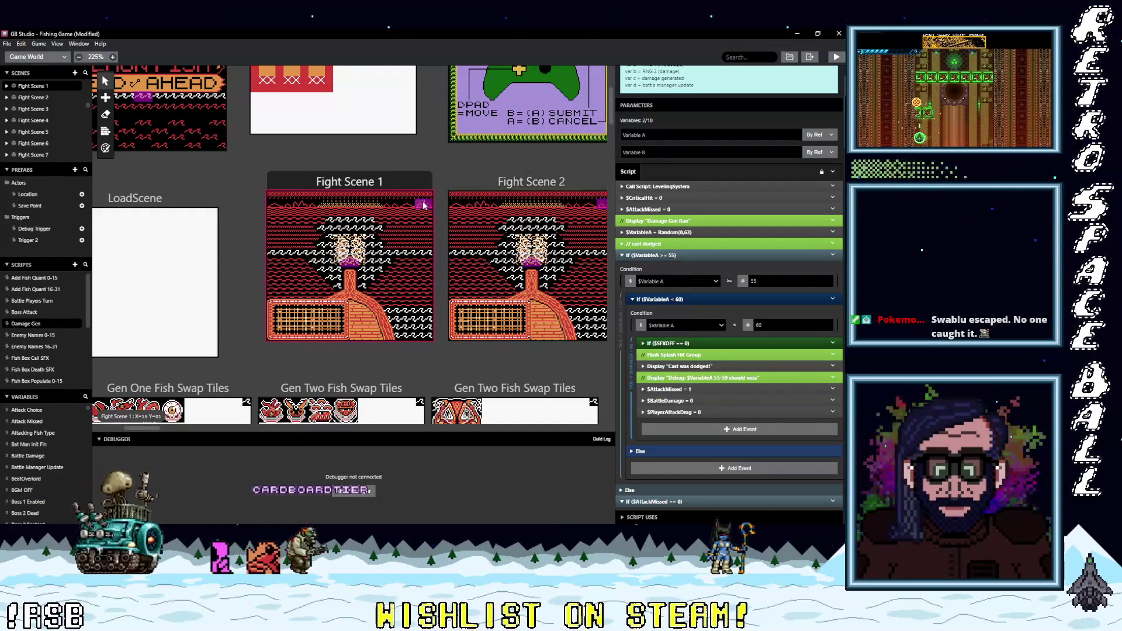
pyautogui.click(352, 266)
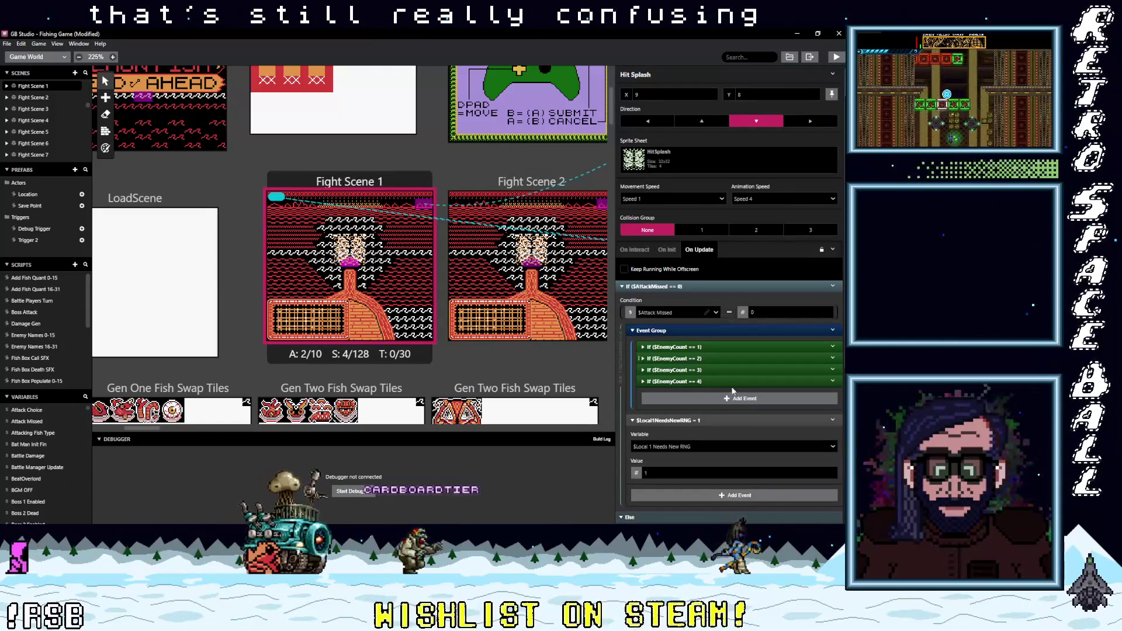
# Step: Expand the $EnemyCount == 1 branch and its Switch on $Local 0 RNG in On Update
pyautogui.scroll(-2, 732, 394)
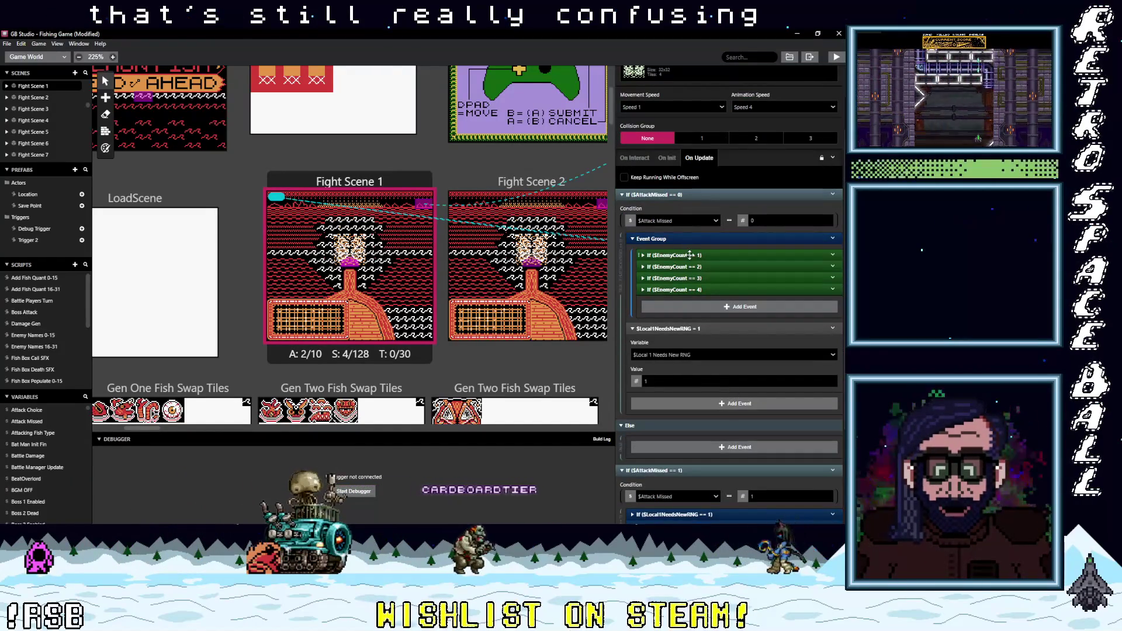
pyautogui.scroll(-3, 729, 359)
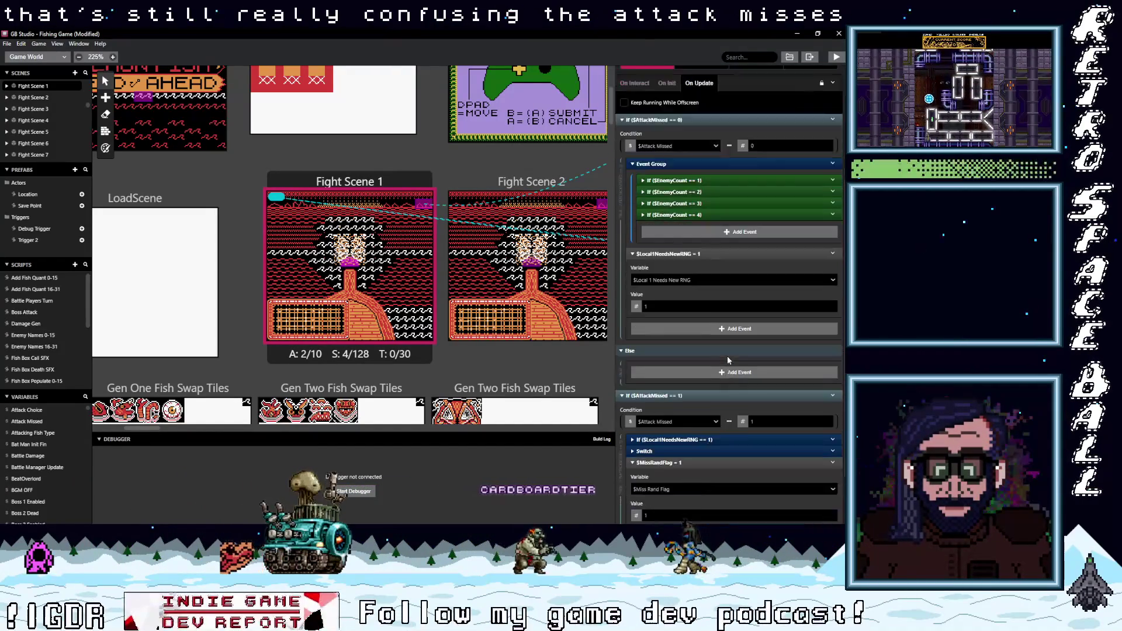
pyautogui.scroll(3, 678, 251)
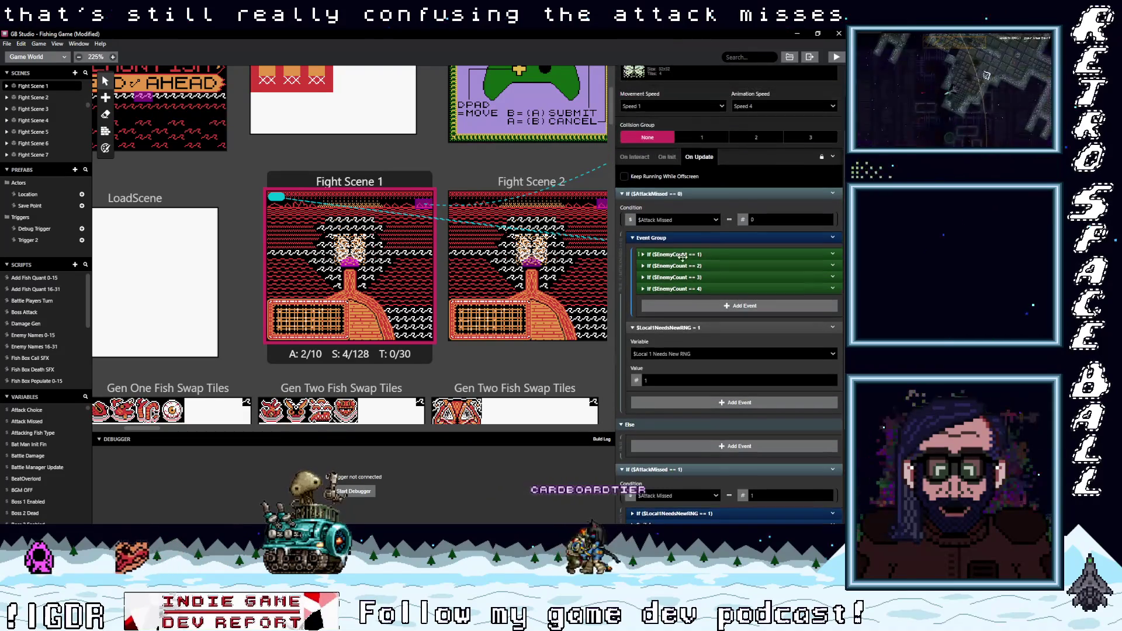
pyautogui.click(678, 252)
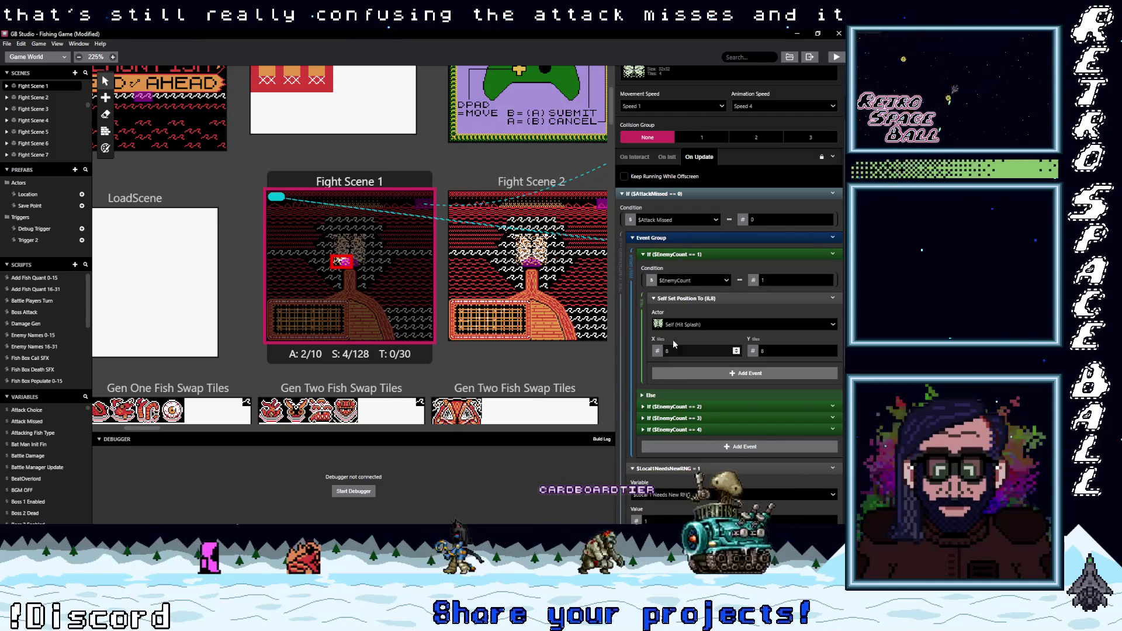
pyautogui.scroll(-1, 683, 378)
pyautogui.scroll(-5, 688, 372)
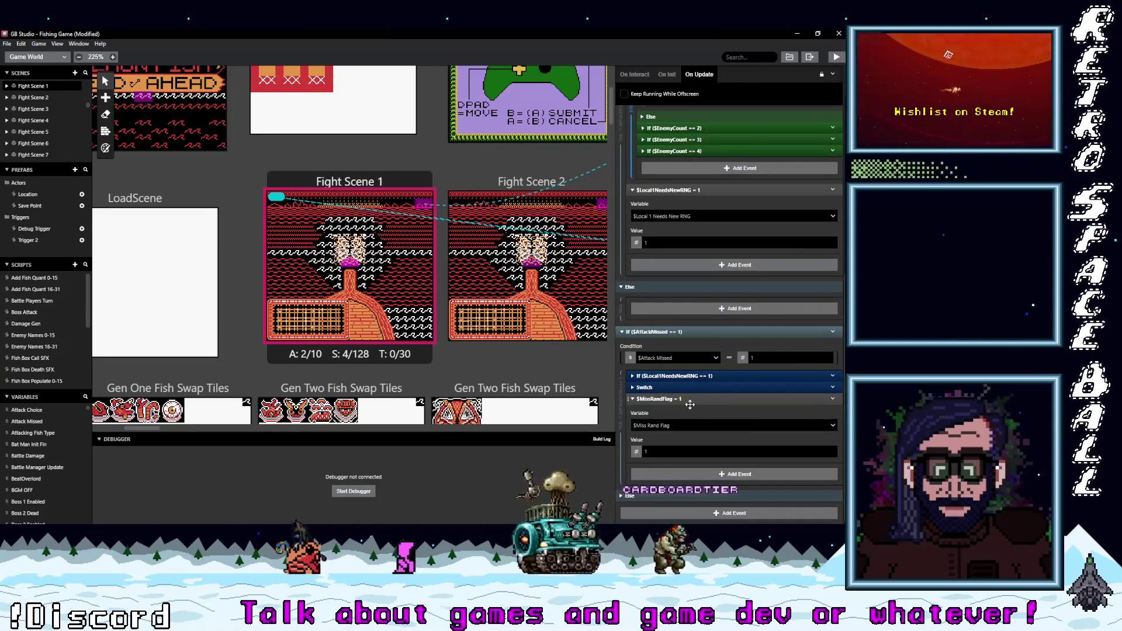
pyautogui.click(674, 387)
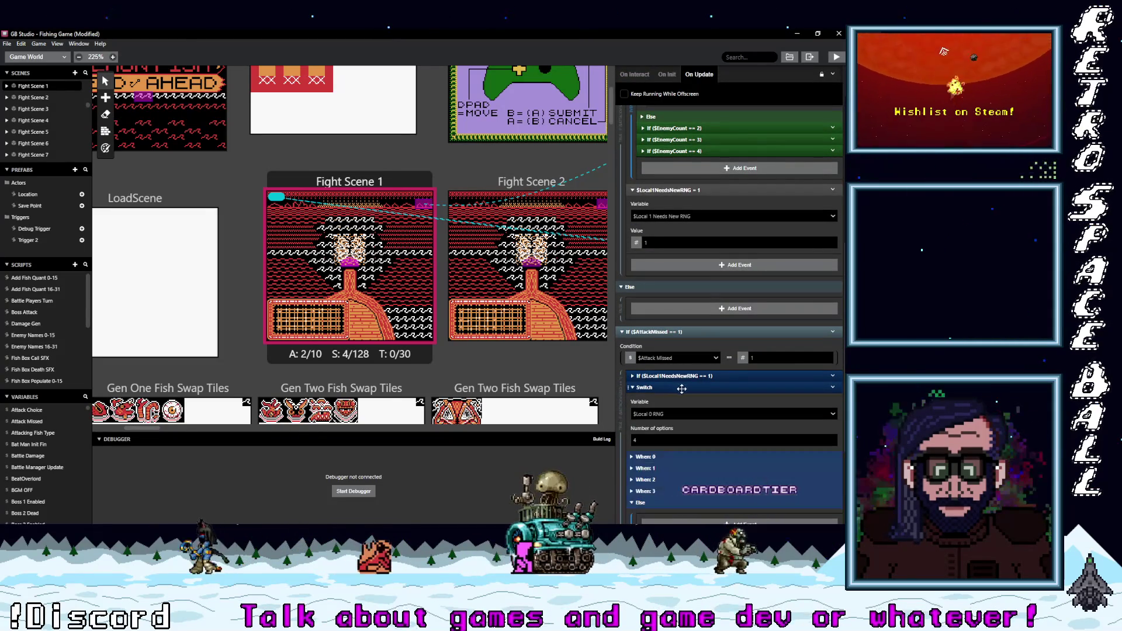
pyautogui.scroll(-3, 684, 393)
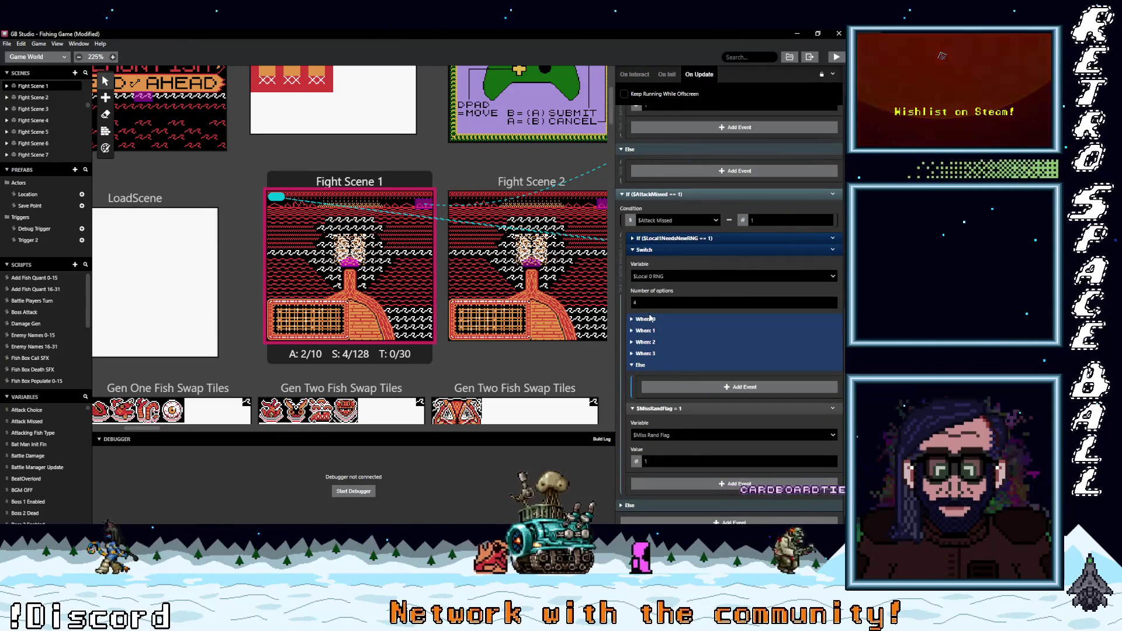
# Step: Inspect the When: 0 and When: 3 cases, then fold them and the Switch's Else branch
pyautogui.click(631, 319)
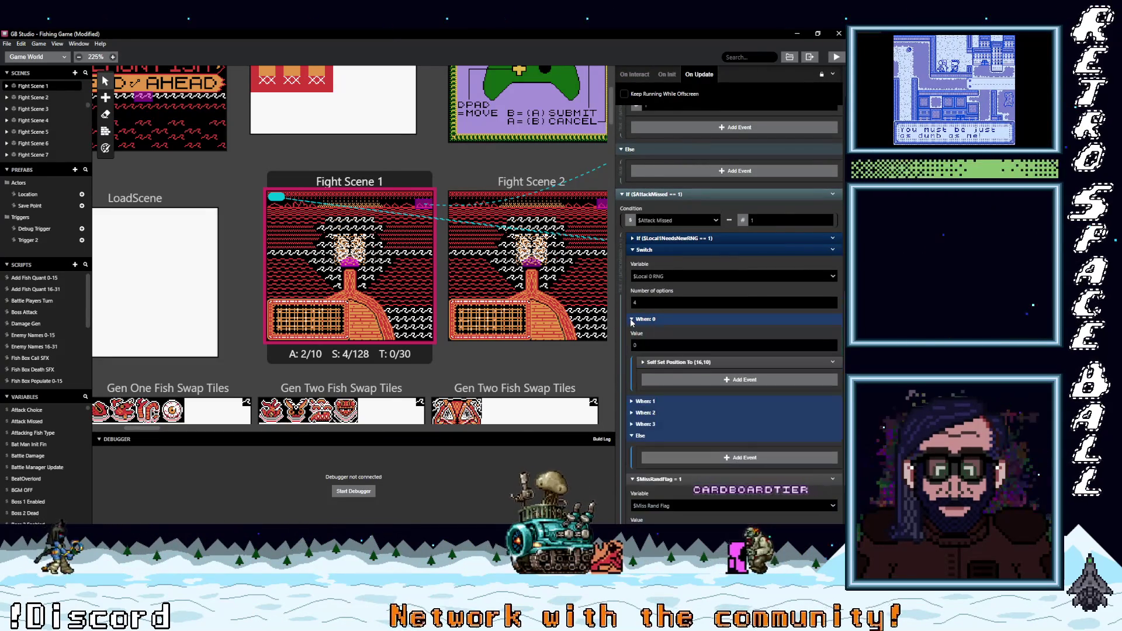
pyautogui.click(631, 320)
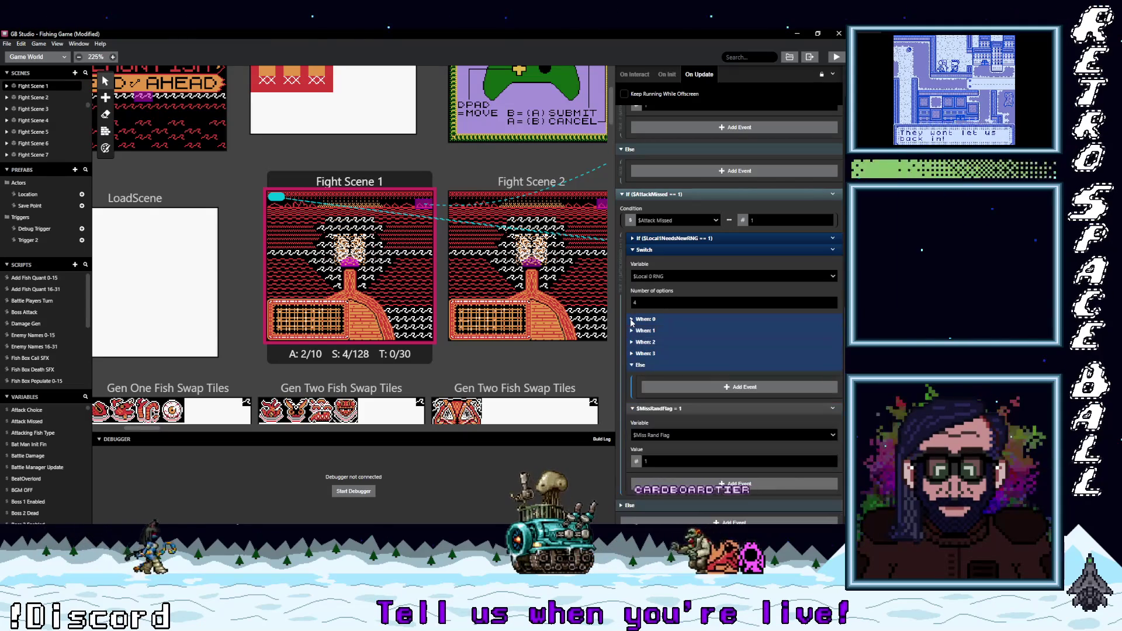
pyautogui.click(632, 320)
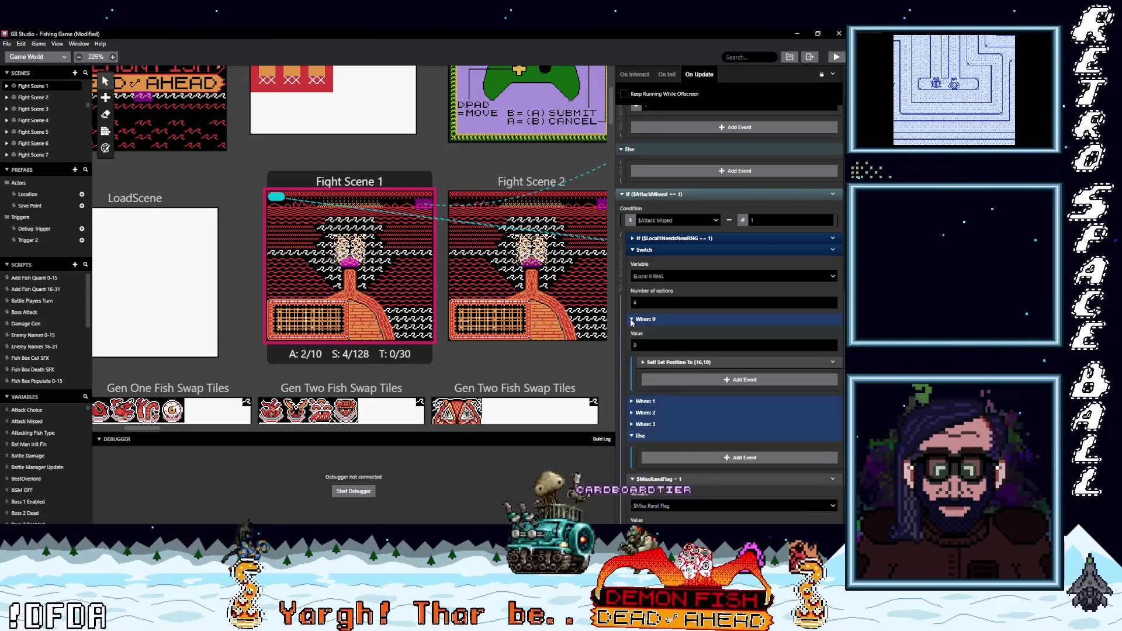
pyautogui.click(631, 320)
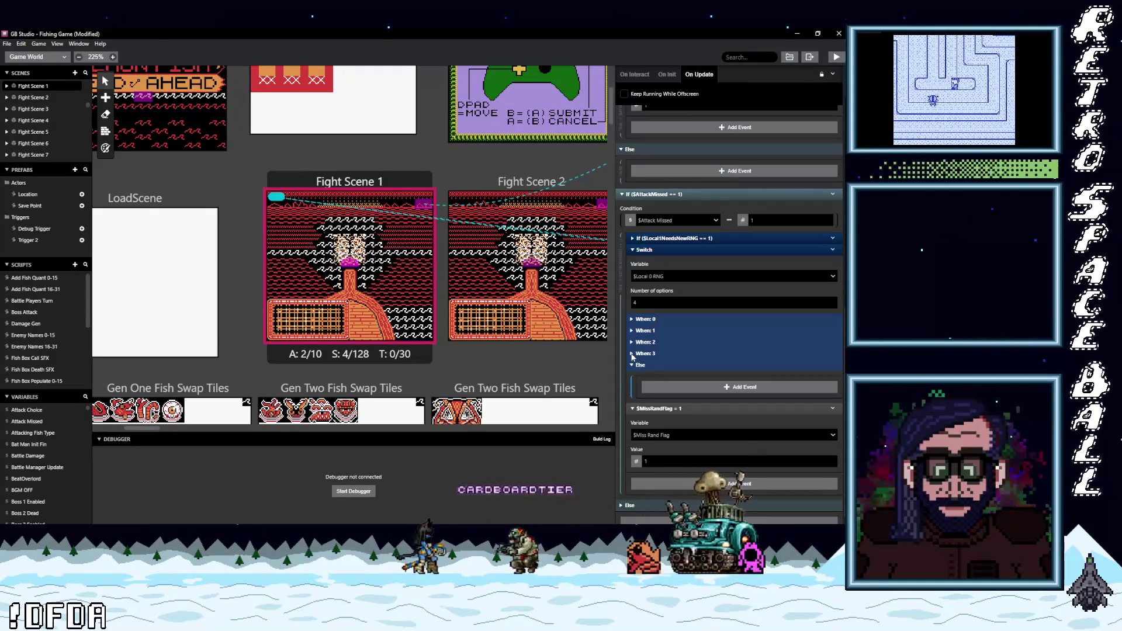
pyautogui.click(632, 354)
pyautogui.click(631, 354)
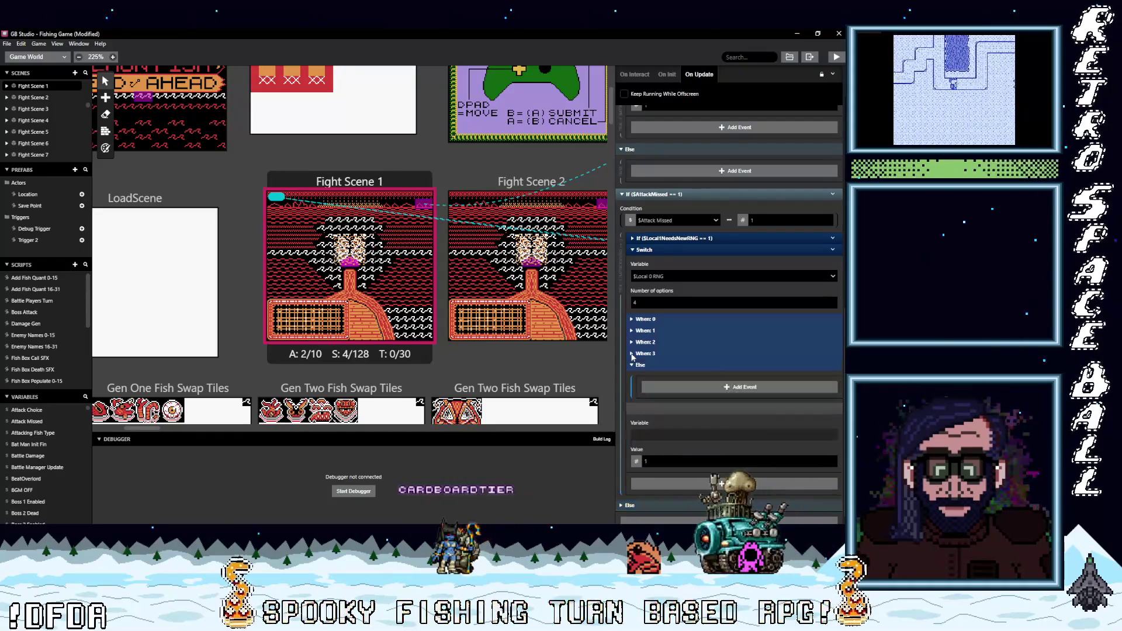
pyautogui.click(632, 366)
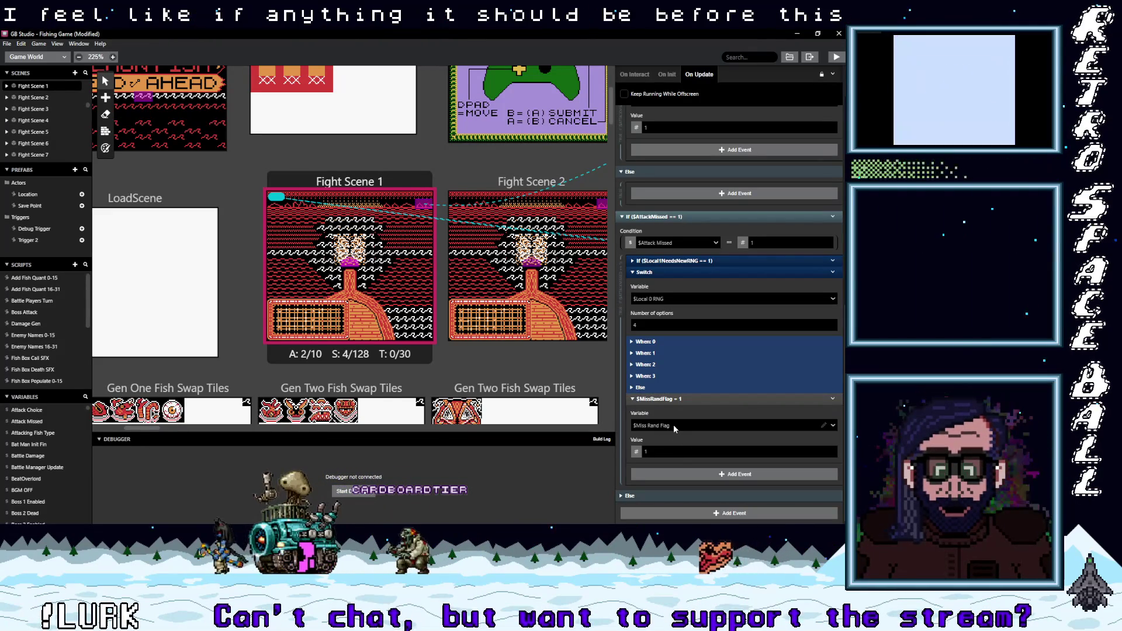
# Step: Filter the variables list to 'miss' and show where Miss Rand Flag is used
pyautogui.scroll(-1, 39, 445)
pyautogui.scroll(1, 49, 419)
pyautogui.click(86, 397)
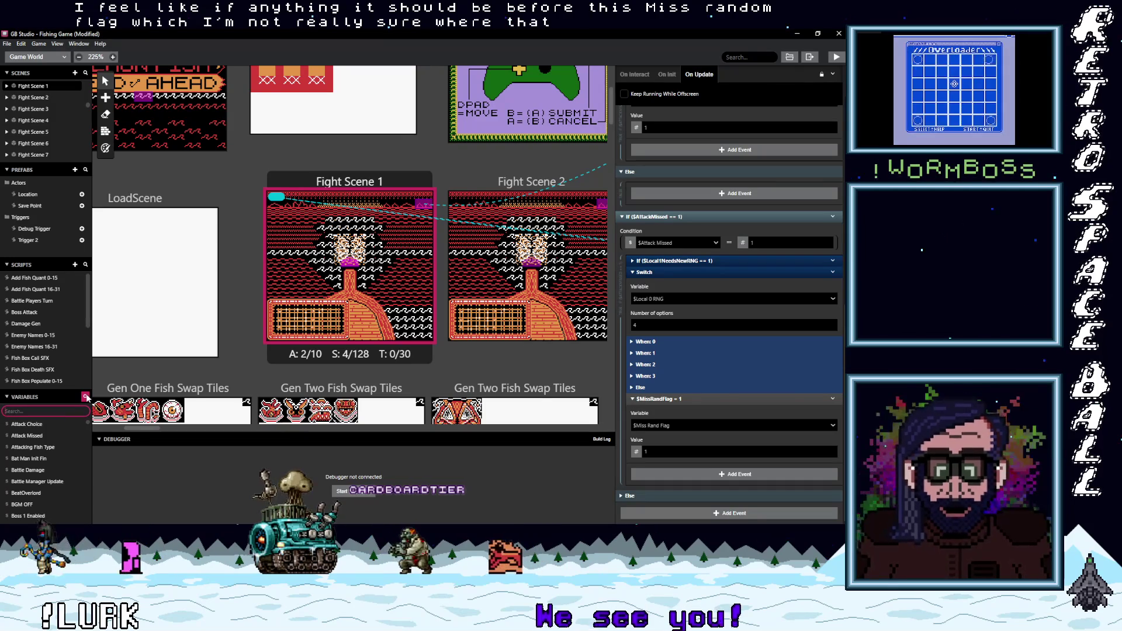
pyautogui.write('miss')
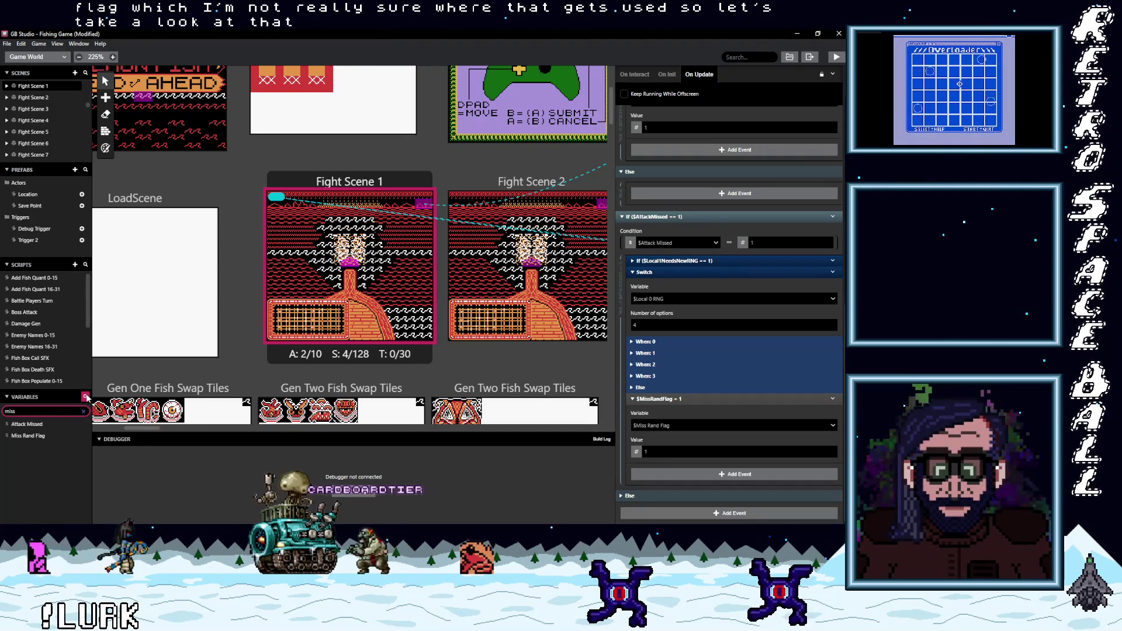
pyautogui.click(51, 435)
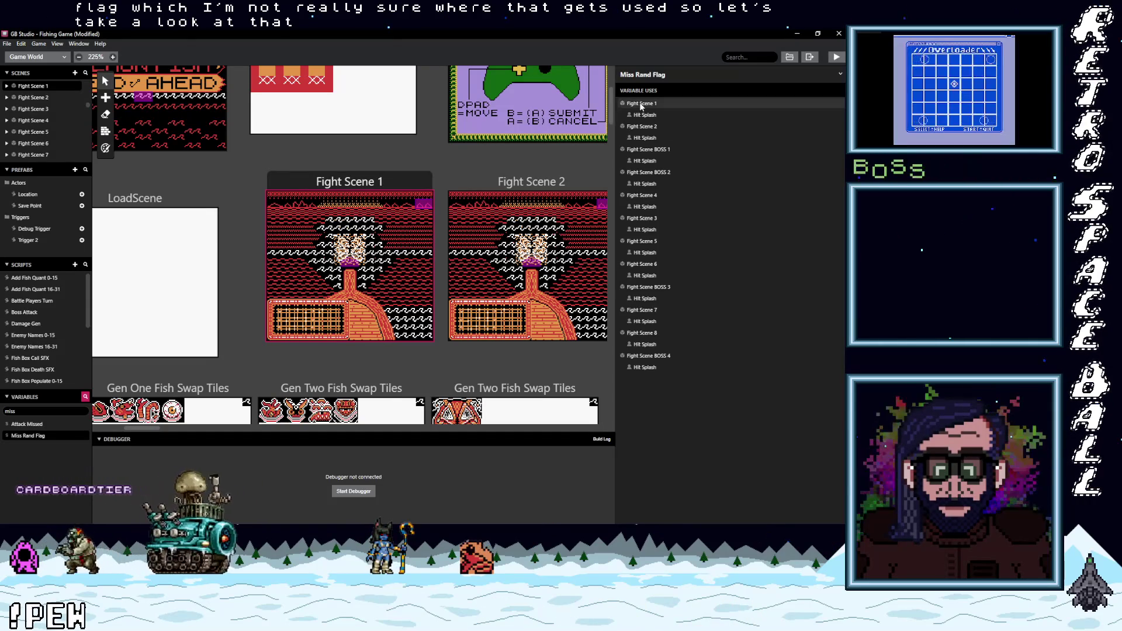
# Step: Open Fight Scene 1 from the uses list and review its On Init turn RNG script
pyautogui.click(644, 116)
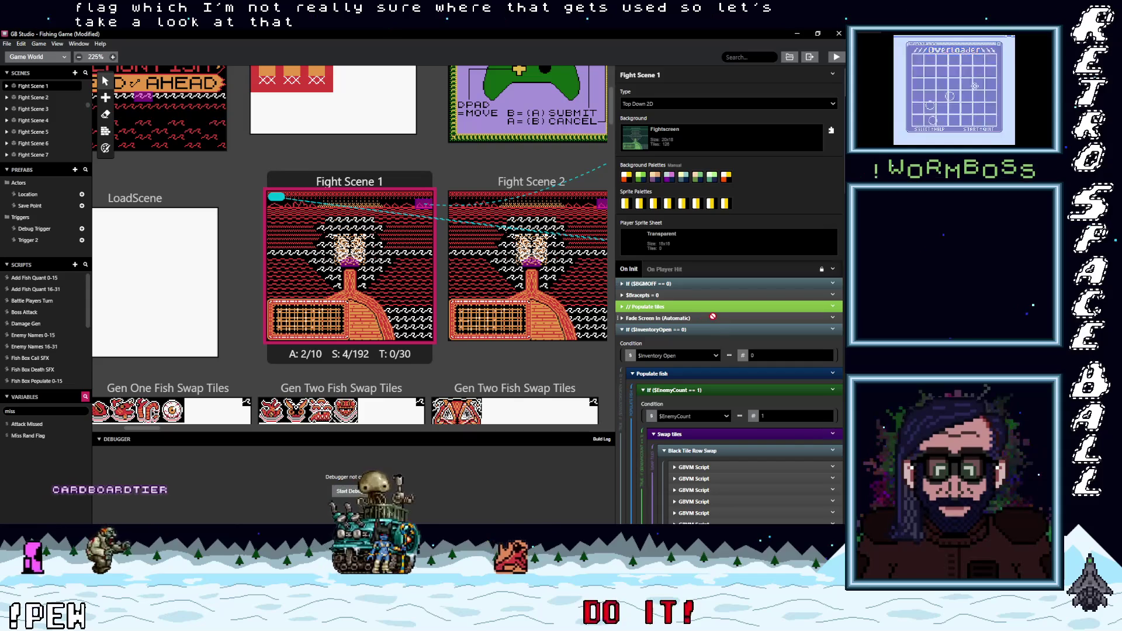
pyautogui.scroll(-5, 728, 354)
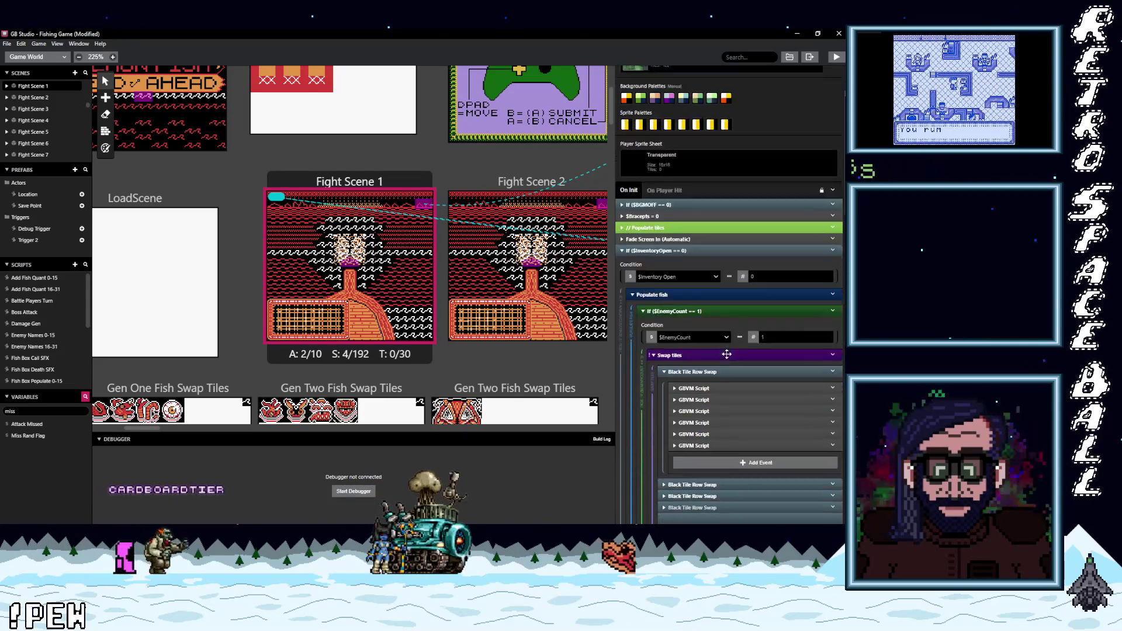
pyautogui.scroll(-4, 726, 354)
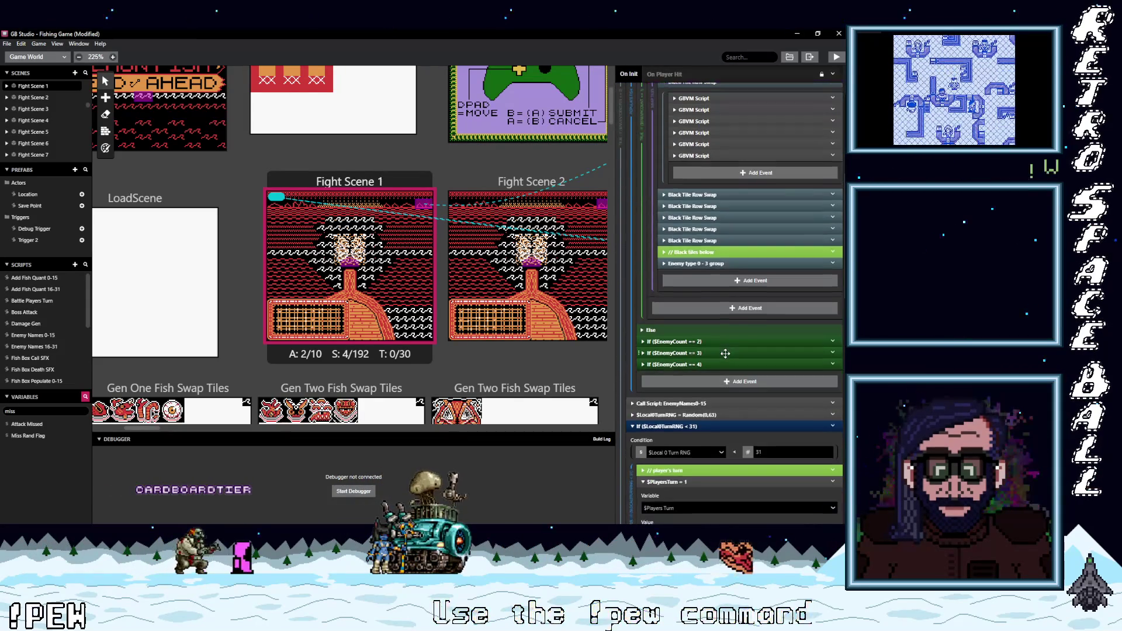
# Step: Scroll Fight Scene 1's On Update script to the $AttackMissed == 1 branch and its RNG Switch
pyautogui.scroll(-6, 725, 353)
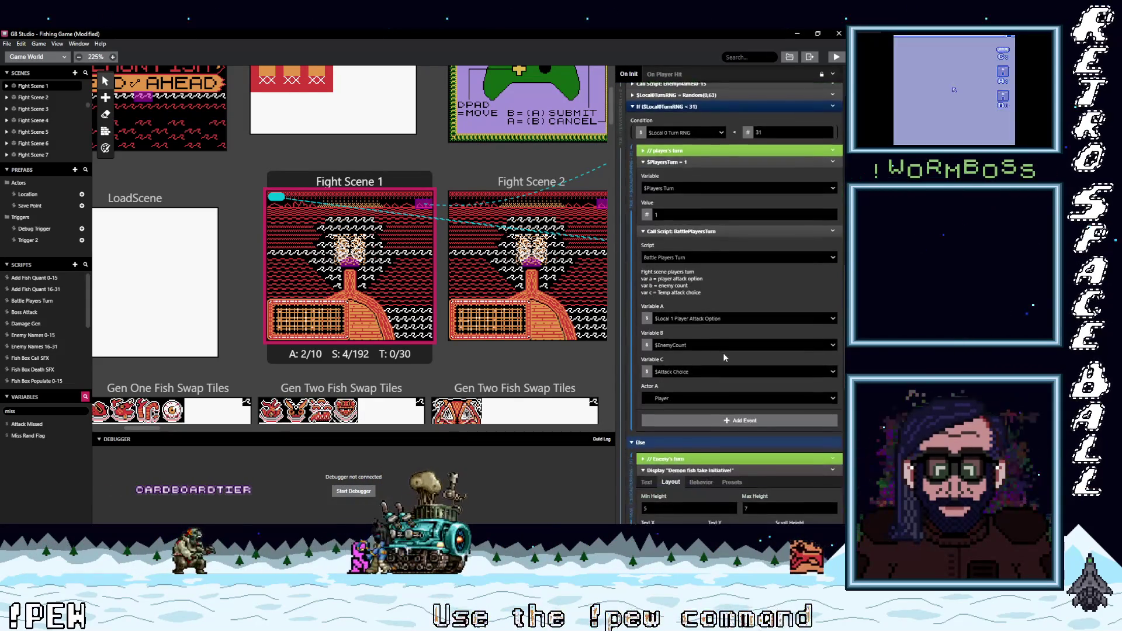
pyautogui.scroll(-6, 754, 342)
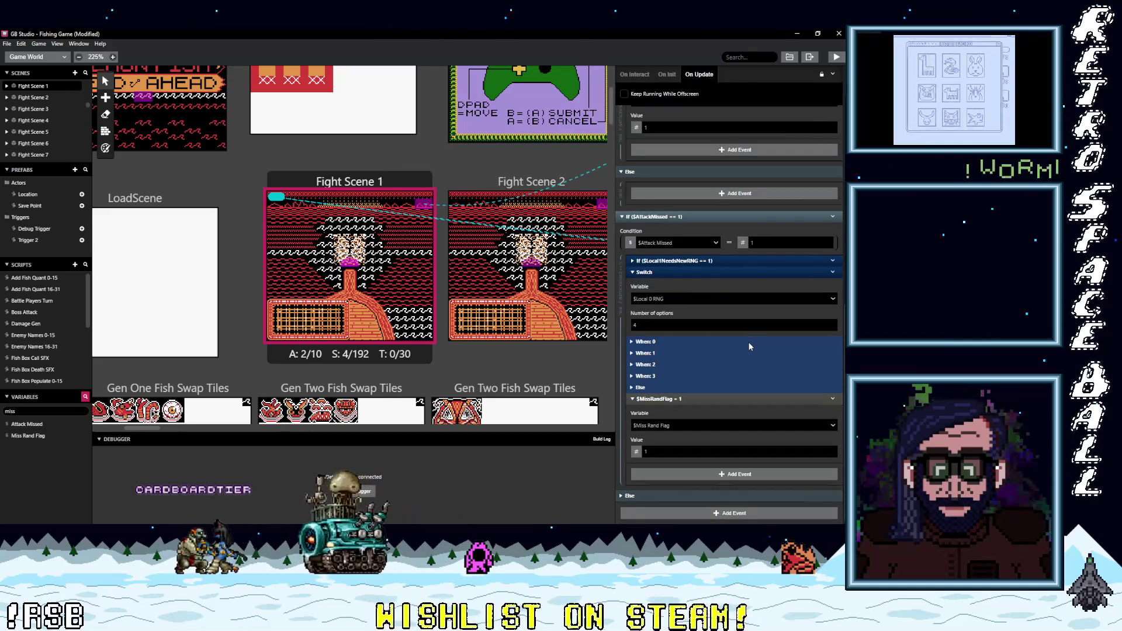
pyautogui.scroll(1, 748, 345)
pyautogui.scroll(3, 748, 346)
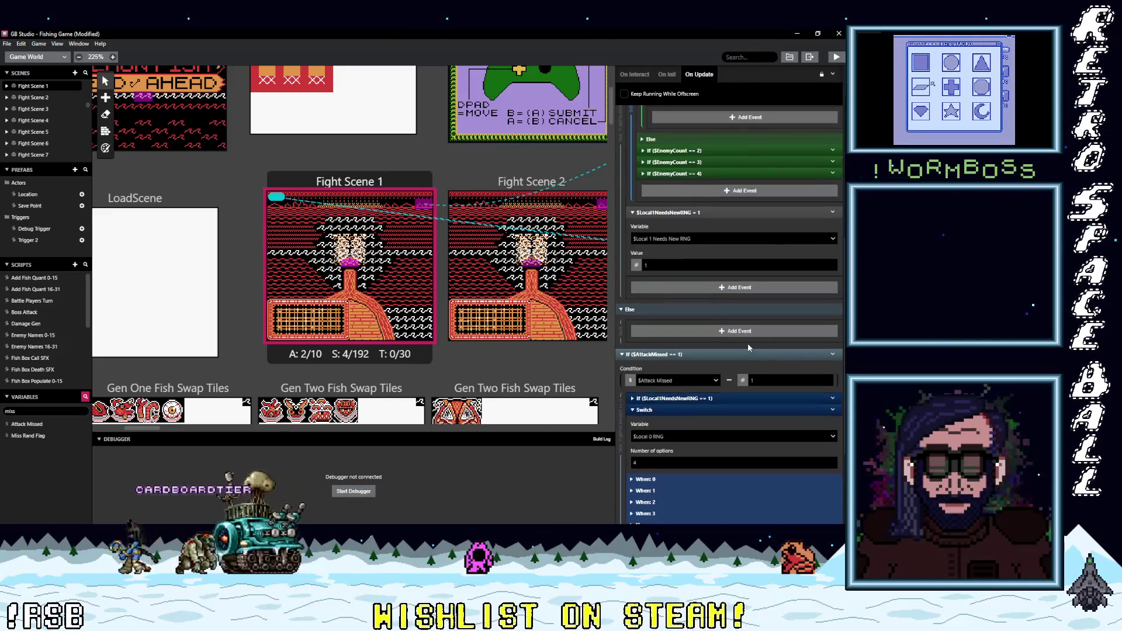
pyautogui.scroll(4, 748, 344)
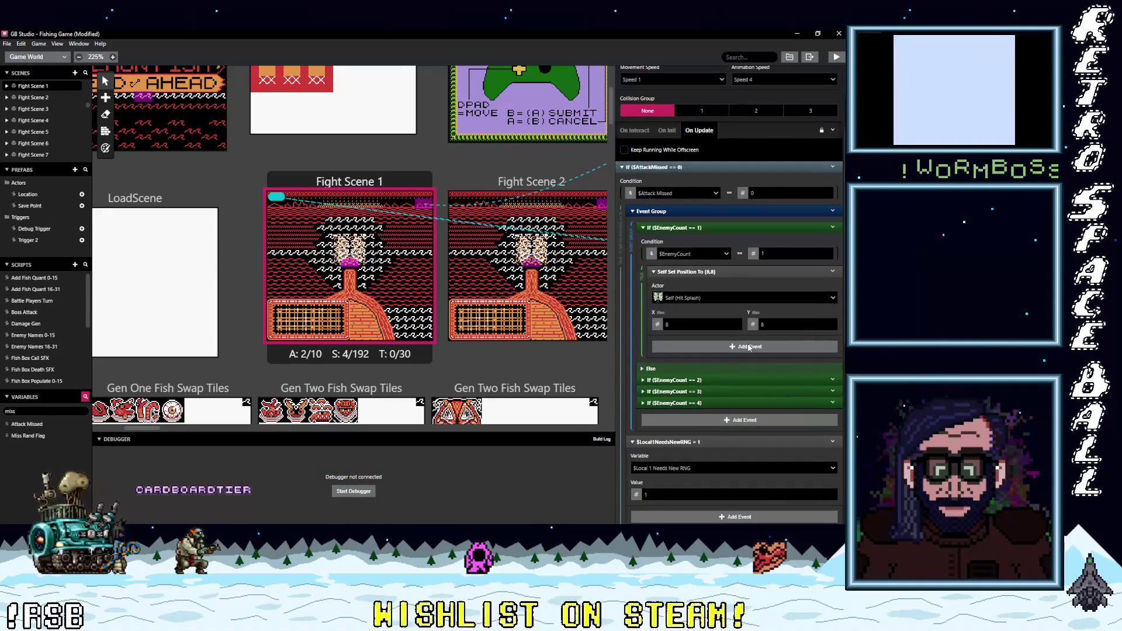
pyautogui.scroll(2, 748, 344)
pyautogui.scroll(-10, 748, 343)
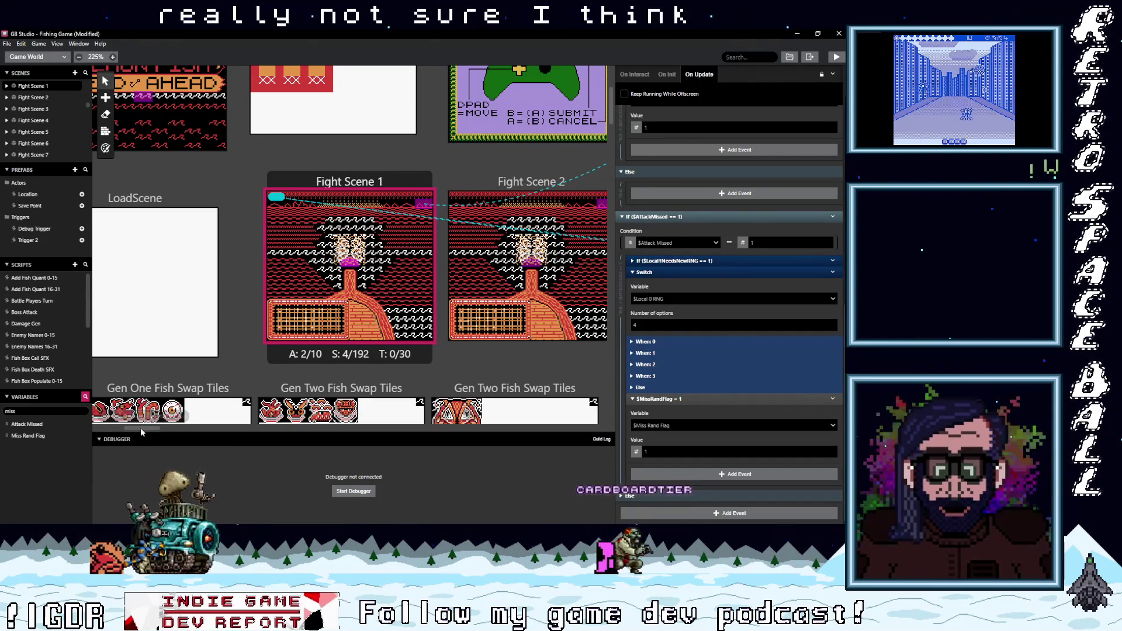
# Step: In Fight Scene BOSS 2's expanded Switch, change When: 1's Self Set Position to (1,5)
pyautogui.moveTo(141, 431)
pyautogui.mouseDown()
pyautogui.moveTo(423, 433)
pyautogui.moveTo(210, 444)
pyautogui.mouseUp()
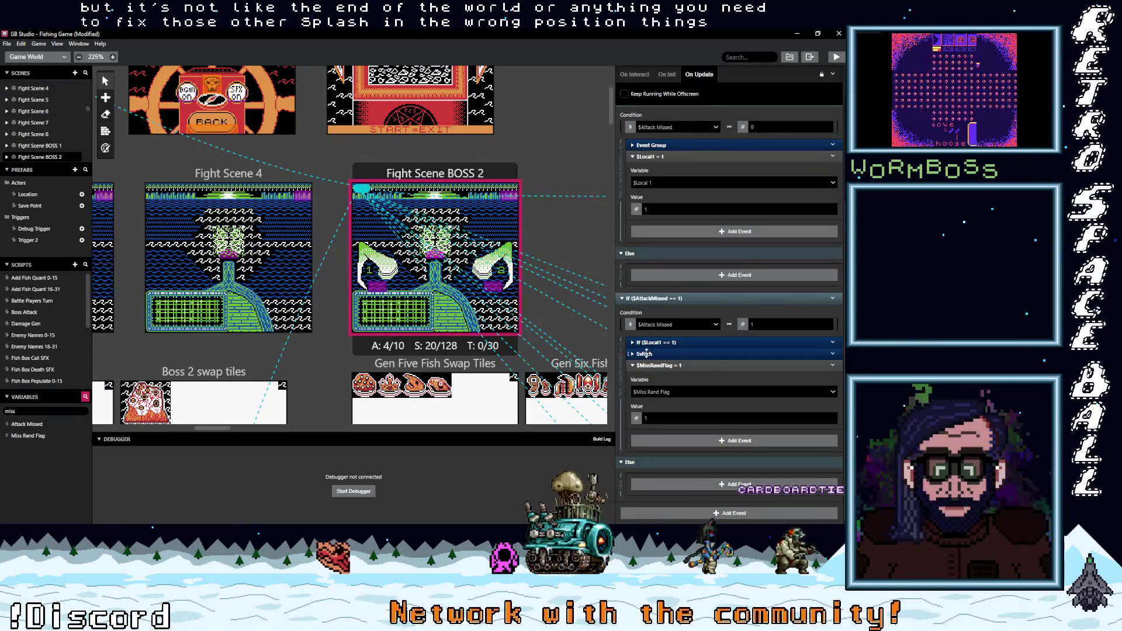
pyautogui.click(675, 357)
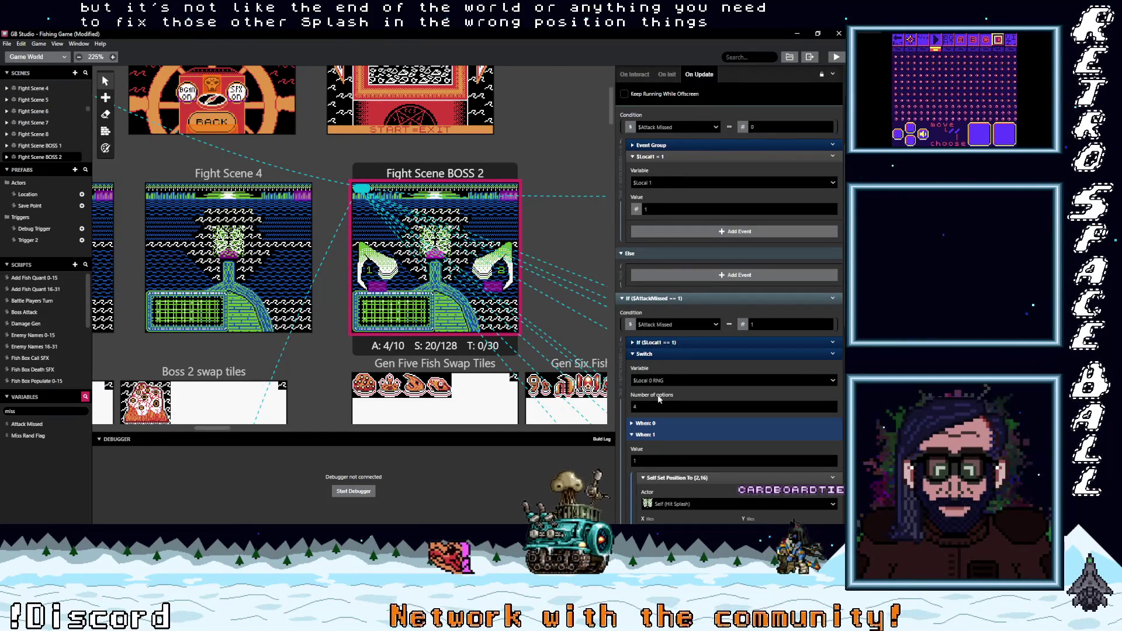
pyautogui.scroll(-2, 667, 396)
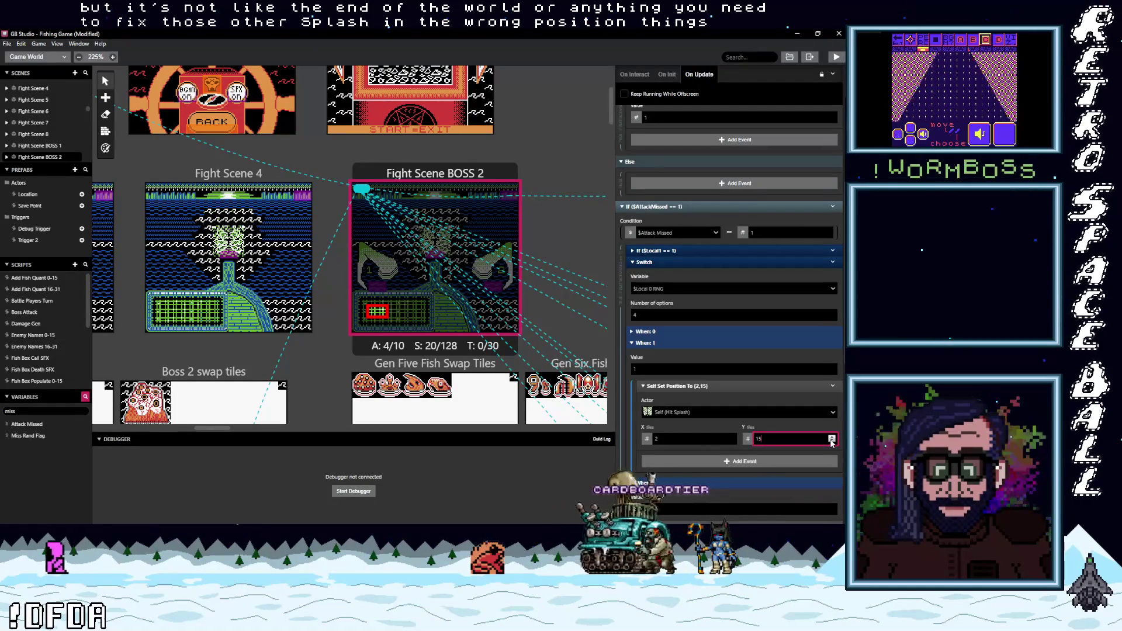
pyautogui.click(831, 443)
pyautogui.click(831, 442)
pyautogui.click(832, 442)
pyautogui.click(832, 443)
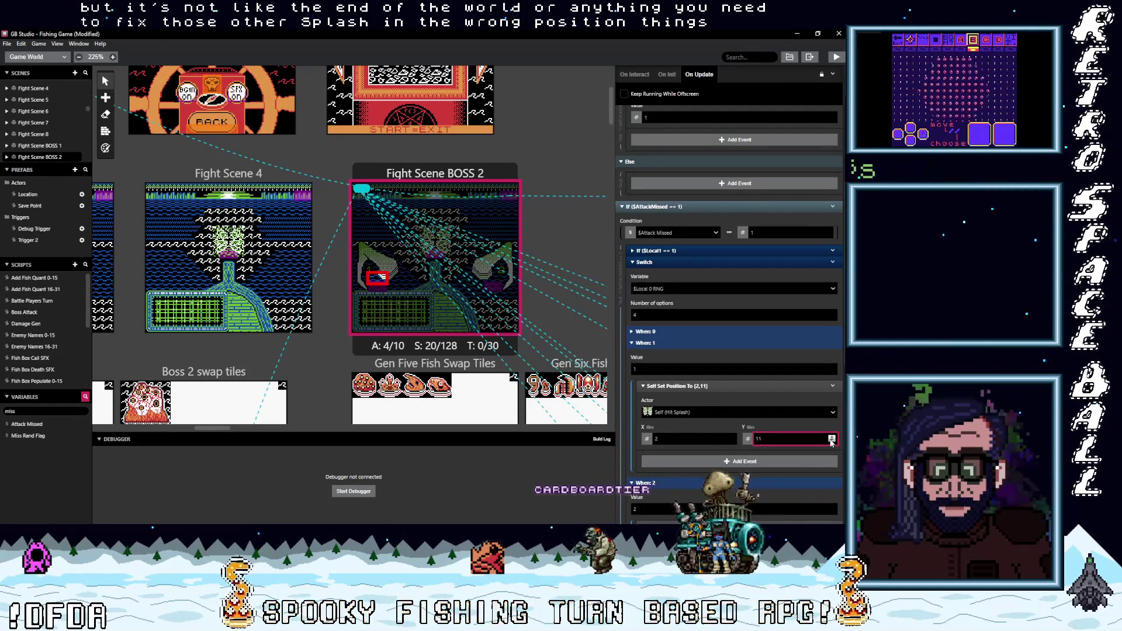
pyautogui.click(831, 443)
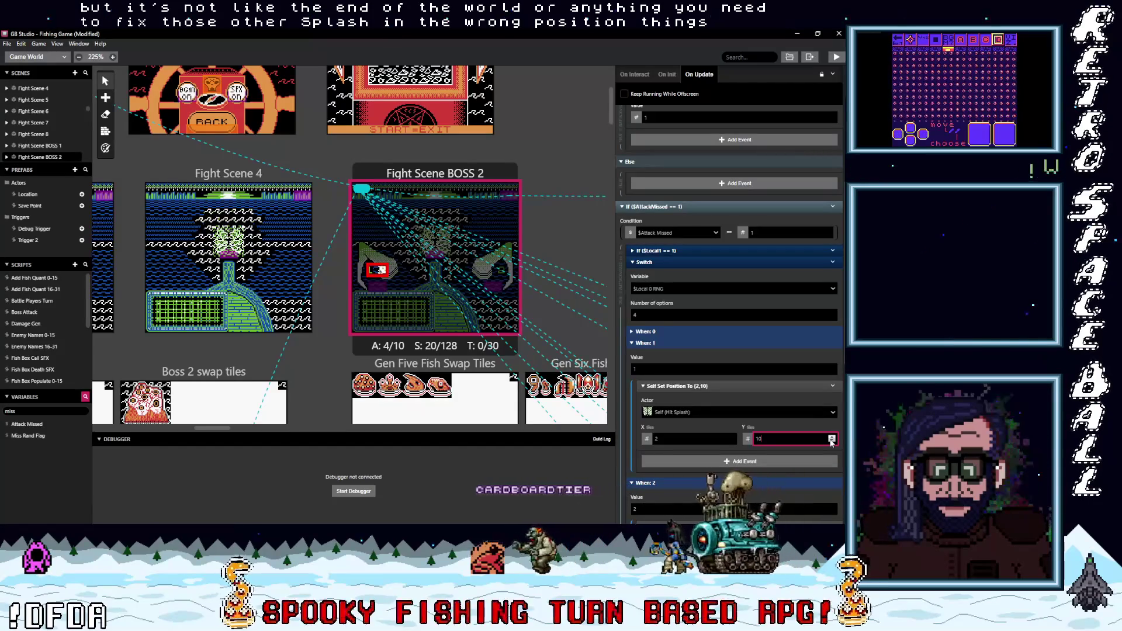
pyautogui.click(831, 442)
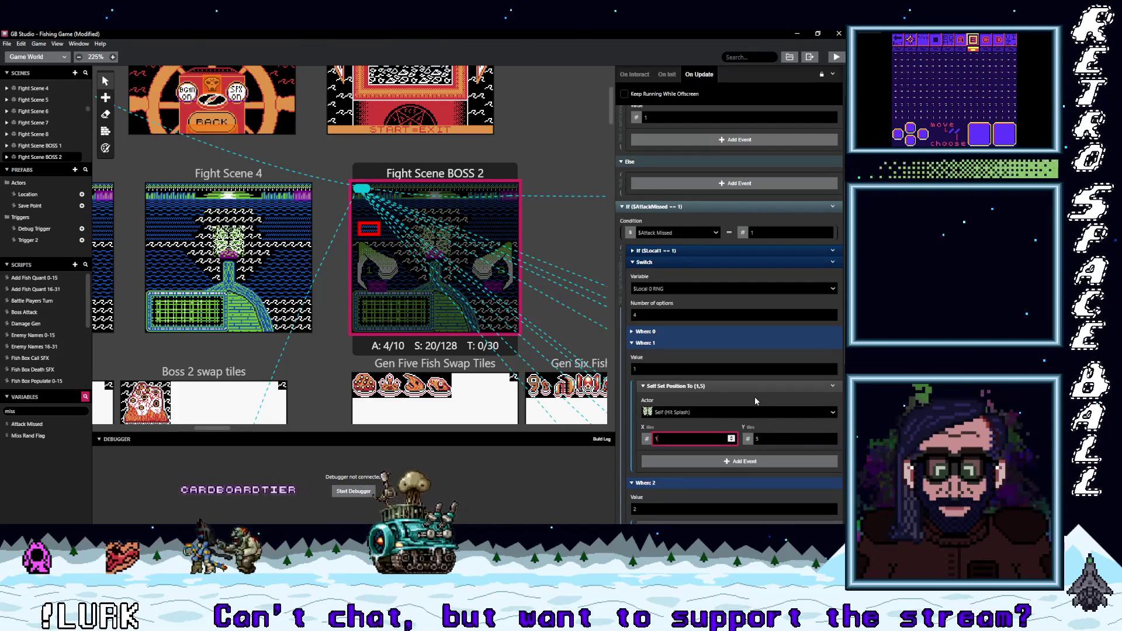
pyautogui.scroll(-3, 741, 413)
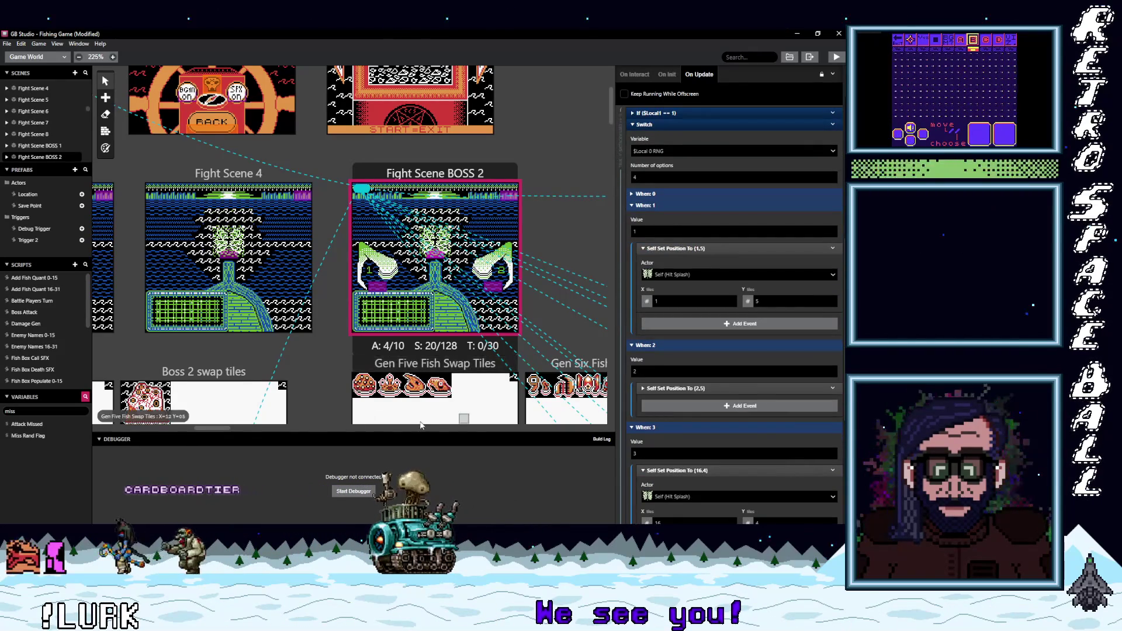
# Step: Select Fight Scene BOSS 1 and expand its Switch cases and the When: 2 position event
pyautogui.moveTo(212, 428)
pyautogui.mouseDown()
pyautogui.moveTo(164, 430)
pyautogui.moveTo(173, 429)
pyautogui.mouseUp()
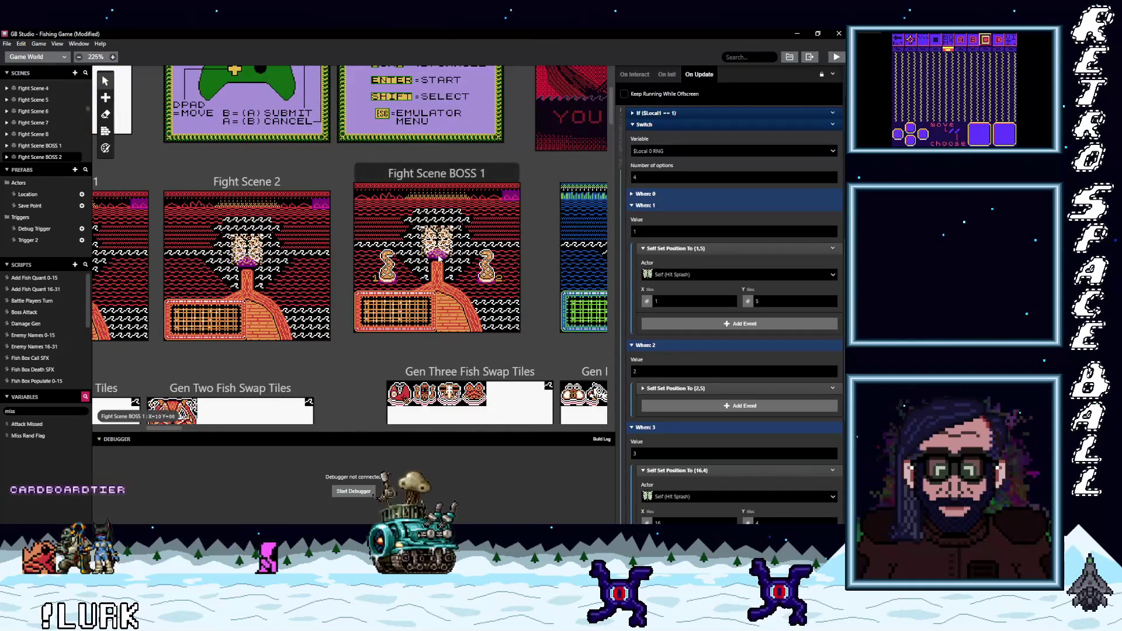
pyautogui.click(545, 282)
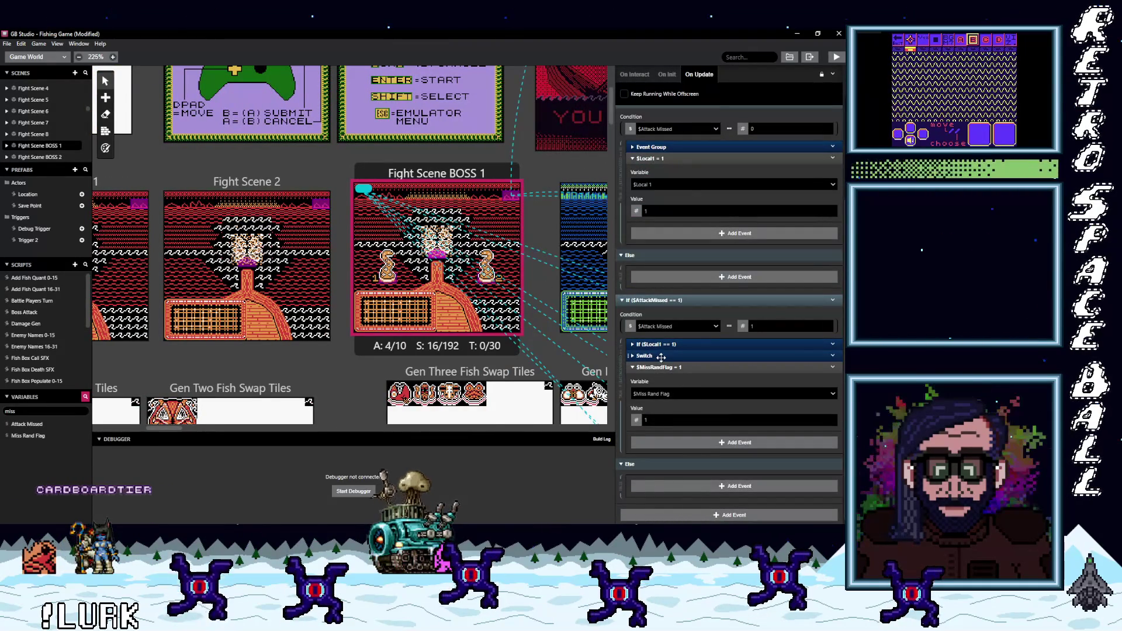
pyautogui.click(660, 357)
pyautogui.scroll(-3, 690, 413)
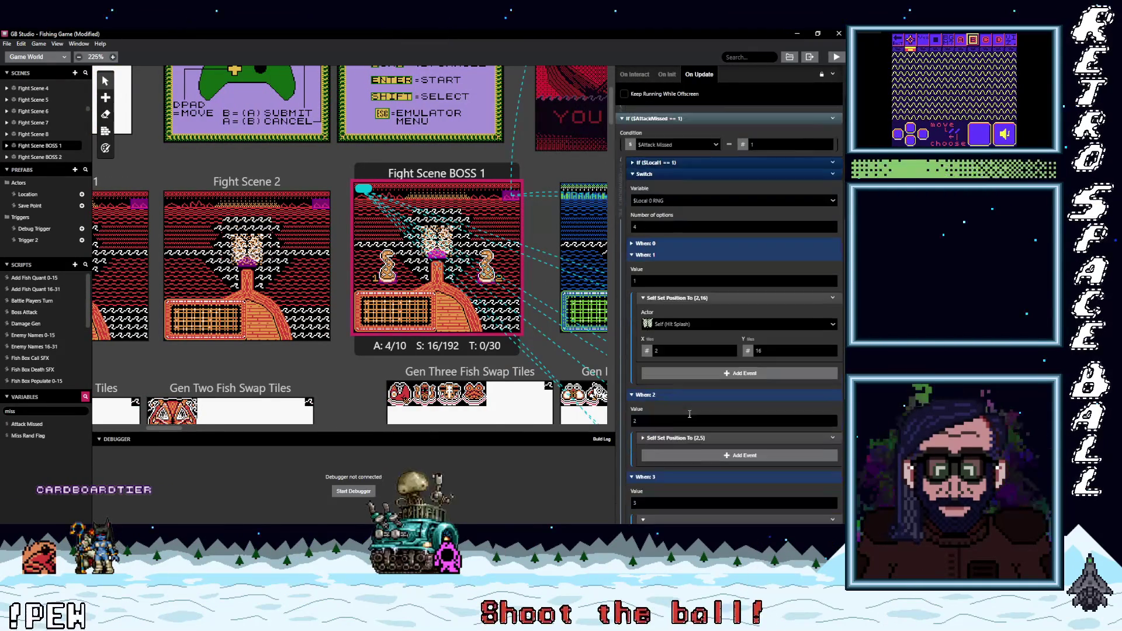
pyautogui.scroll(-1, 689, 413)
pyautogui.click(683, 391)
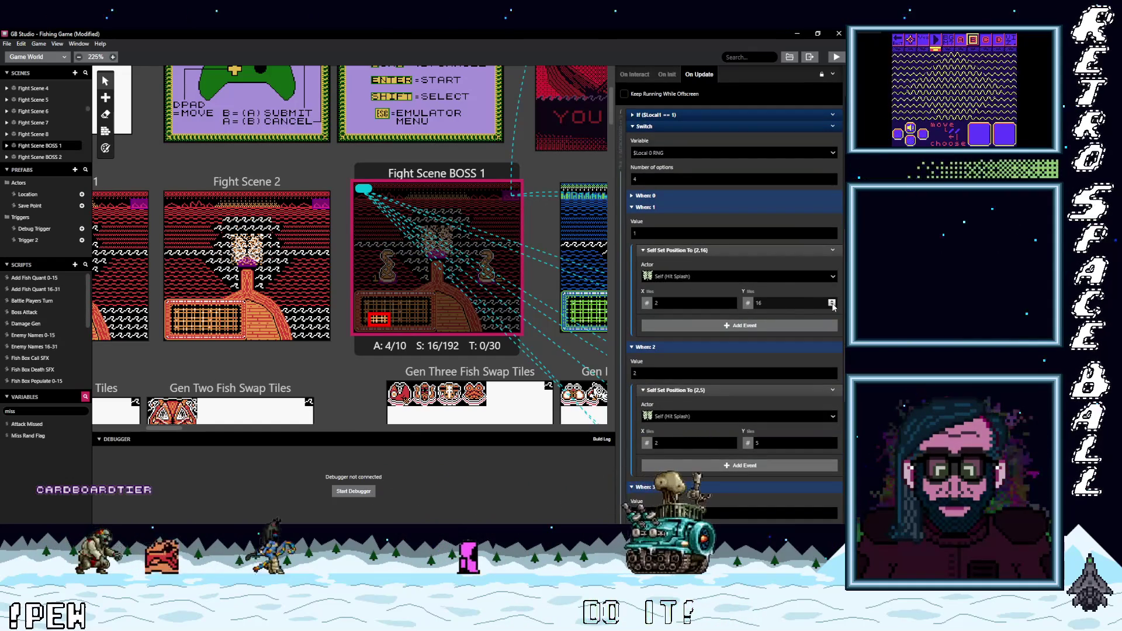
# Step: Lower When: 1's Self Set Position tiles to (1,6)
pyautogui.click(833, 305)
pyautogui.click(832, 305)
pyautogui.click(832, 305)
pyautogui.click(832, 306)
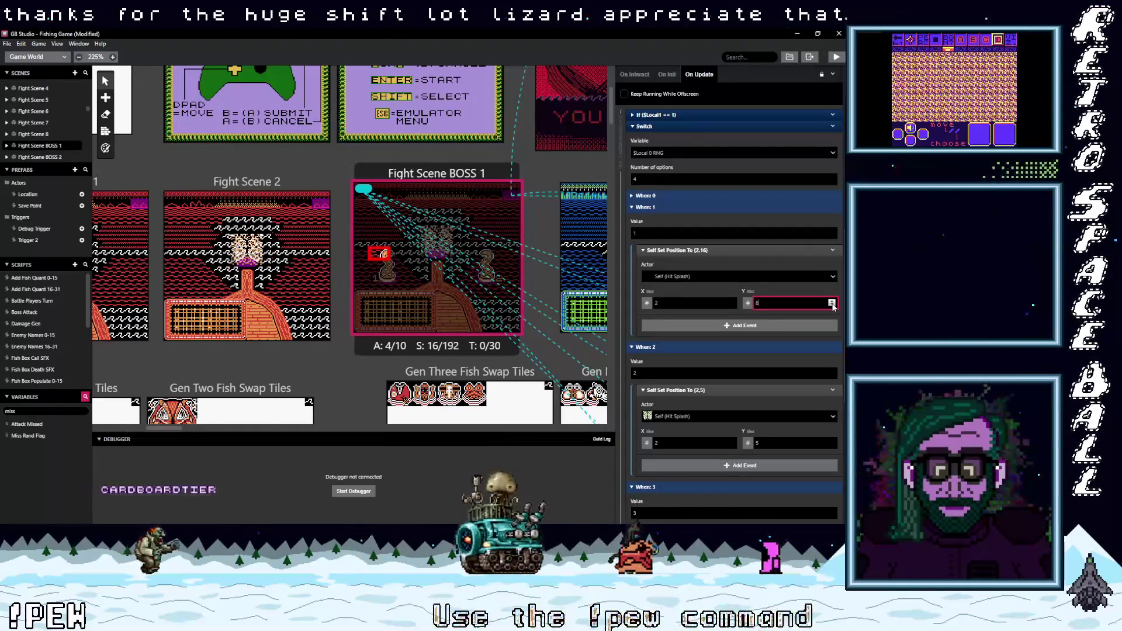
pyautogui.click(832, 305)
pyautogui.click(832, 305)
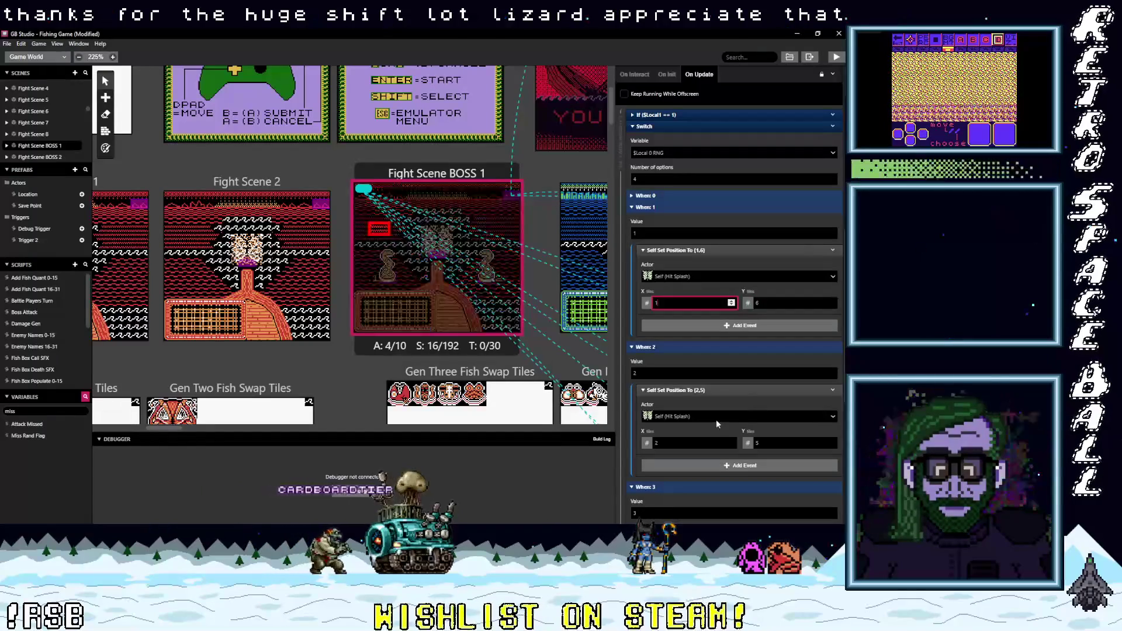
pyautogui.scroll(-3, 752, 402)
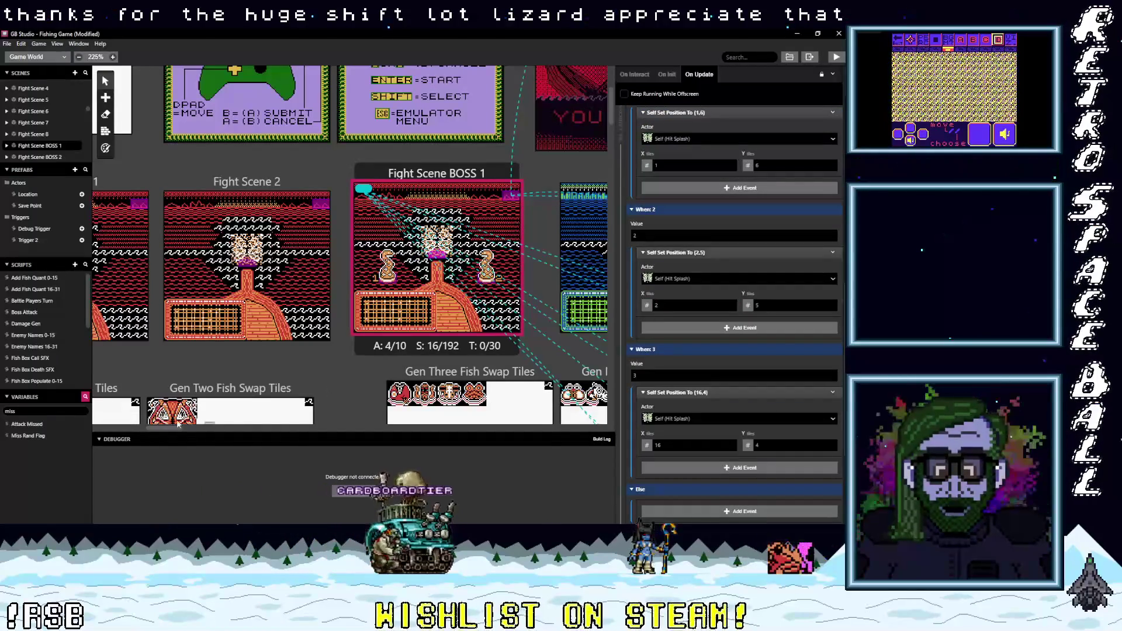
pyautogui.hscroll(10, 150, 426)
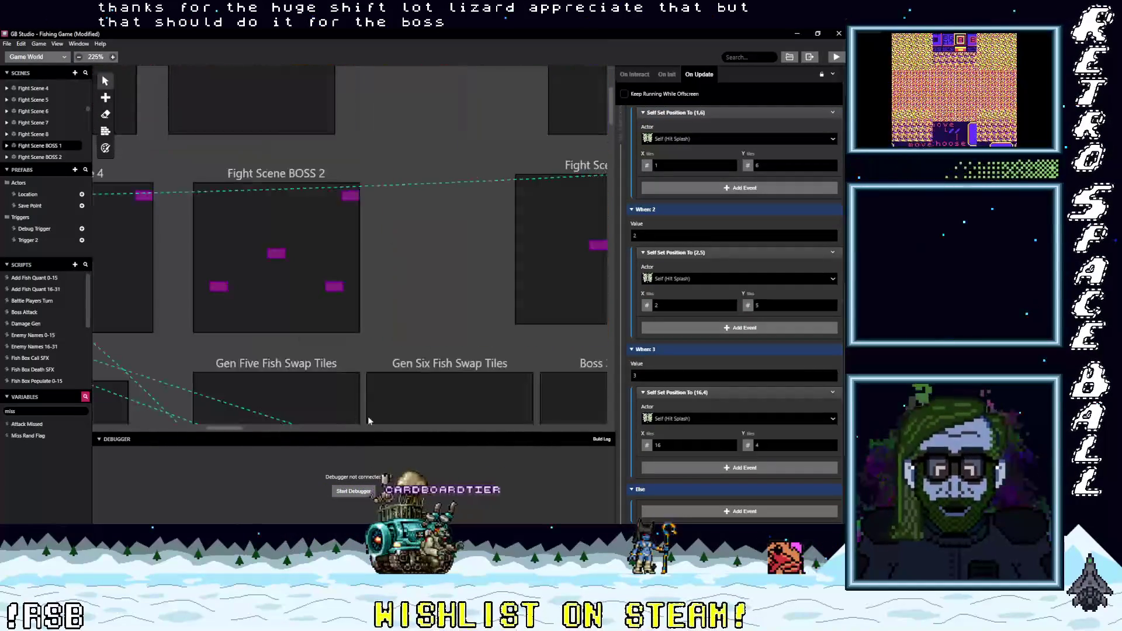
# Step: Open Fight Scene BOSS 4's actor script and scroll On Update to the critical-damage branch
pyautogui.hscroll(15, 366, 418)
pyautogui.hscroll(-15, 478, 428)
pyautogui.moveTo(319, 428); pyautogui.dragTo(331, 427)
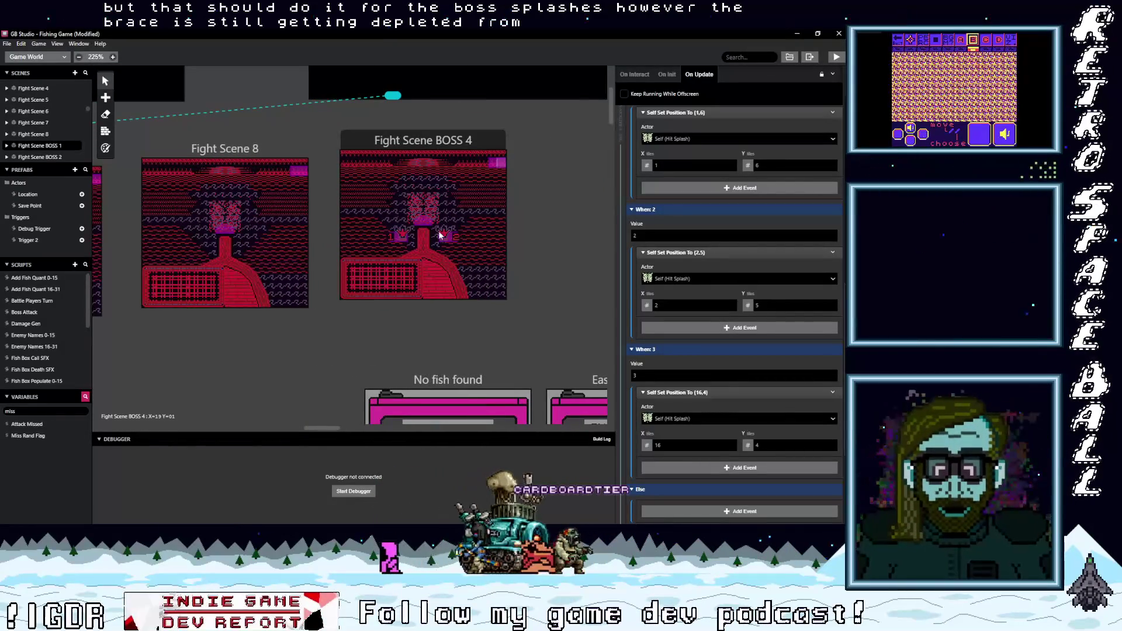
pyautogui.click(349, 155)
pyautogui.scroll(-3, 749, 352)
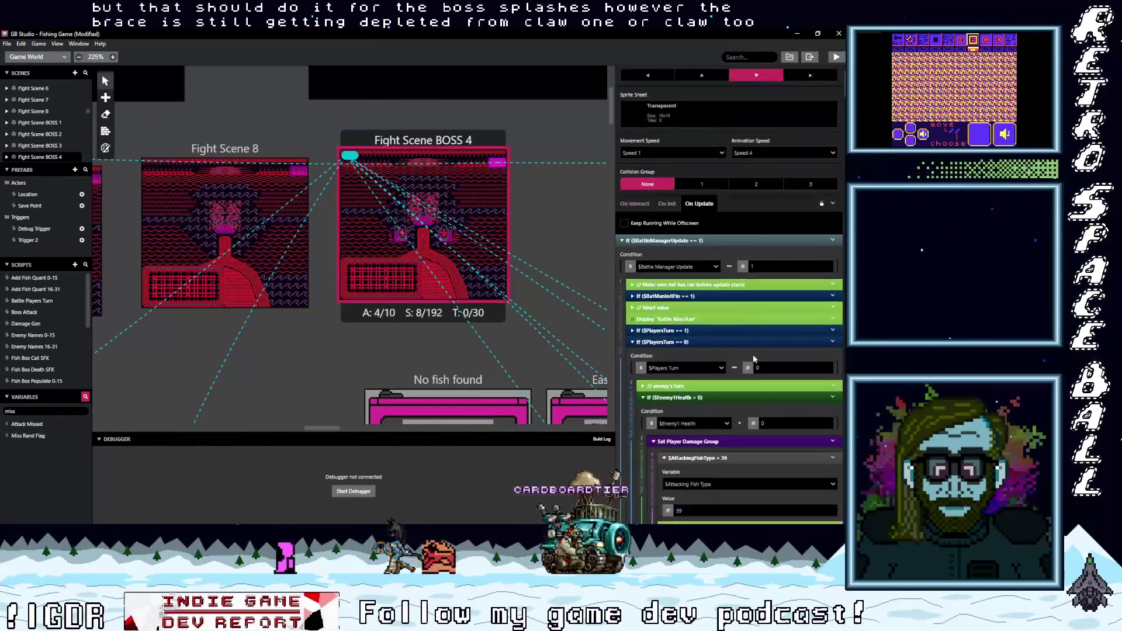
pyautogui.scroll(-3, 726, 336)
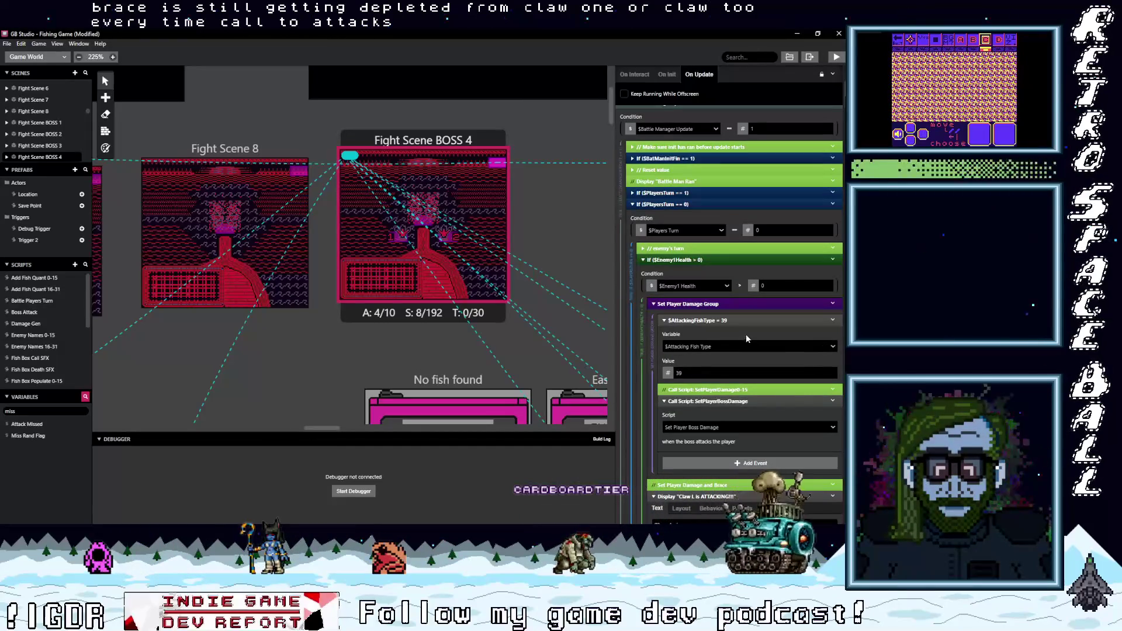
pyautogui.scroll(-2, 745, 333)
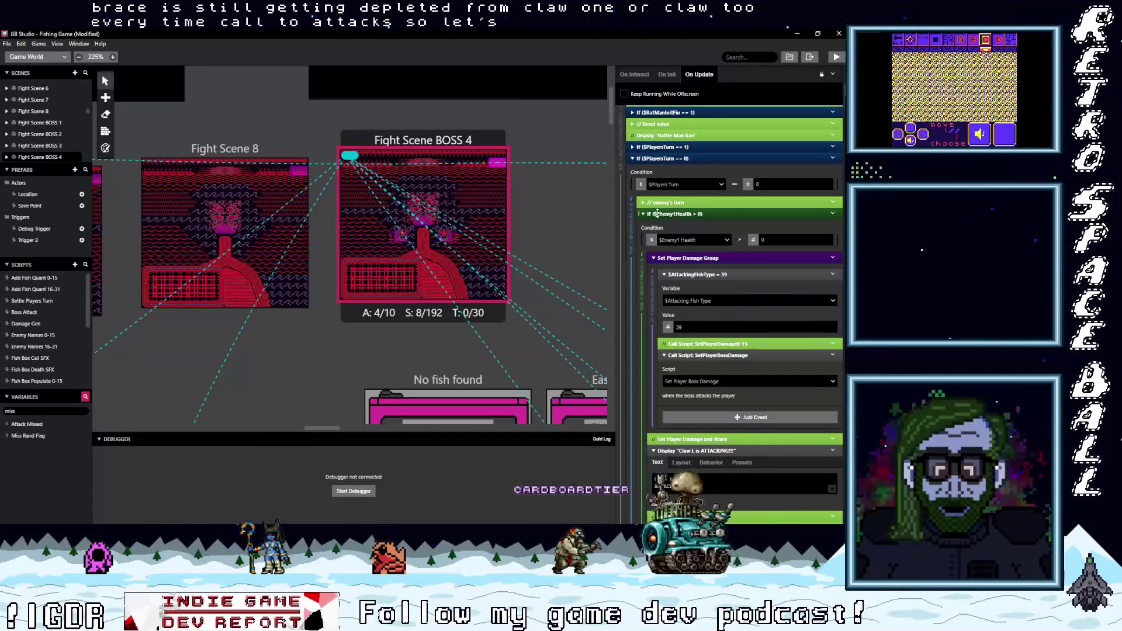
pyautogui.scroll(-15, 666, 246)
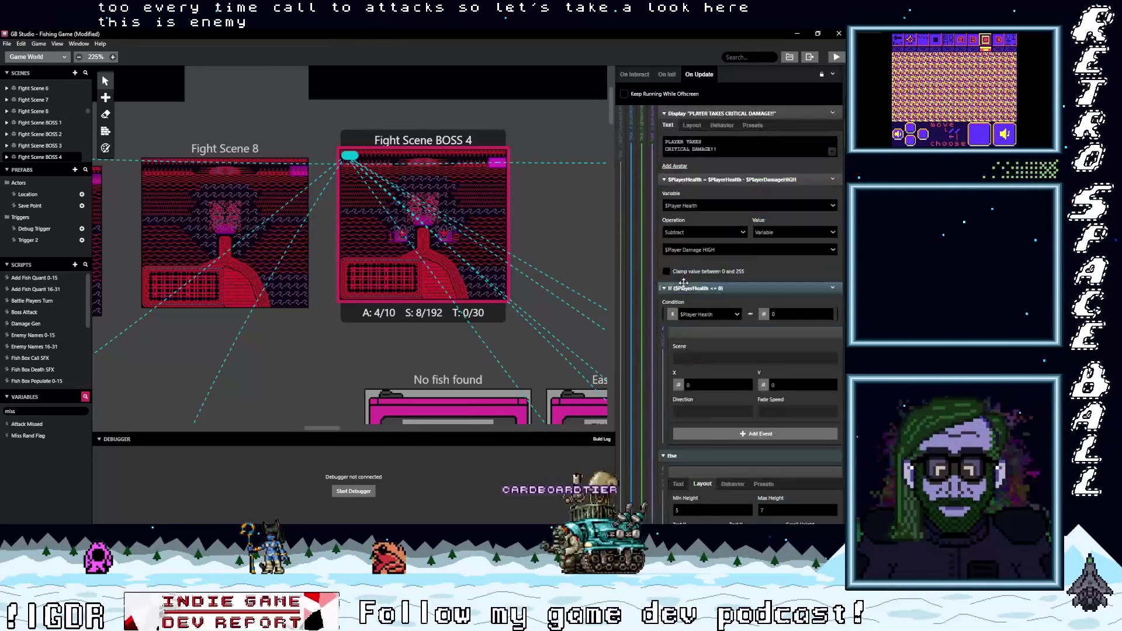
pyautogui.scroll(-10, 682, 282)
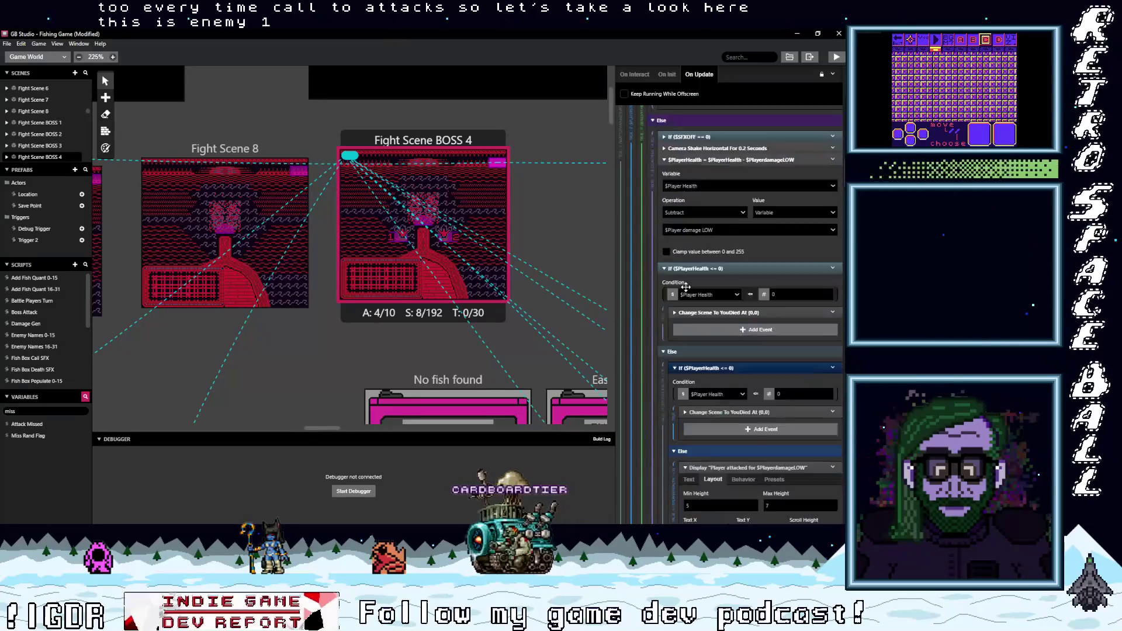
pyautogui.scroll(-15, 685, 286)
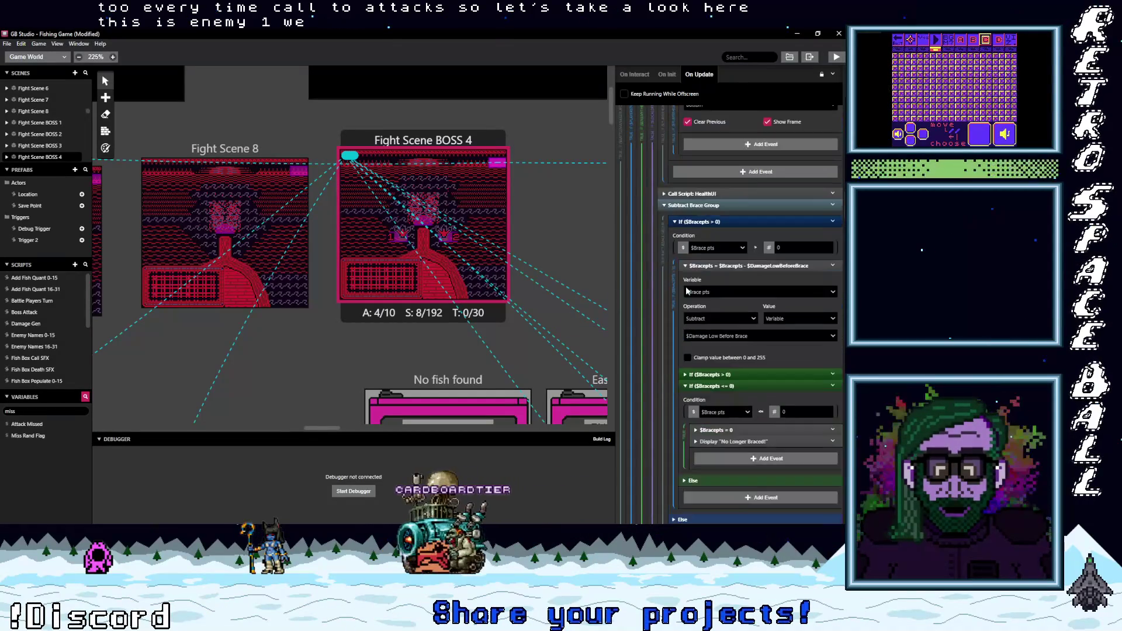
pyautogui.scroll(-15, 689, 304)
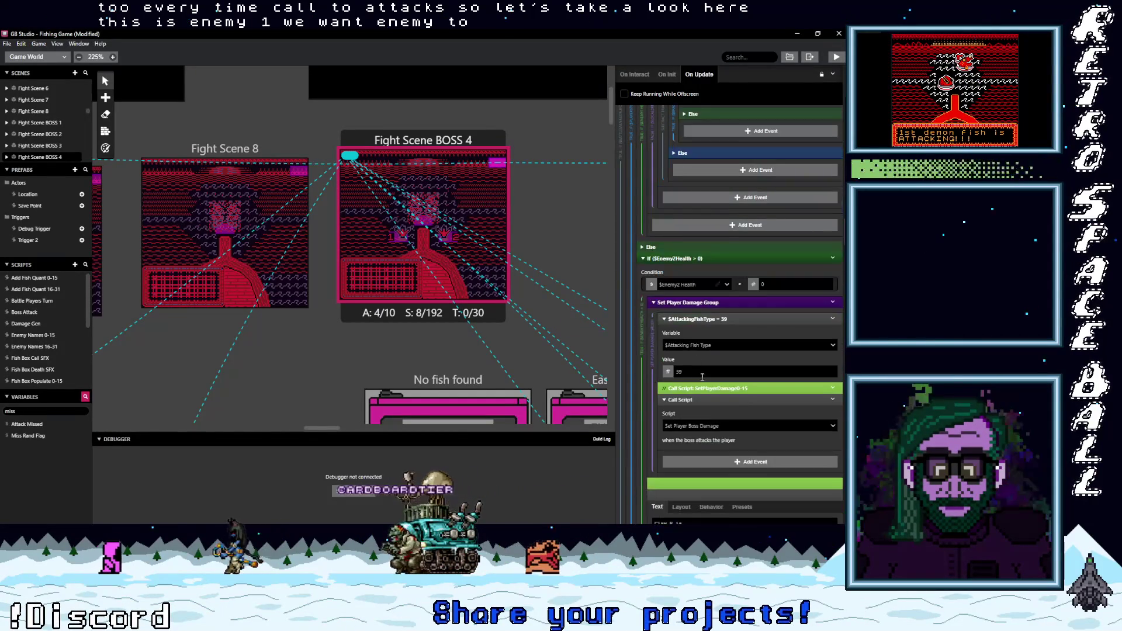
pyautogui.scroll(-5, 698, 374)
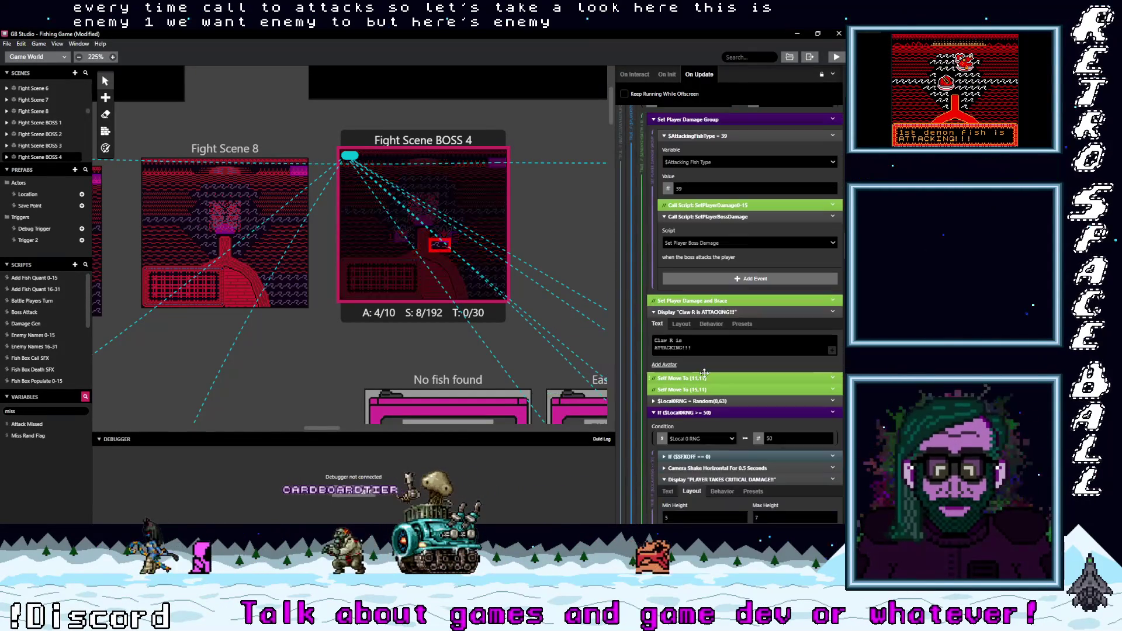
pyautogui.scroll(-4, 704, 373)
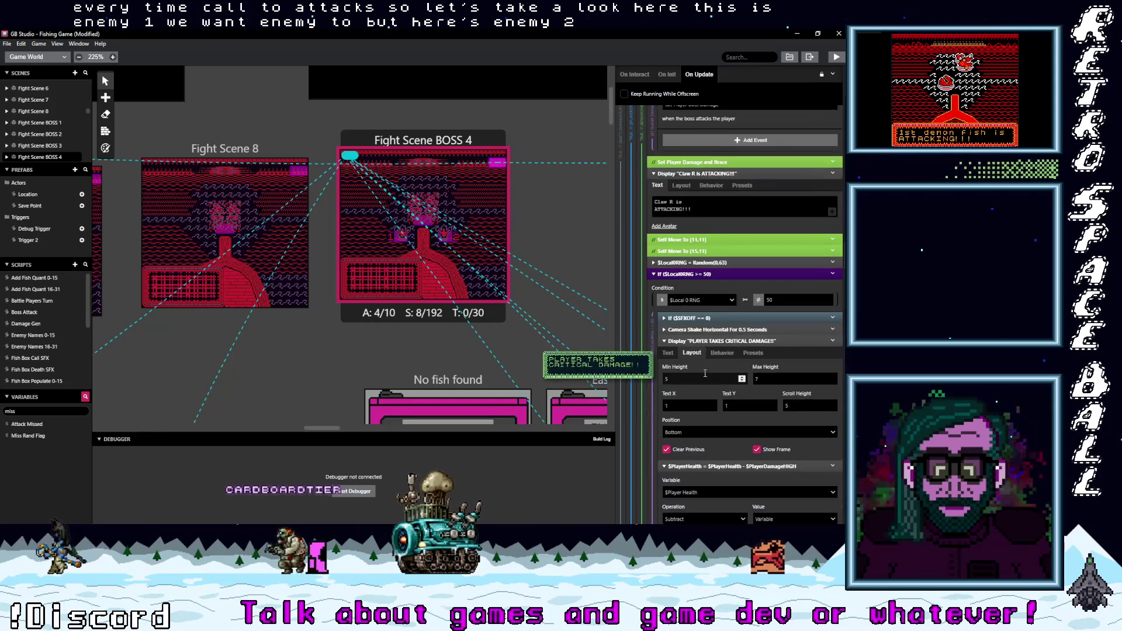
pyautogui.scroll(-1, 706, 372)
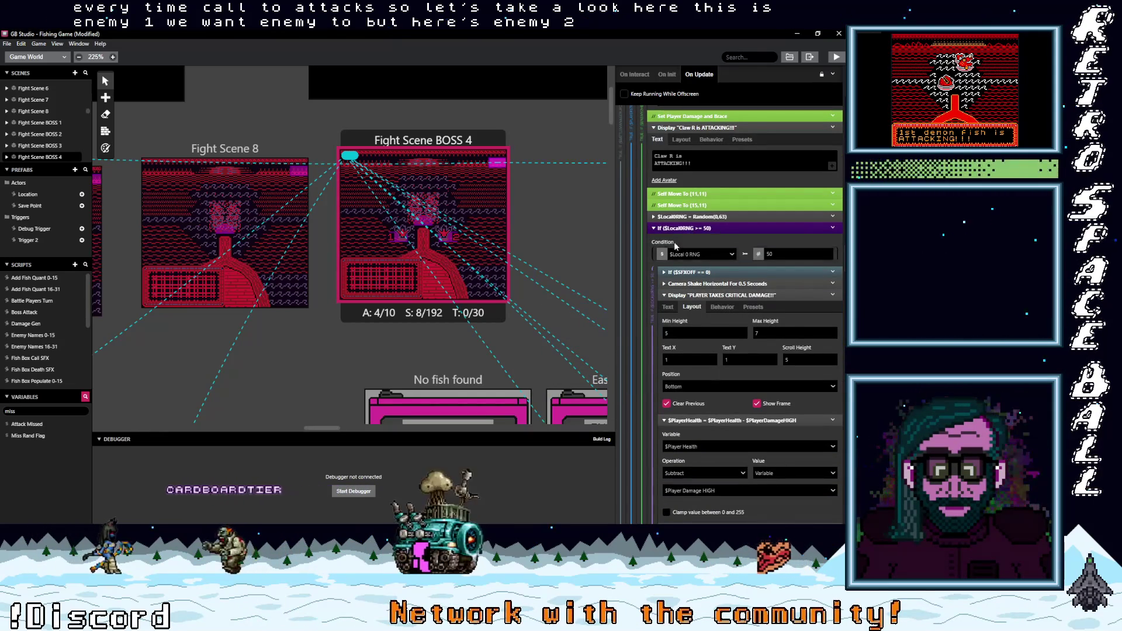
pyautogui.scroll(-1, 710, 350)
pyautogui.scroll(-2, 711, 349)
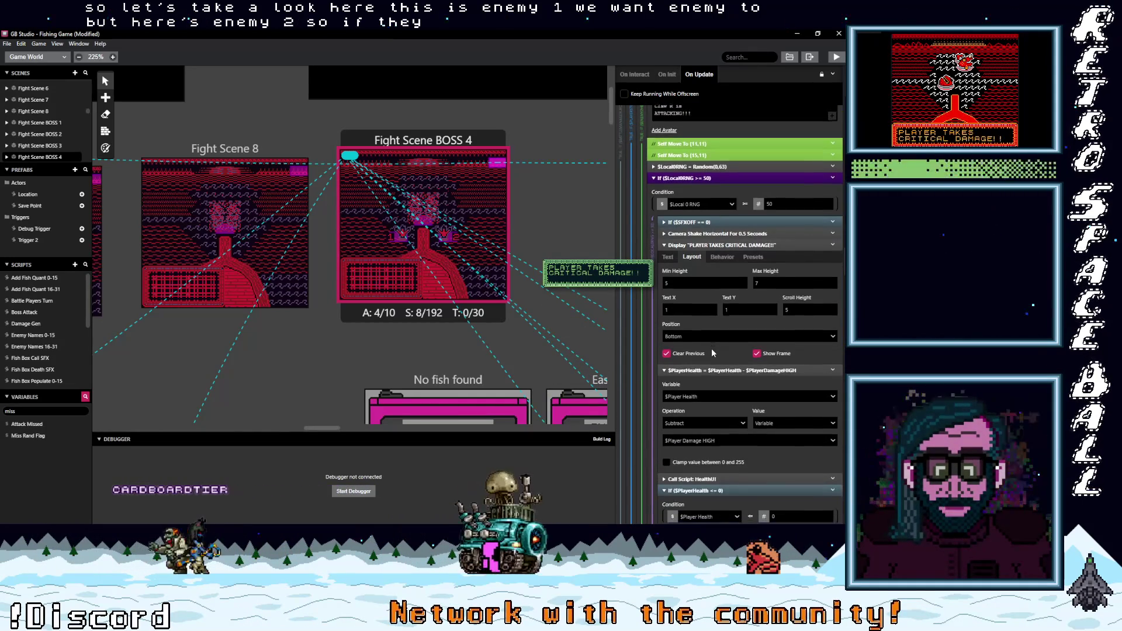
pyautogui.scroll(-3, 712, 350)
pyautogui.scroll(-4, 710, 350)
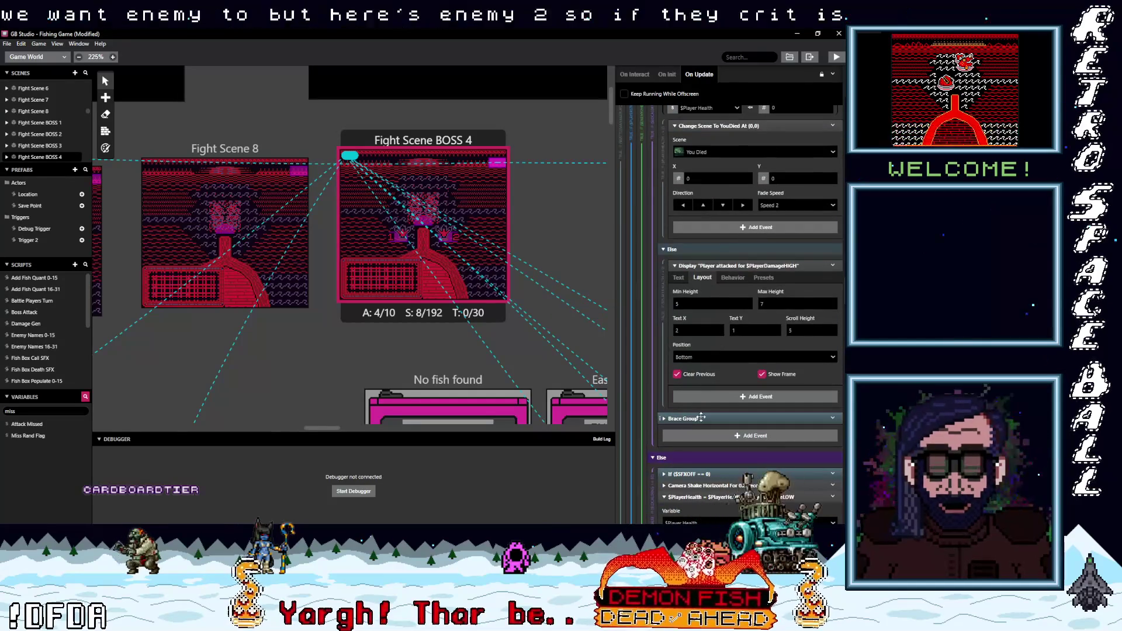
# Step: Expand the Brace Group resetting $Bracepts and $BraceUseCount to 0, folding the no-longer-braced message
pyautogui.click(702, 417)
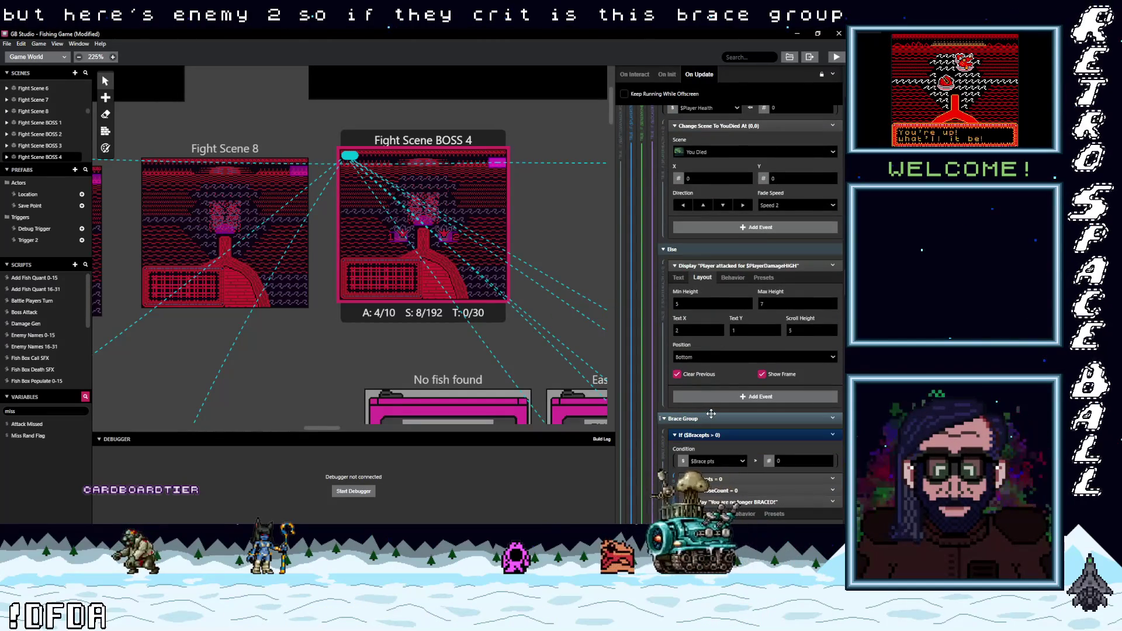
pyautogui.scroll(-2, 715, 418)
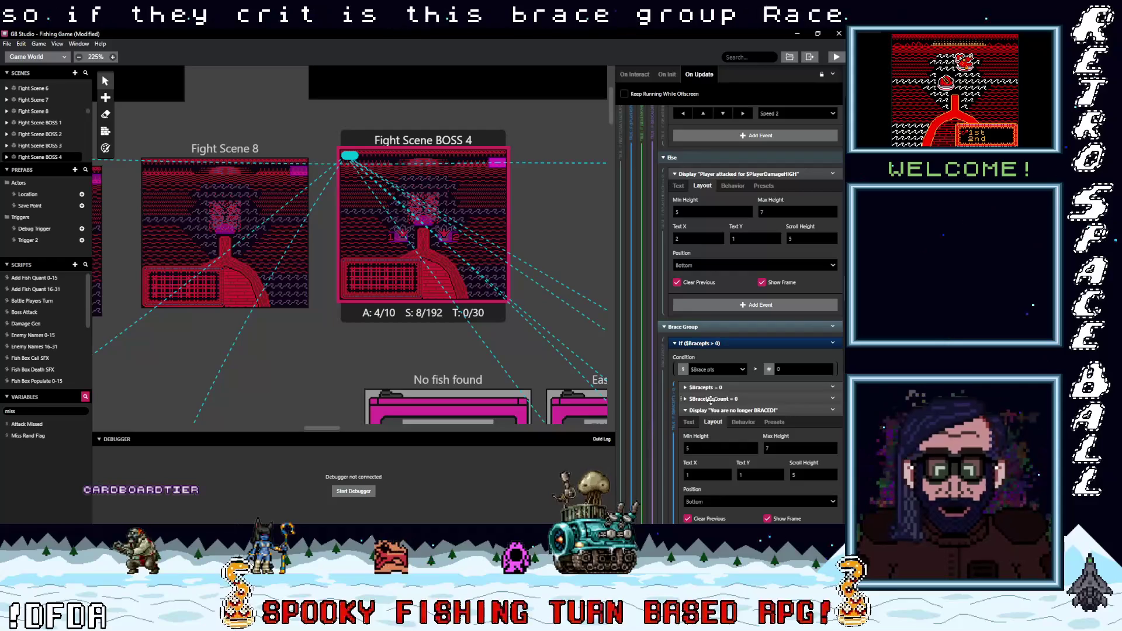
pyautogui.scroll(-1, 754, 399)
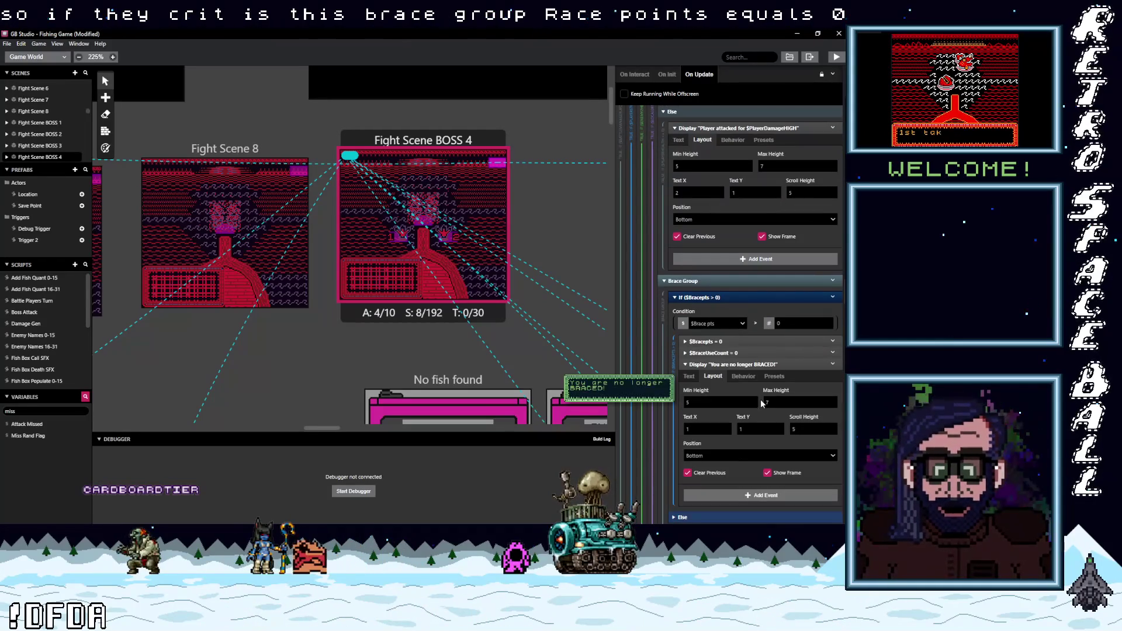
pyautogui.click(758, 365)
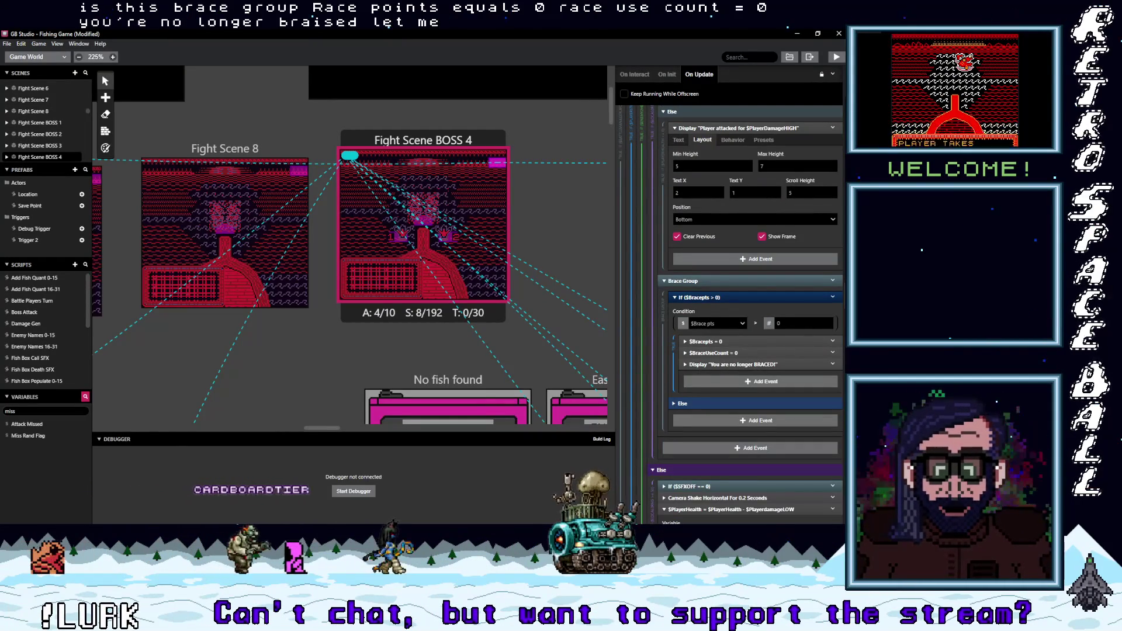
# Step: Check the sticky-note bug list, then scroll On Update to the Subtract Brace Group's brace-point checks
pyautogui.hotkey('alt', 'Tab')
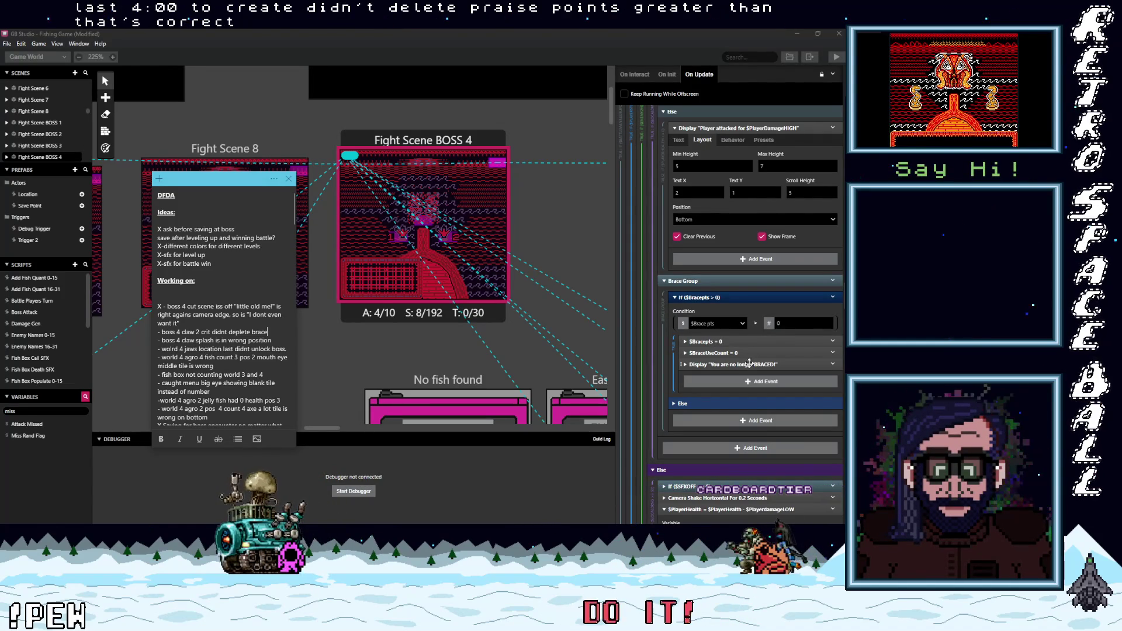
pyautogui.scroll(-3, 747, 363)
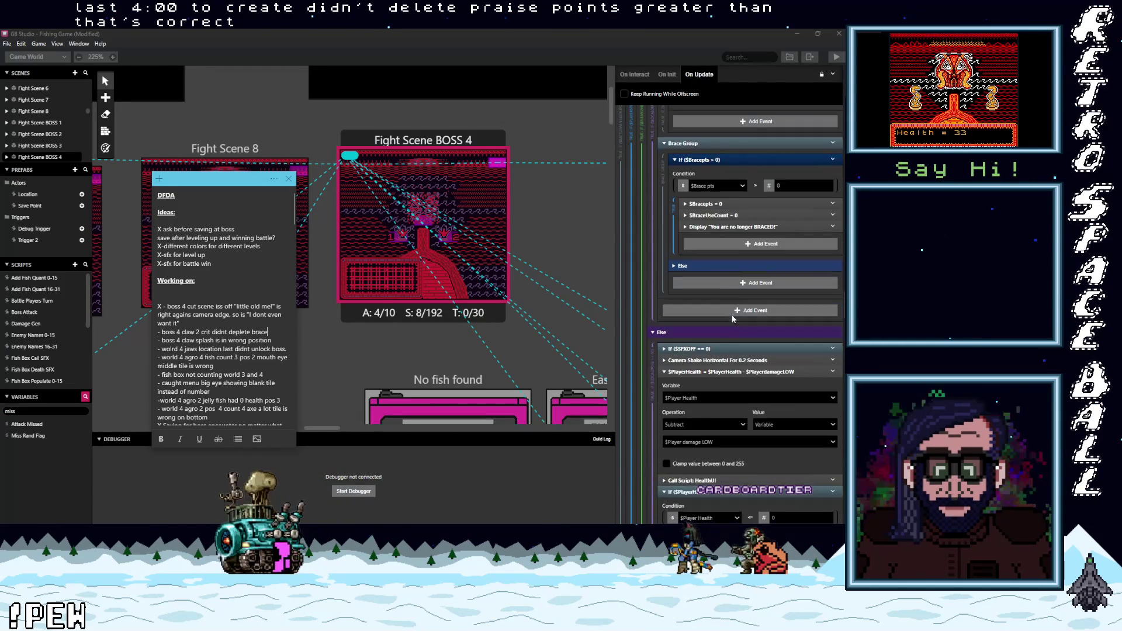
pyautogui.scroll(-3, 733, 313)
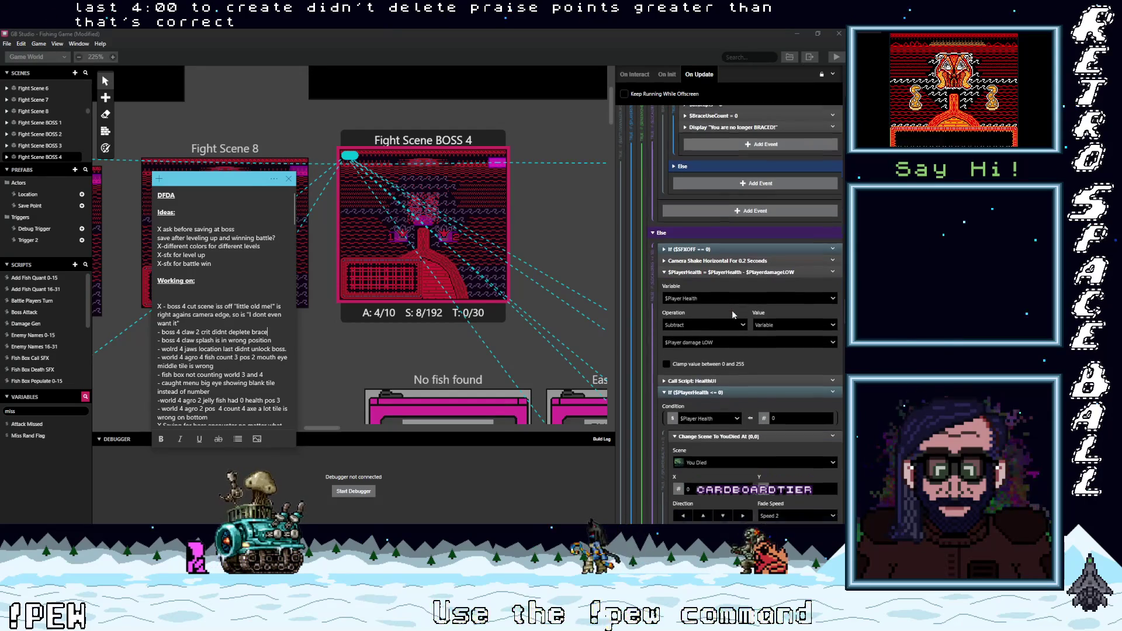
pyautogui.scroll(-7, 732, 313)
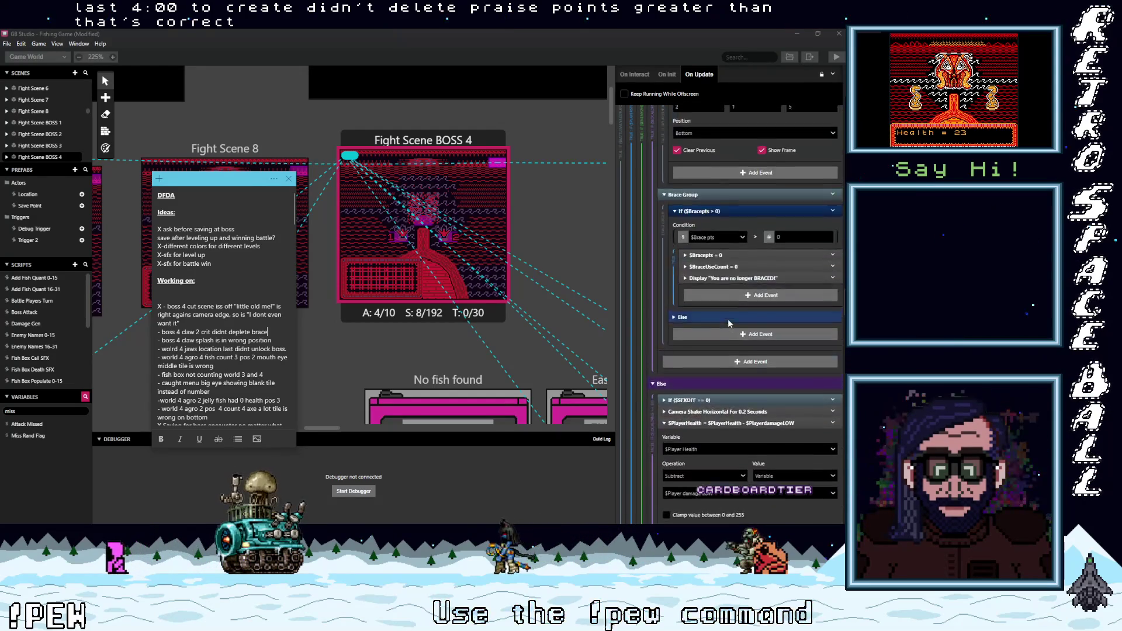
pyautogui.scroll(10, 728, 324)
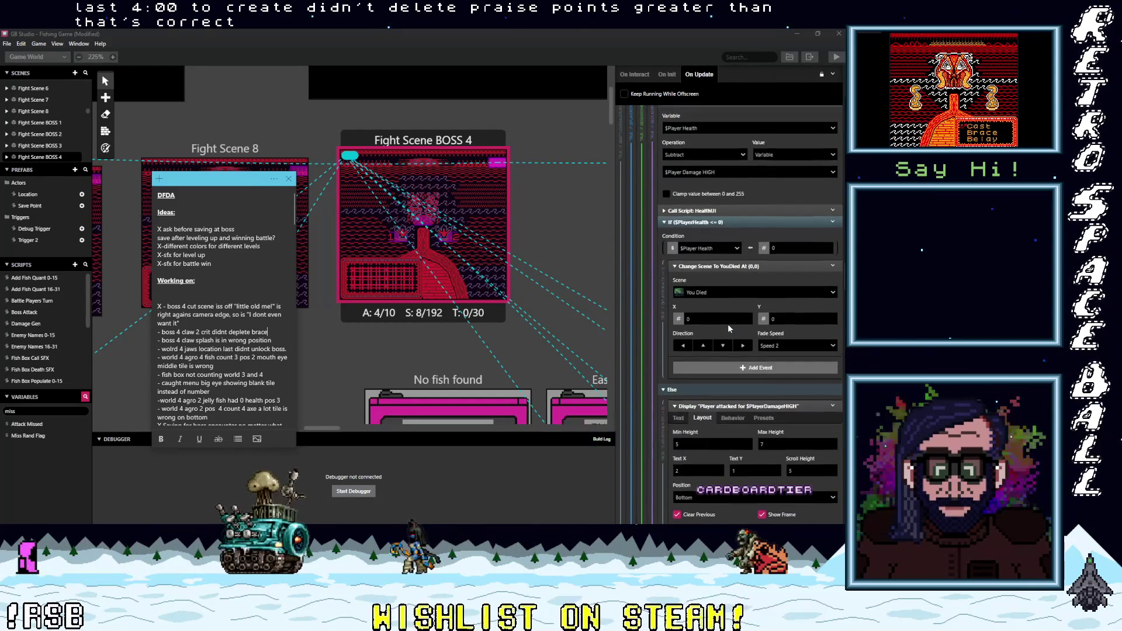
pyautogui.scroll(2, 729, 328)
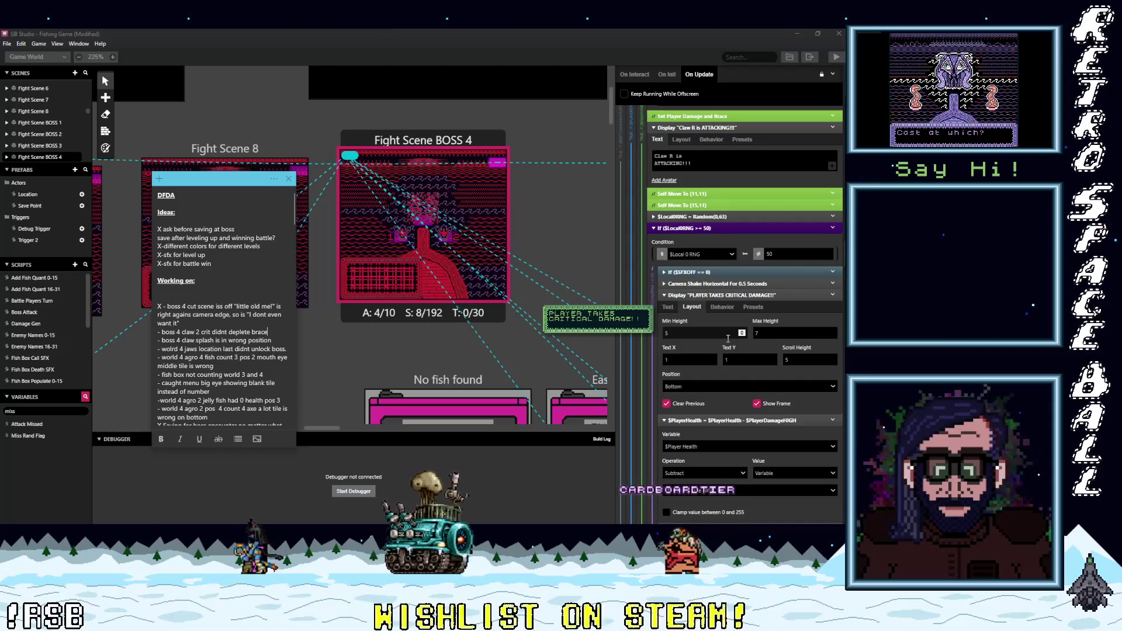
pyautogui.scroll(-10, 728, 339)
pyautogui.scroll(-7, 727, 339)
pyautogui.scroll(-5, 727, 339)
pyautogui.scroll(-3, 727, 339)
pyautogui.scroll(-2, 743, 373)
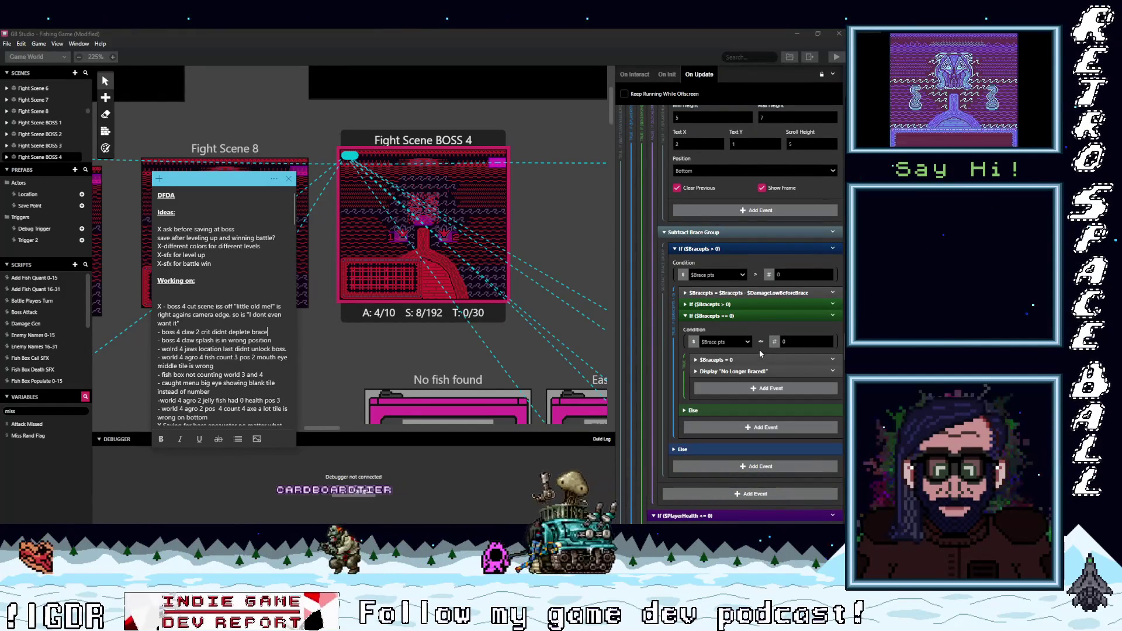
pyautogui.click(740, 304)
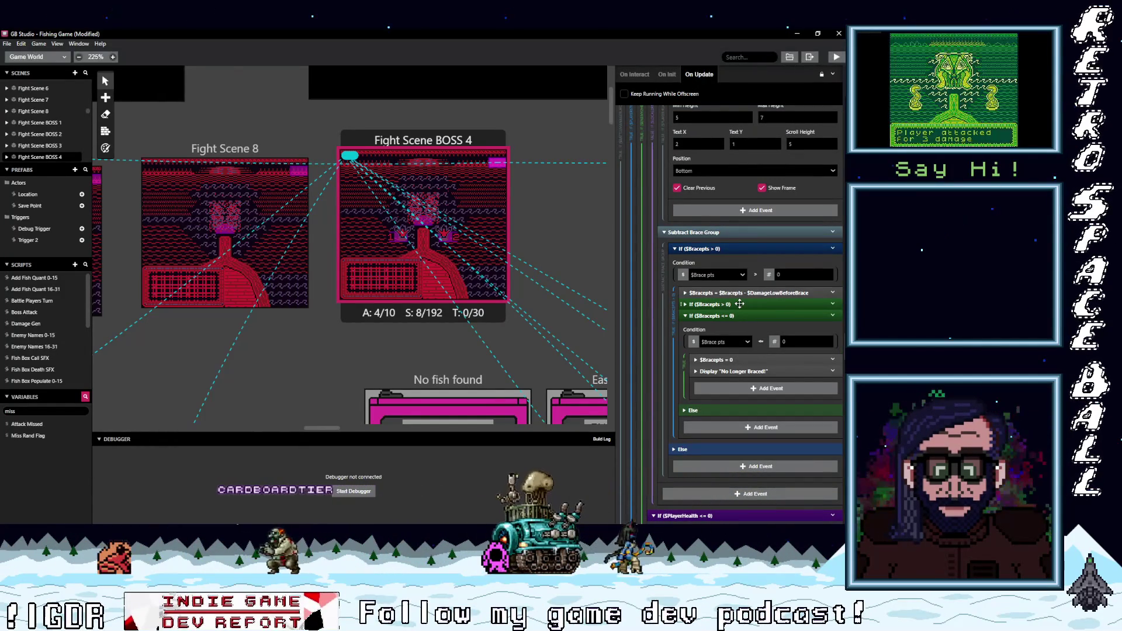
pyautogui.click(740, 304)
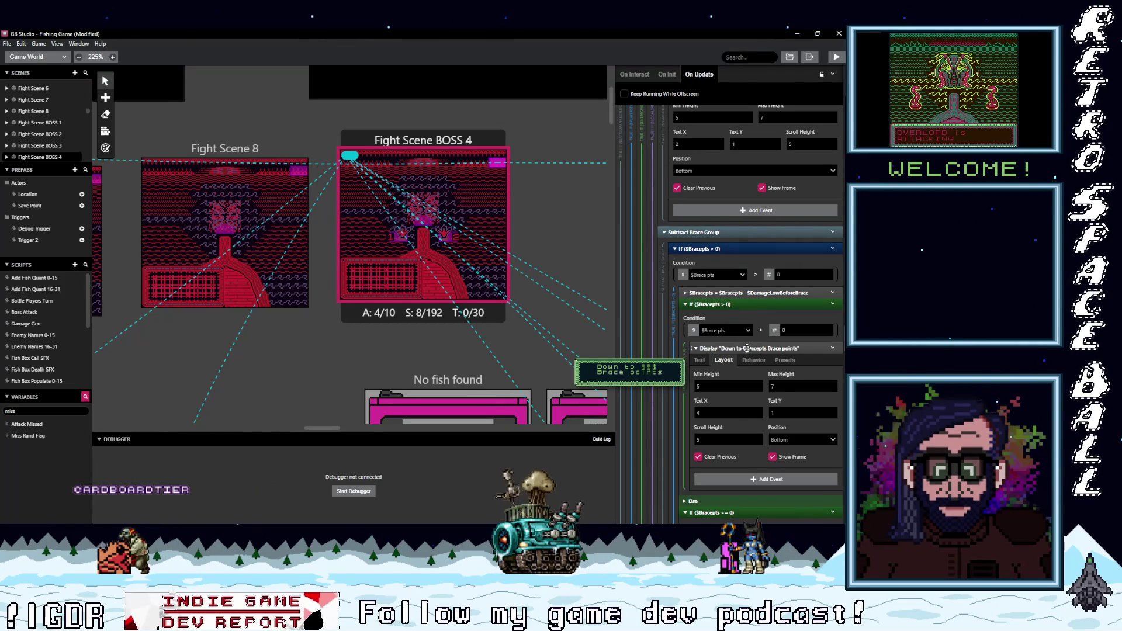
pyautogui.click(747, 349)
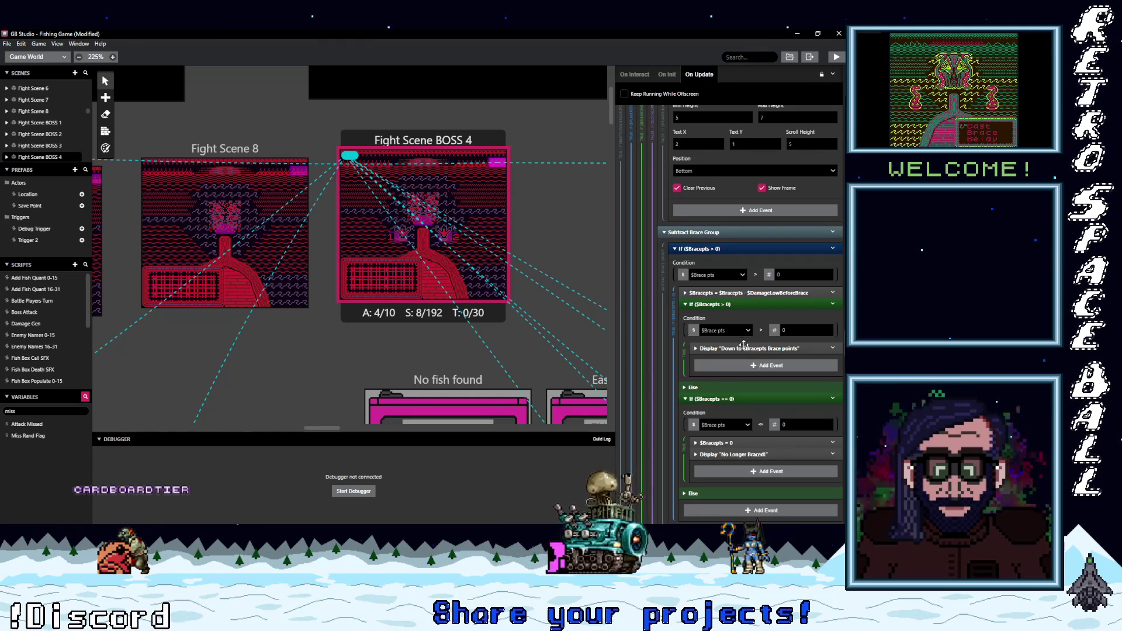
pyautogui.scroll(-3, 751, 344)
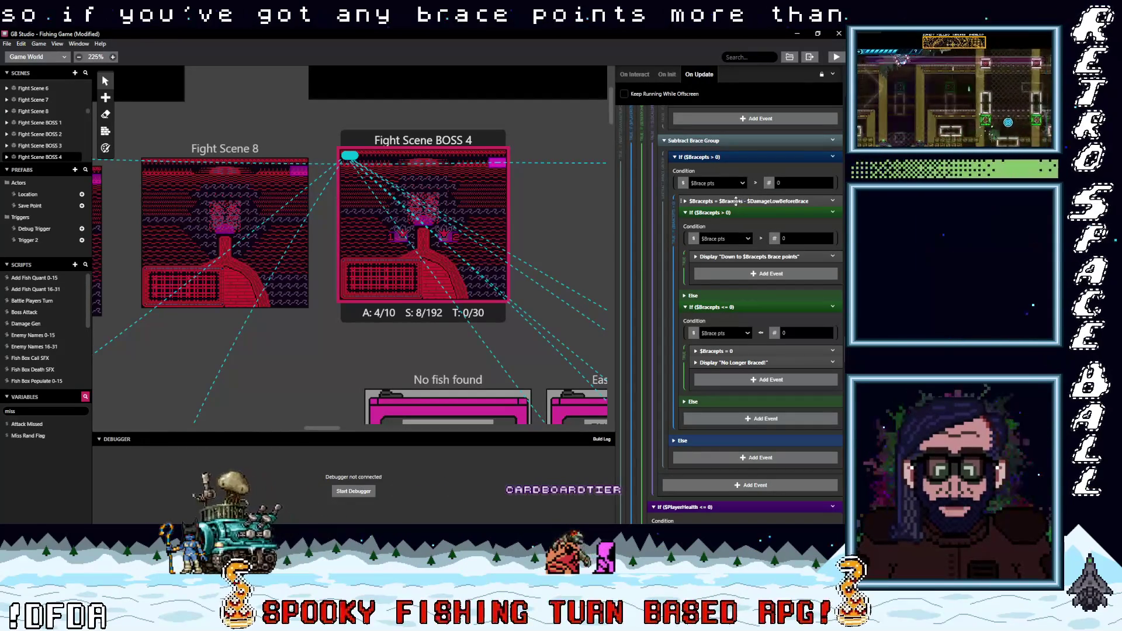
pyautogui.click(777, 202)
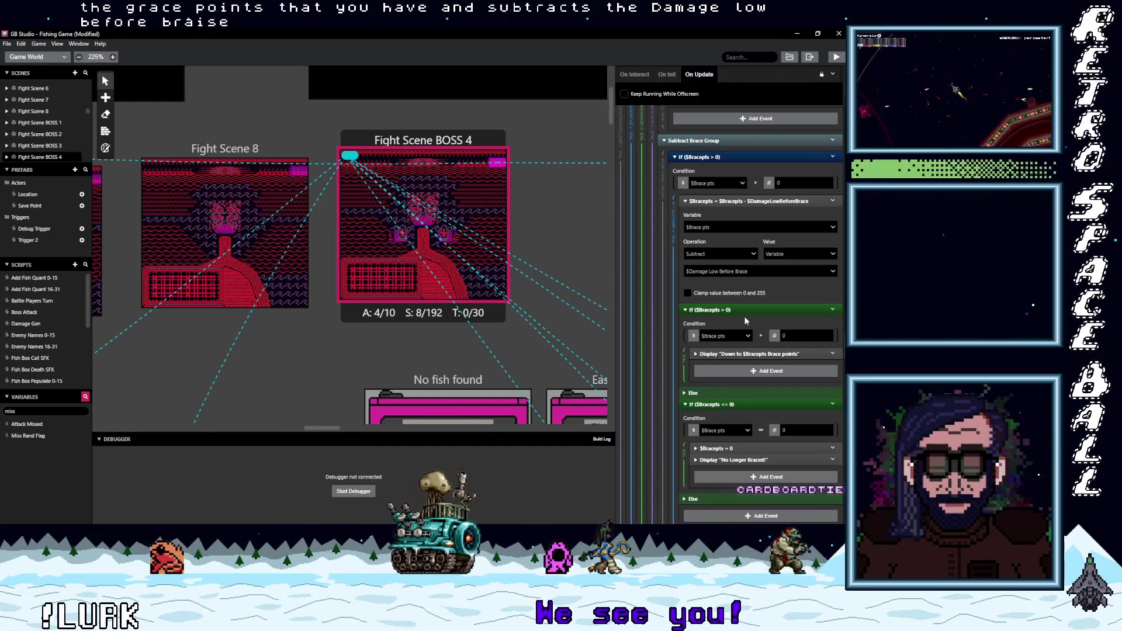
pyautogui.scroll(-1, 745, 324)
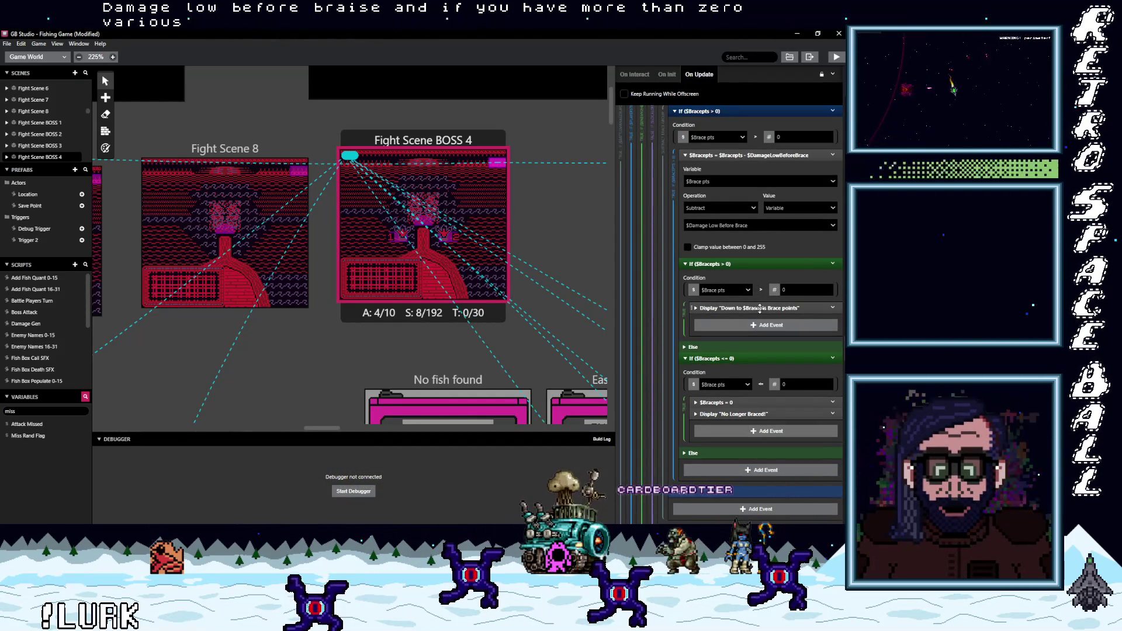
pyautogui.click(765, 309)
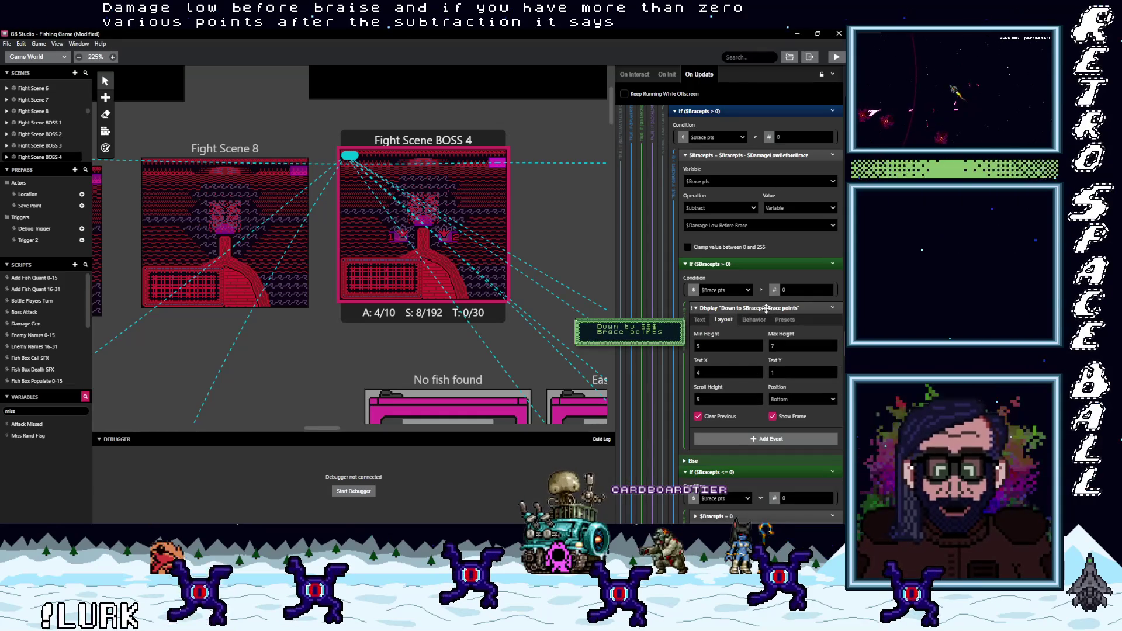
pyautogui.click(765, 310)
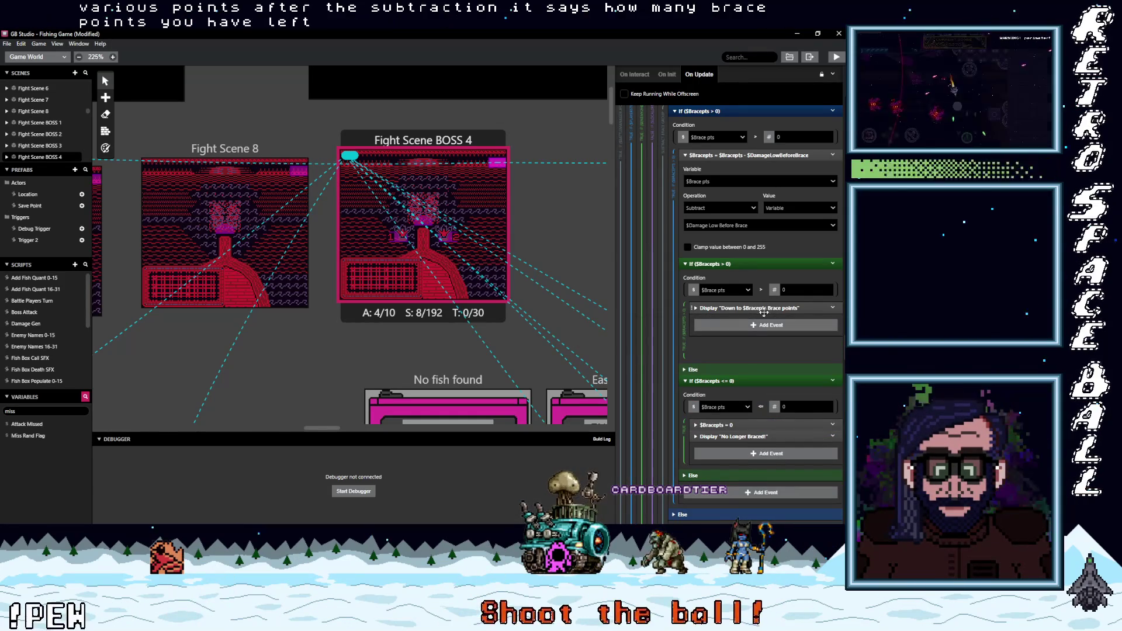
pyautogui.scroll(-3, 764, 312)
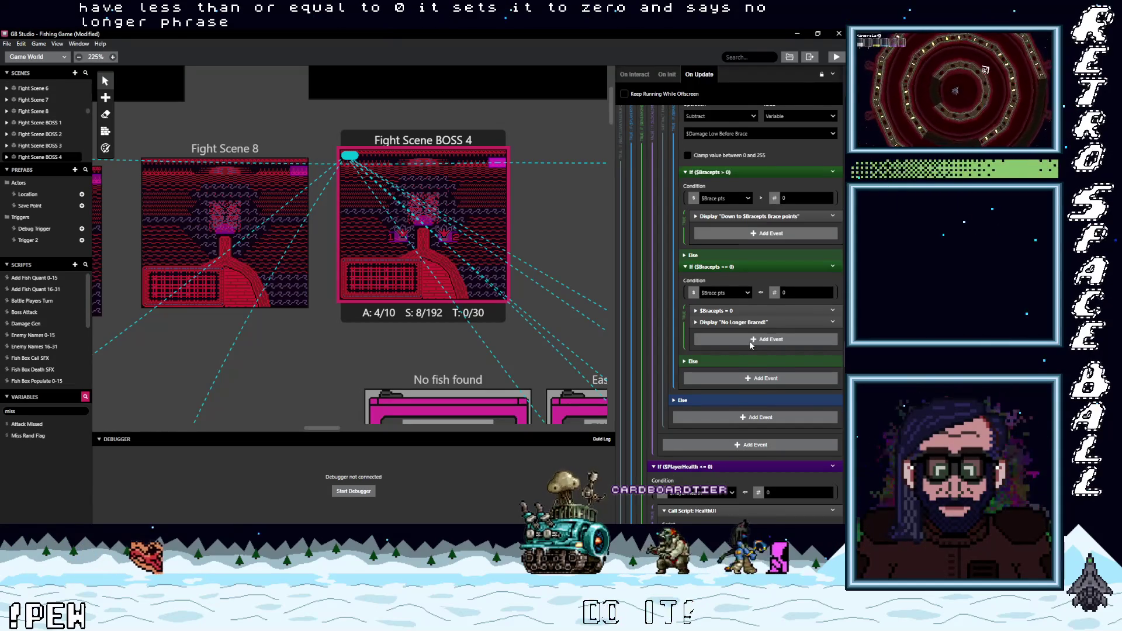
pyautogui.scroll(7, 750, 344)
pyautogui.scroll(10, 751, 345)
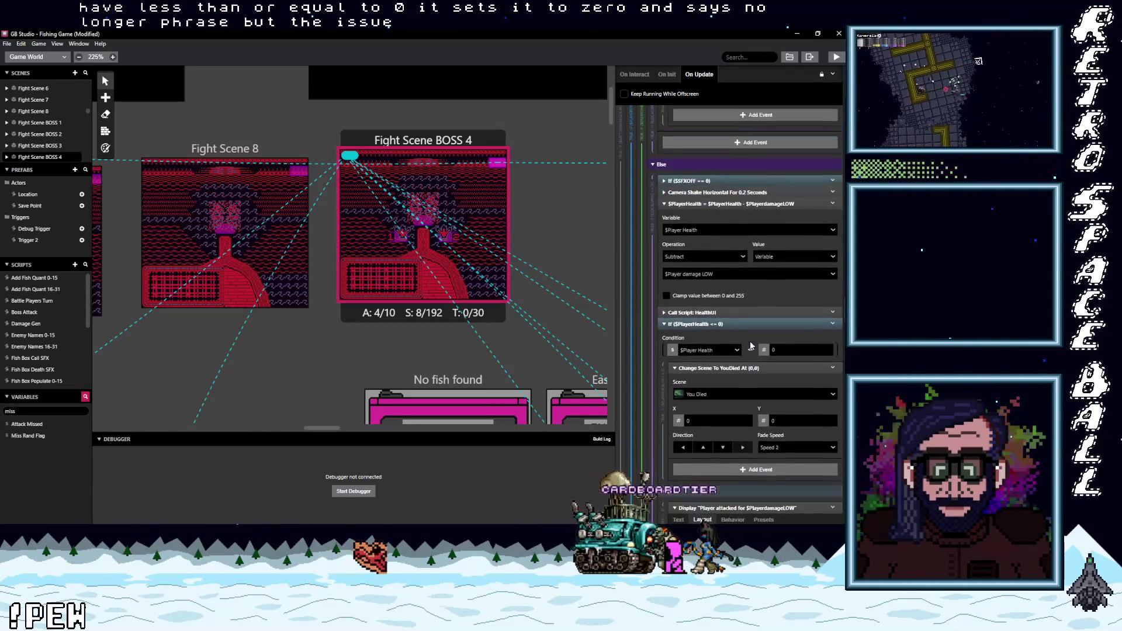
pyautogui.scroll(10, 750, 344)
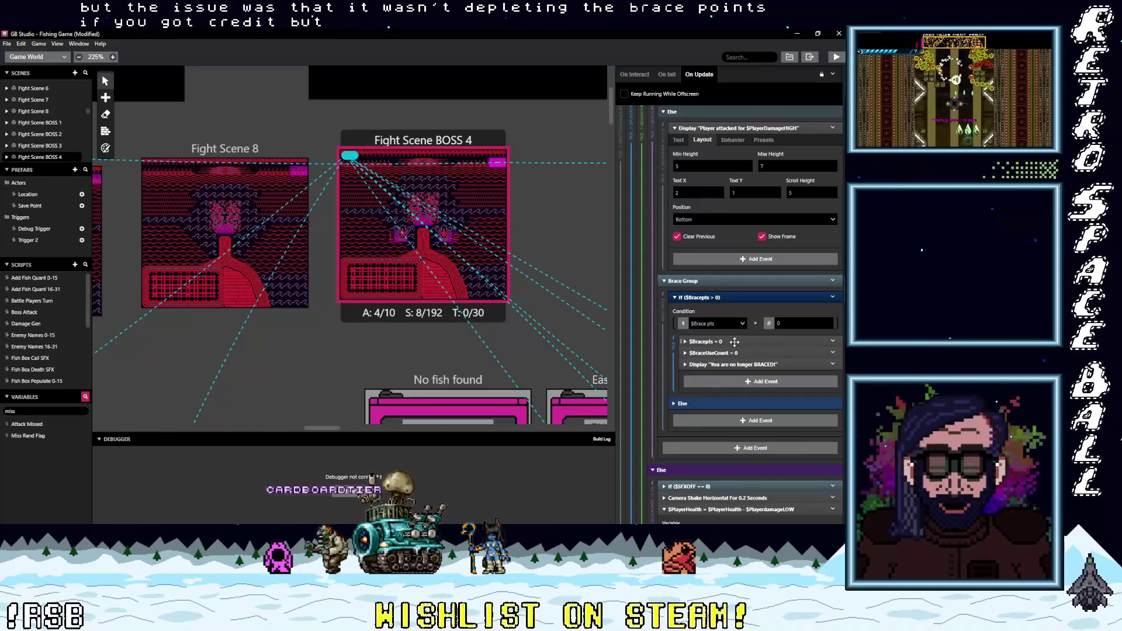
pyautogui.click(735, 342)
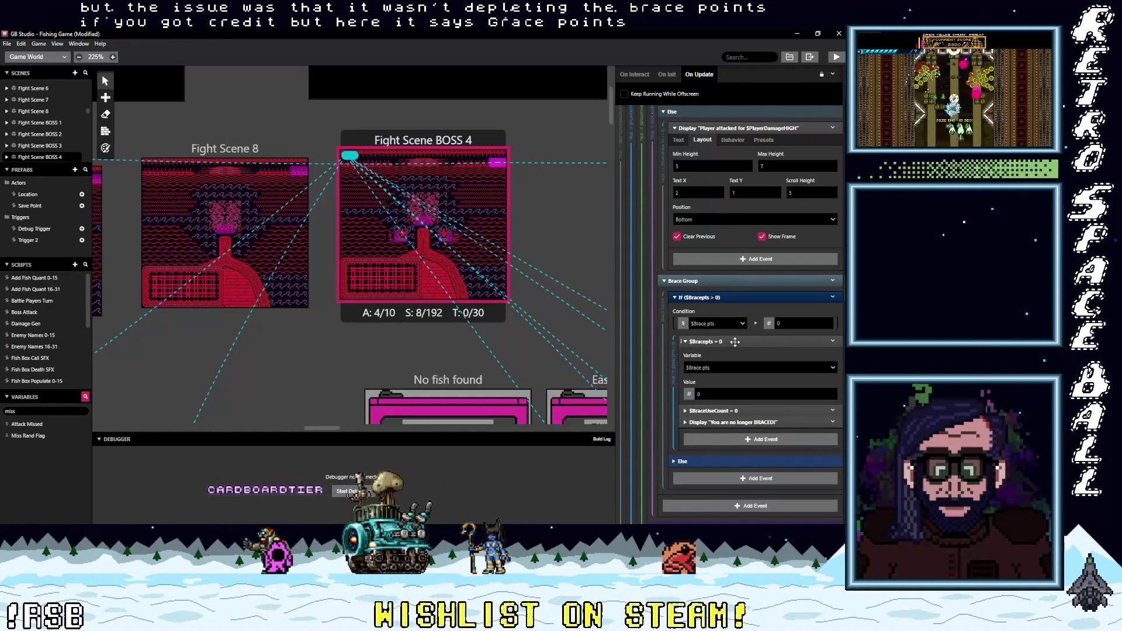
pyautogui.click(735, 342)
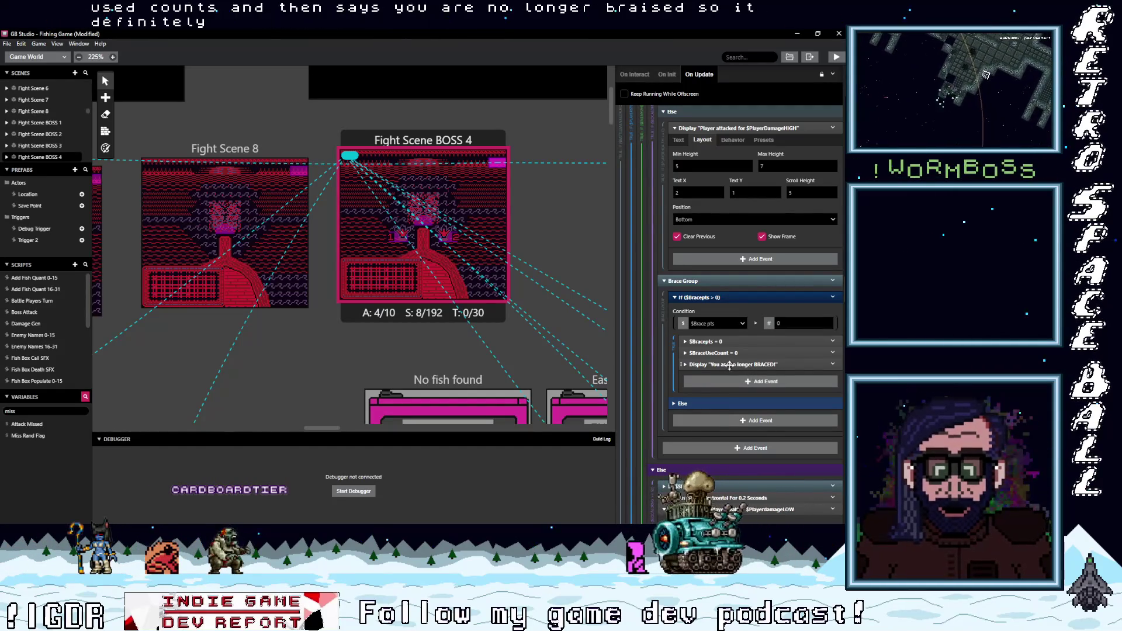
pyautogui.click(759, 364)
pyautogui.click(769, 365)
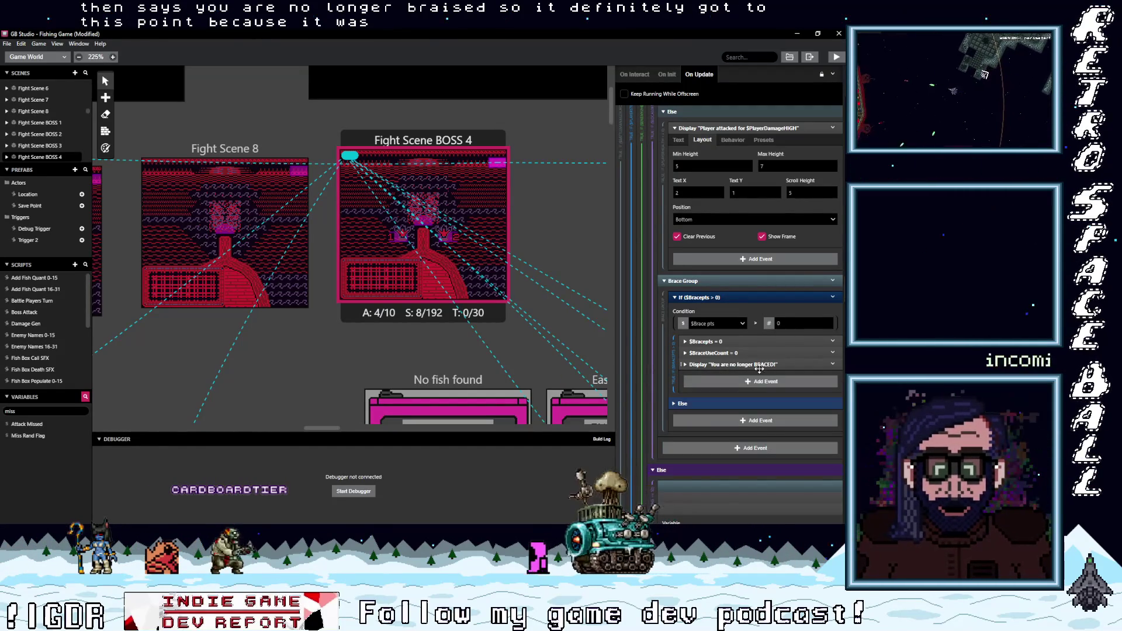
pyautogui.scroll(-3, 754, 374)
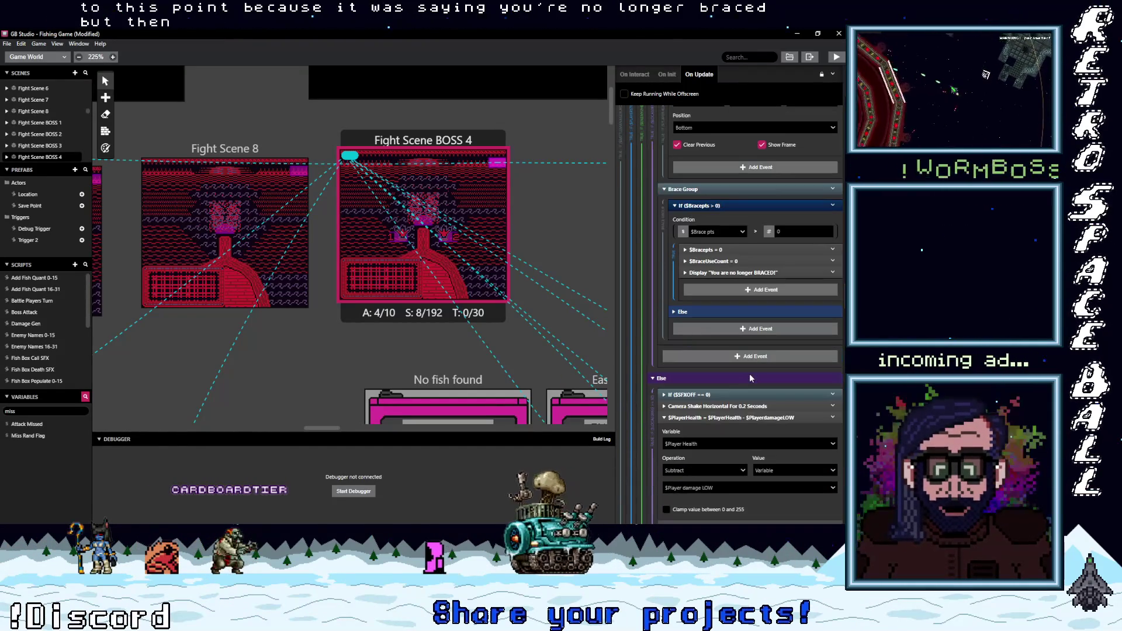
# Step: Expand Subtract Brace Group's If ($Bracepts > 0) to show the 'Down to $Bracepts Brace points' message
pyautogui.scroll(-5, 749, 375)
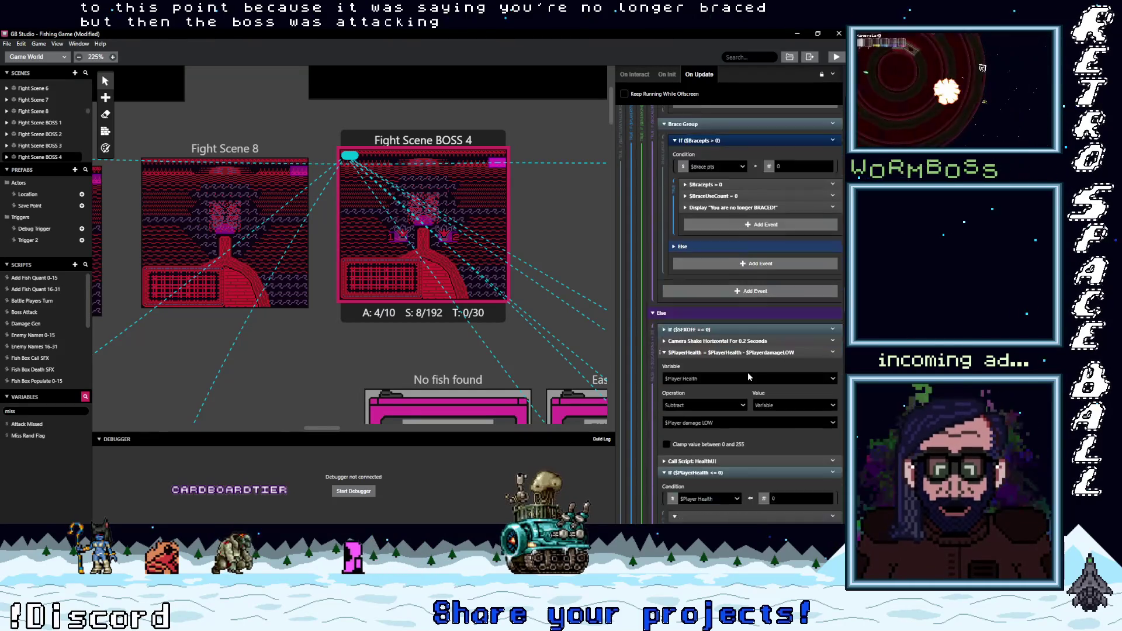
pyautogui.scroll(-10, 745, 372)
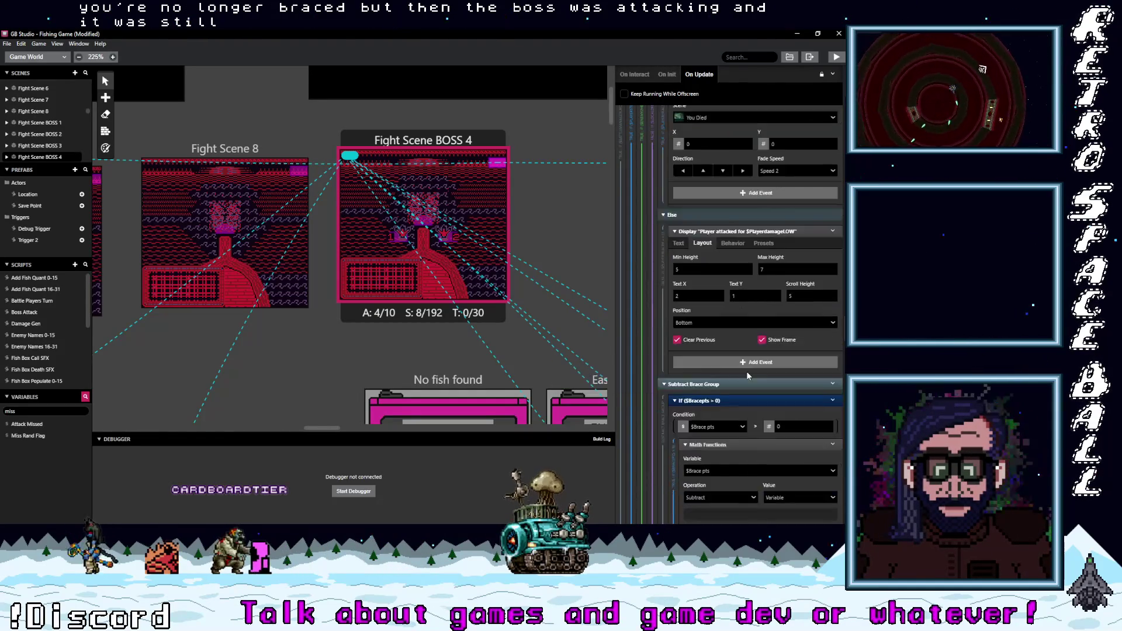
pyautogui.scroll(-10, 746, 371)
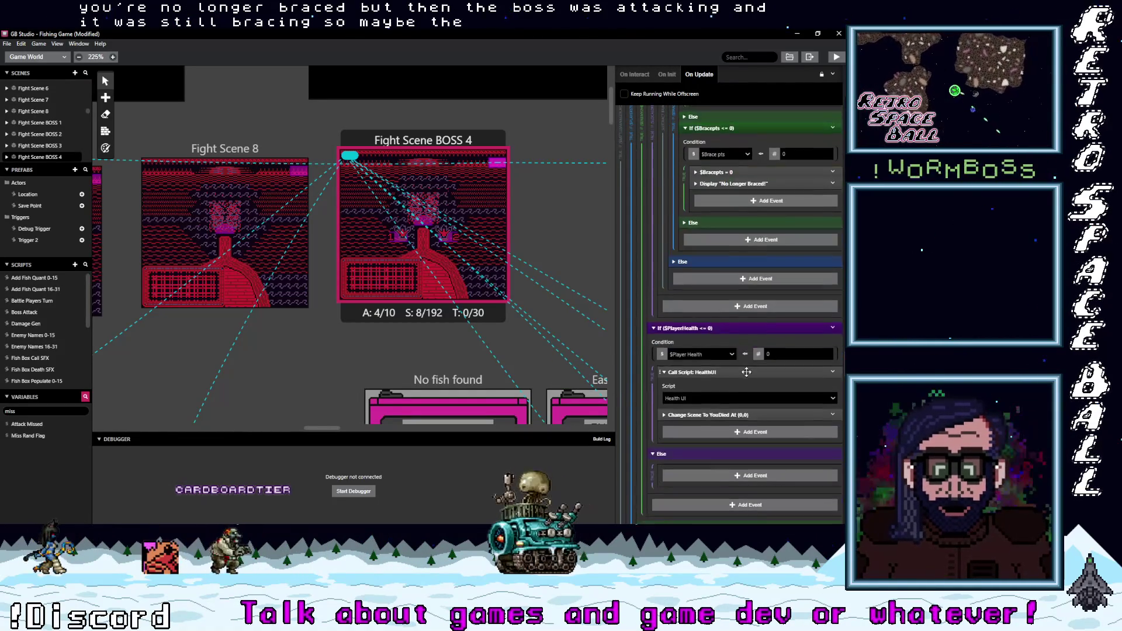
pyautogui.scroll(-6, 746, 370)
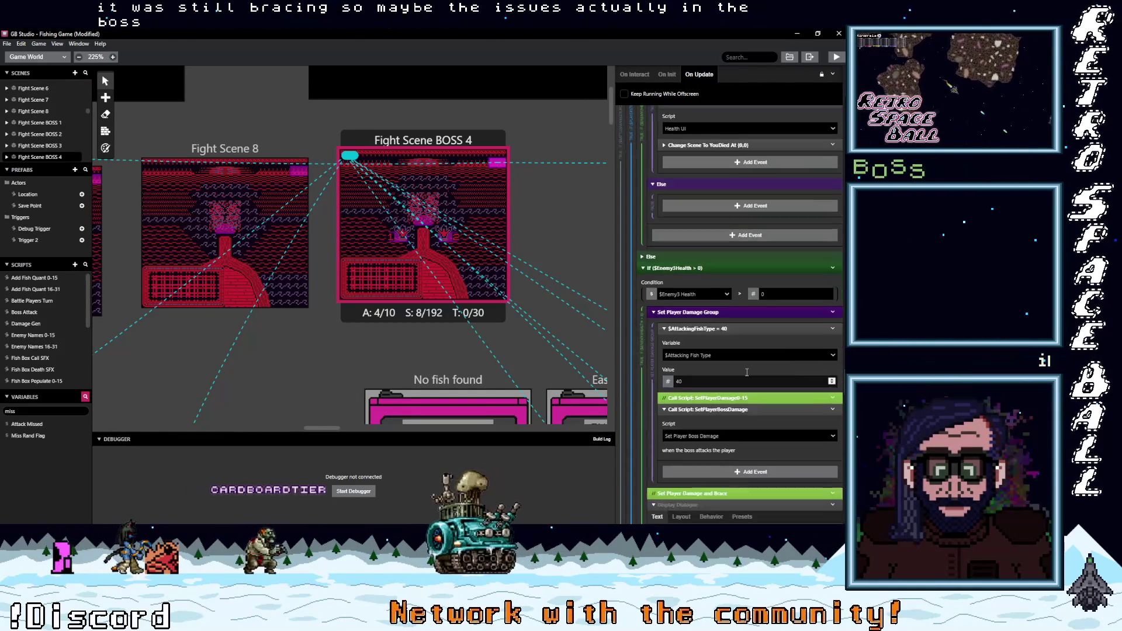
pyautogui.scroll(-5, 746, 372)
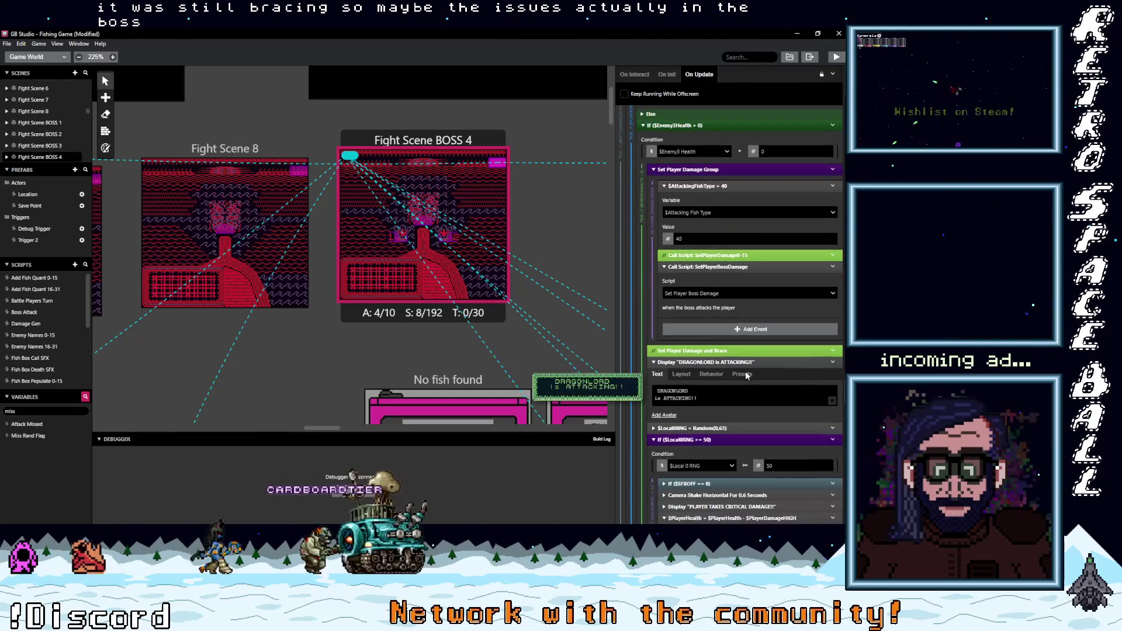
pyautogui.scroll(-7, 746, 371)
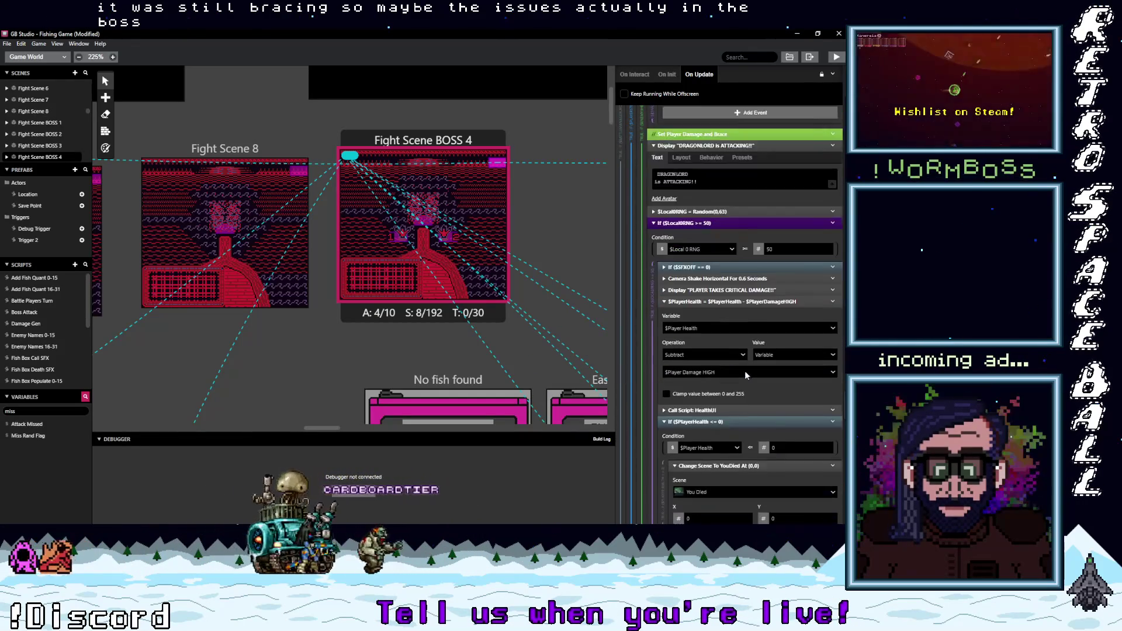
pyautogui.scroll(-8, 745, 371)
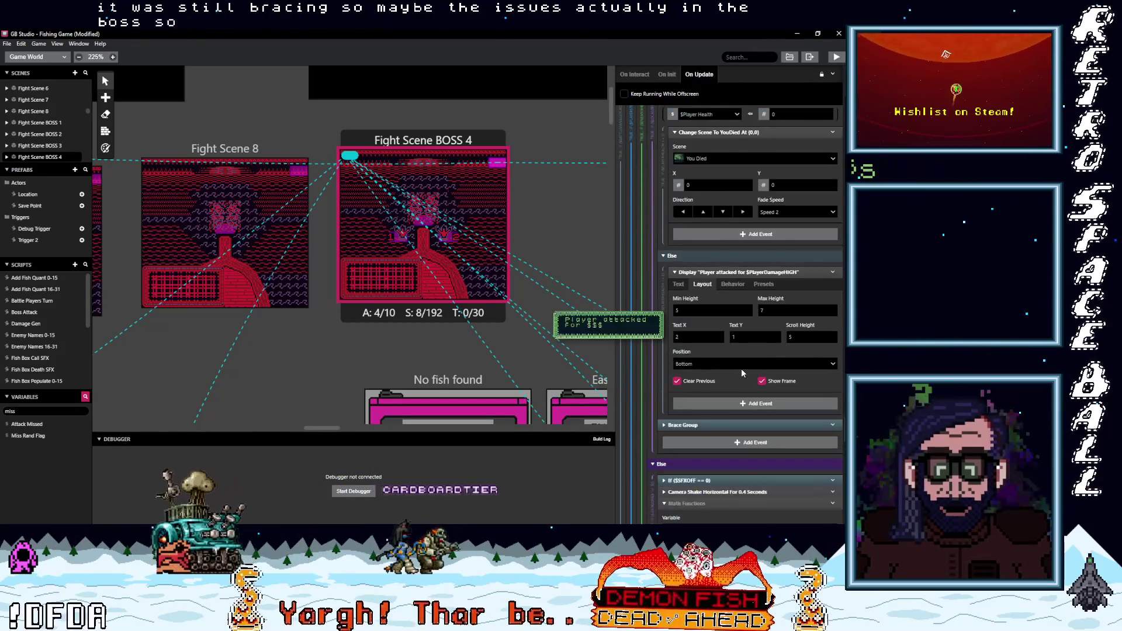
pyautogui.scroll(-5, 704, 350)
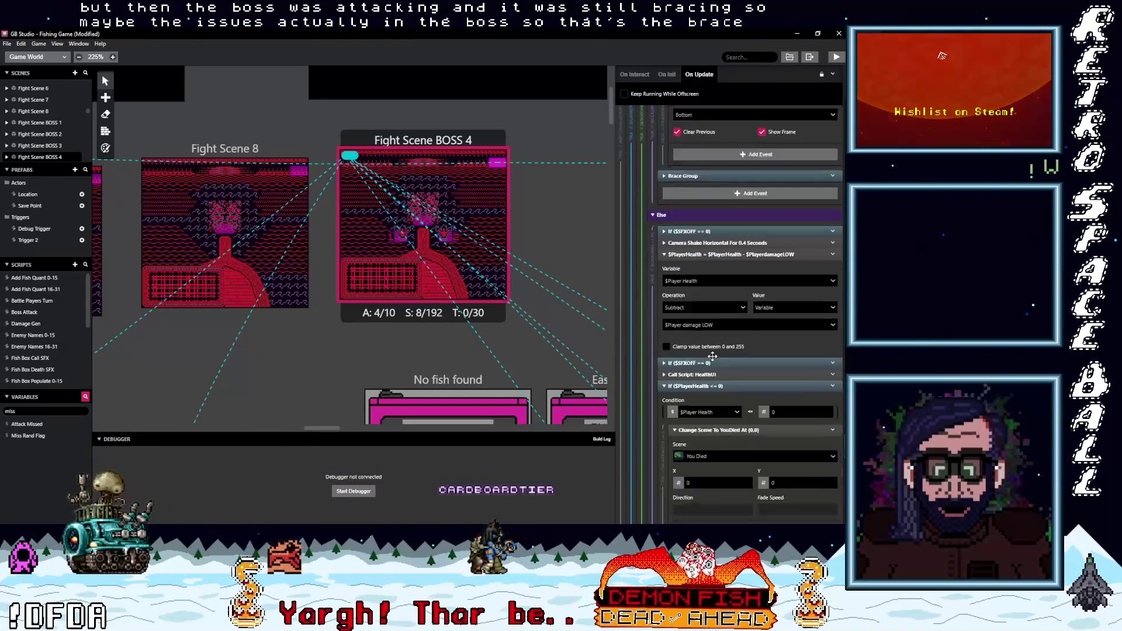
pyautogui.scroll(-7, 712, 357)
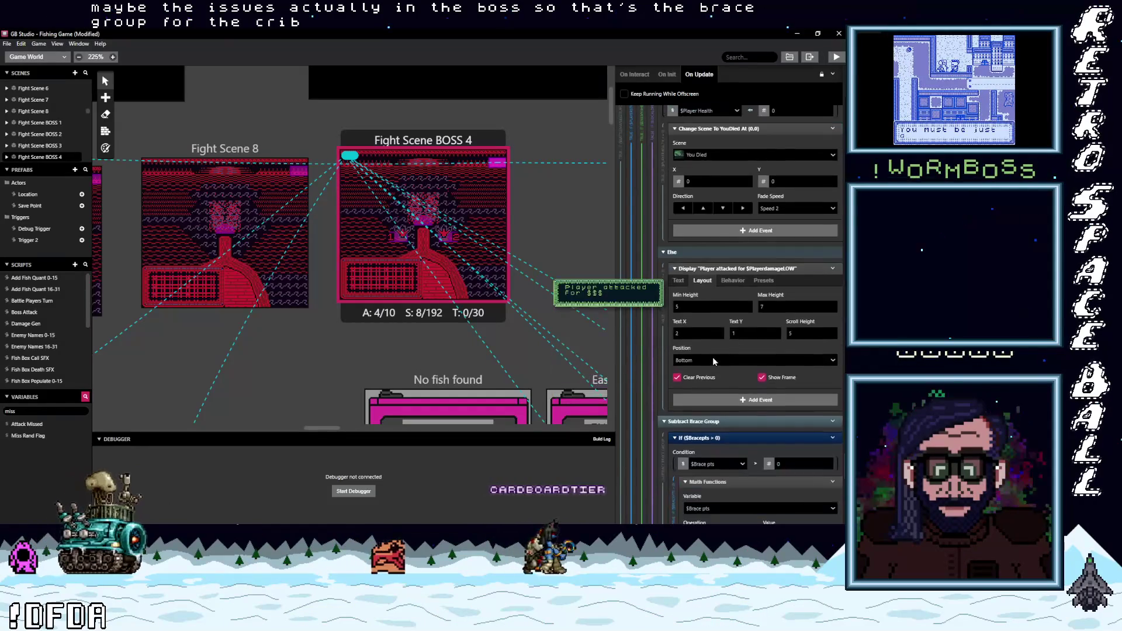
pyautogui.scroll(-3, 713, 361)
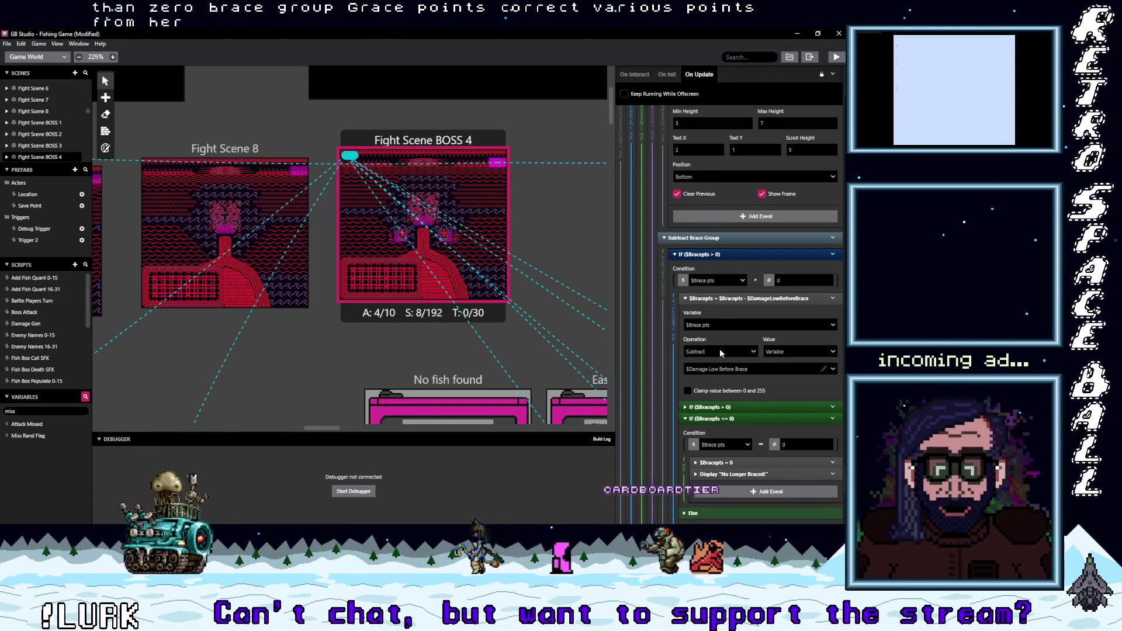
pyautogui.scroll(-1, 727, 368)
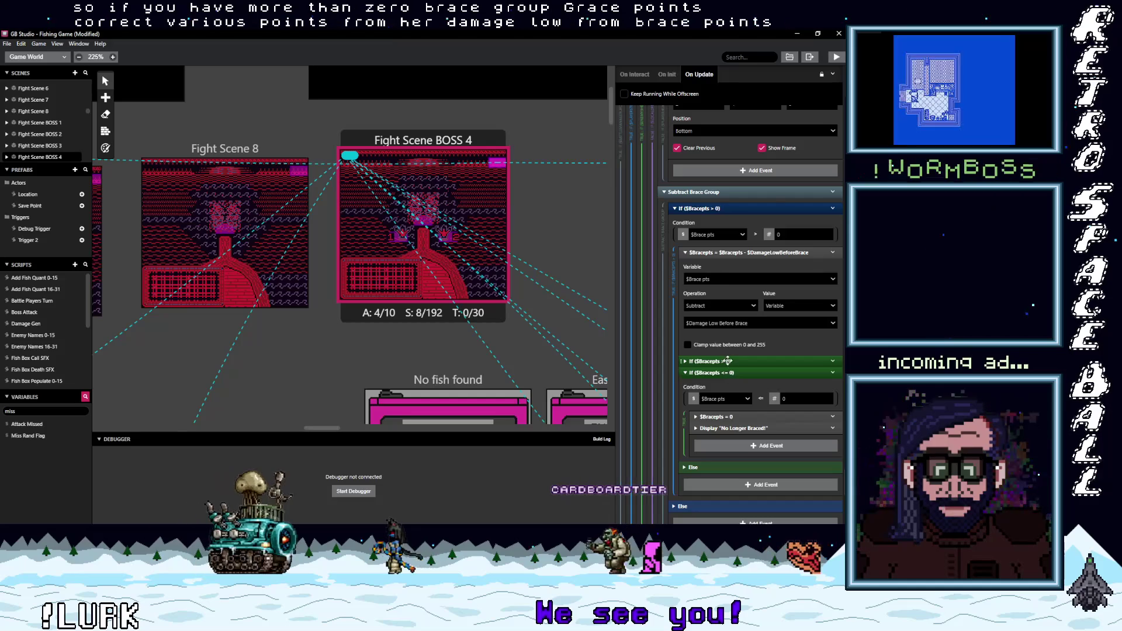
pyautogui.click(751, 362)
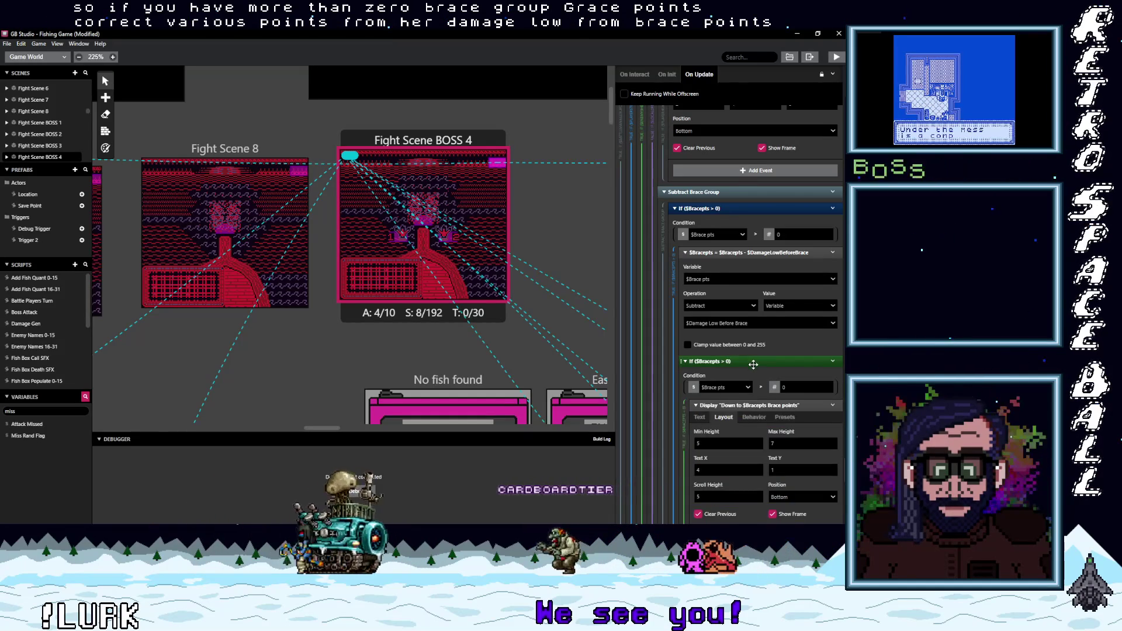
pyautogui.scroll(-2, 749, 339)
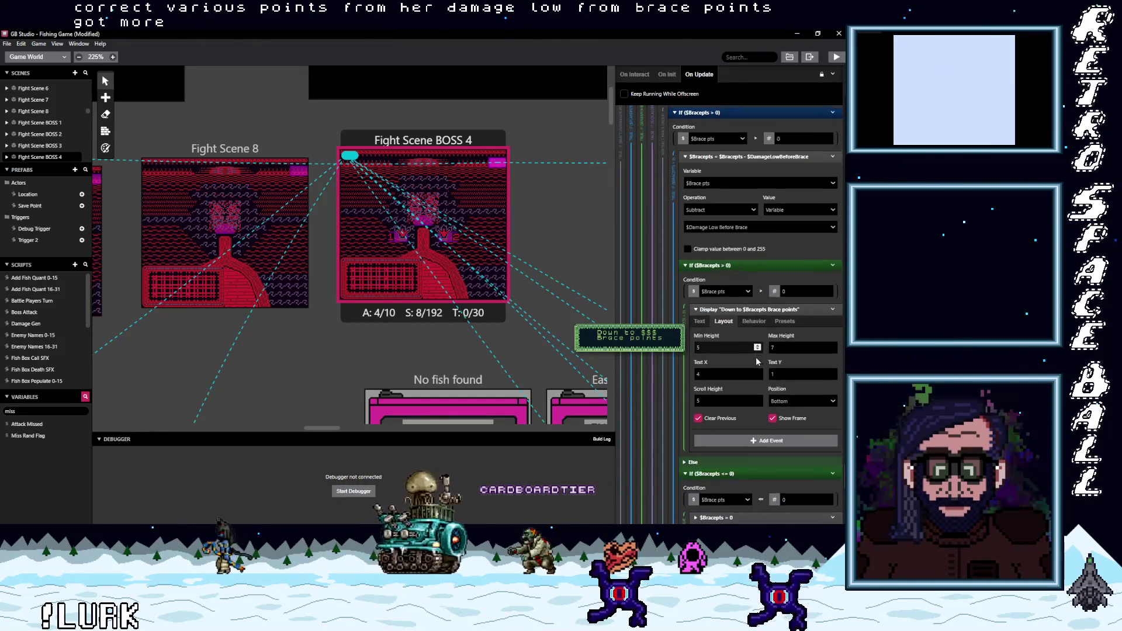
pyautogui.scroll(-3, 756, 357)
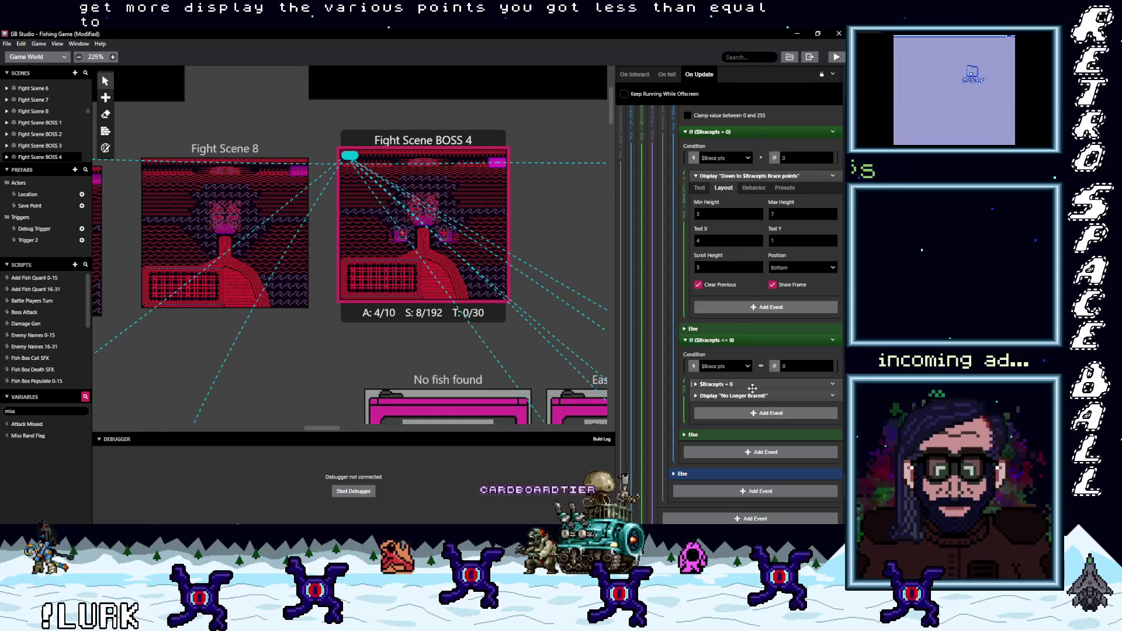
pyautogui.scroll(-1, 752, 388)
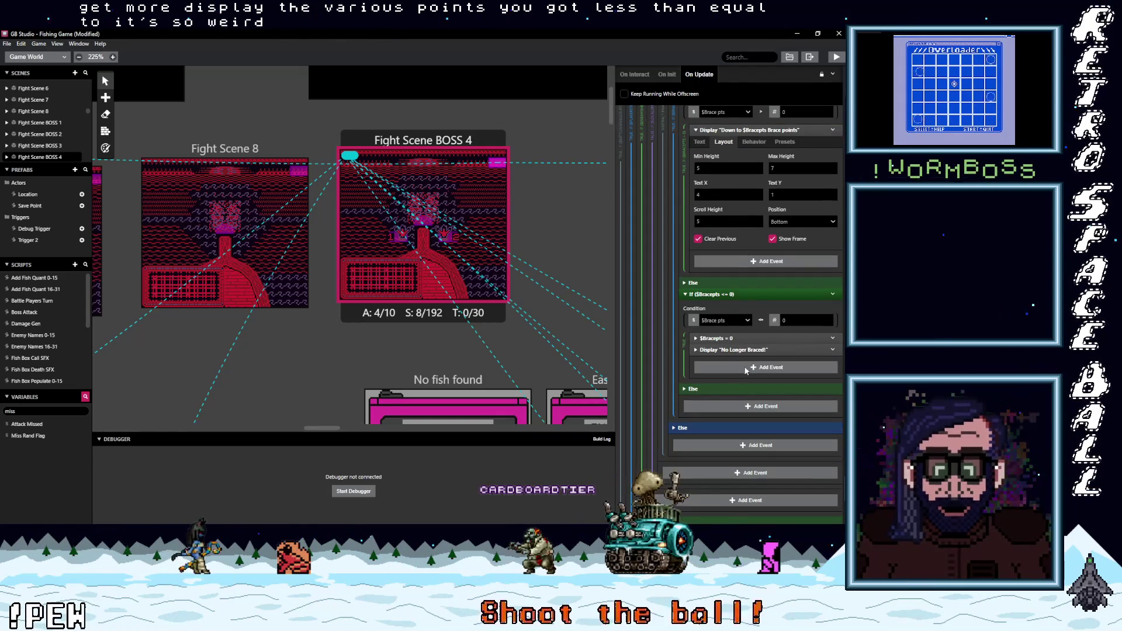
pyautogui.scroll(-3, 752, 367)
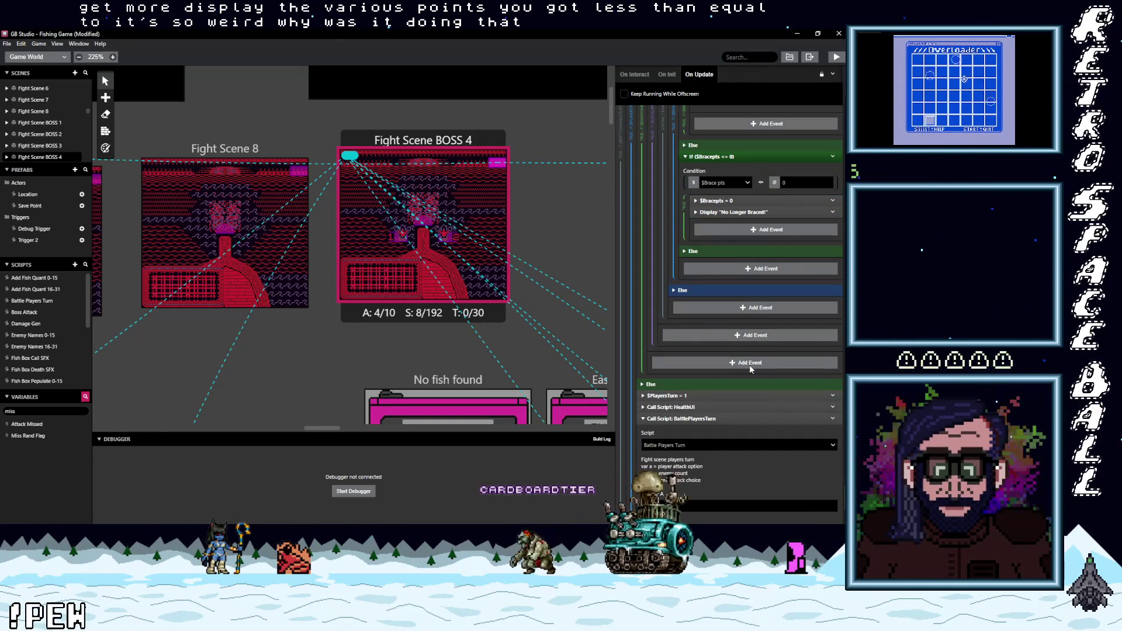
pyautogui.scroll(3, 751, 368)
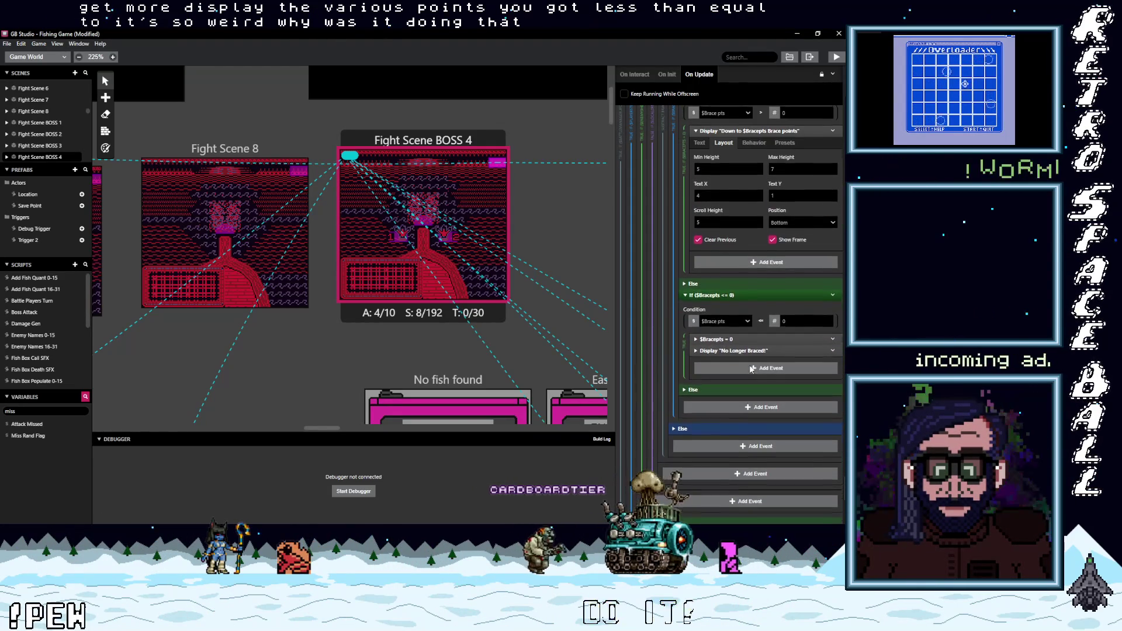
pyautogui.scroll(1, 751, 369)
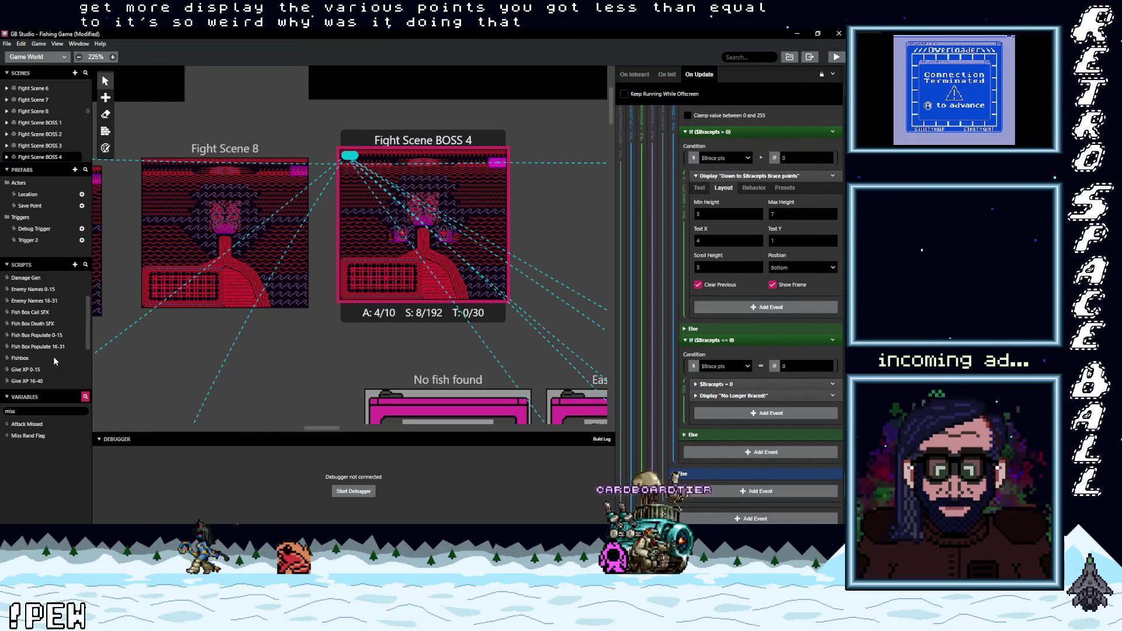
# Step: Open the Set Player Boss Damage script and expand its If $Bracepts > 0 block
pyautogui.scroll(-2, 54, 357)
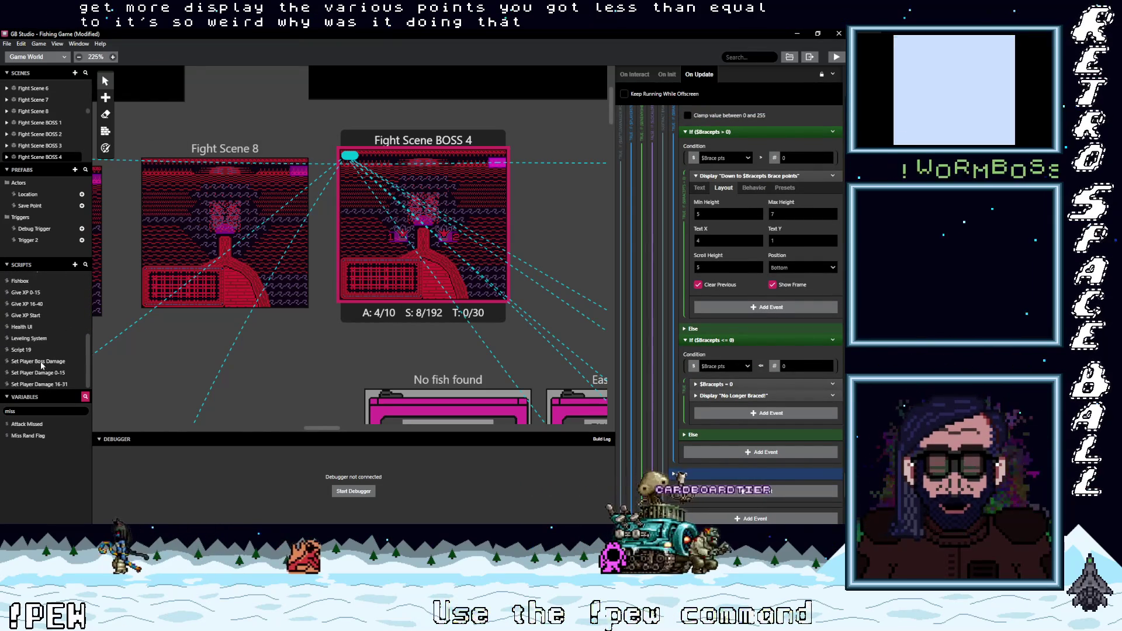
pyautogui.click(40, 361)
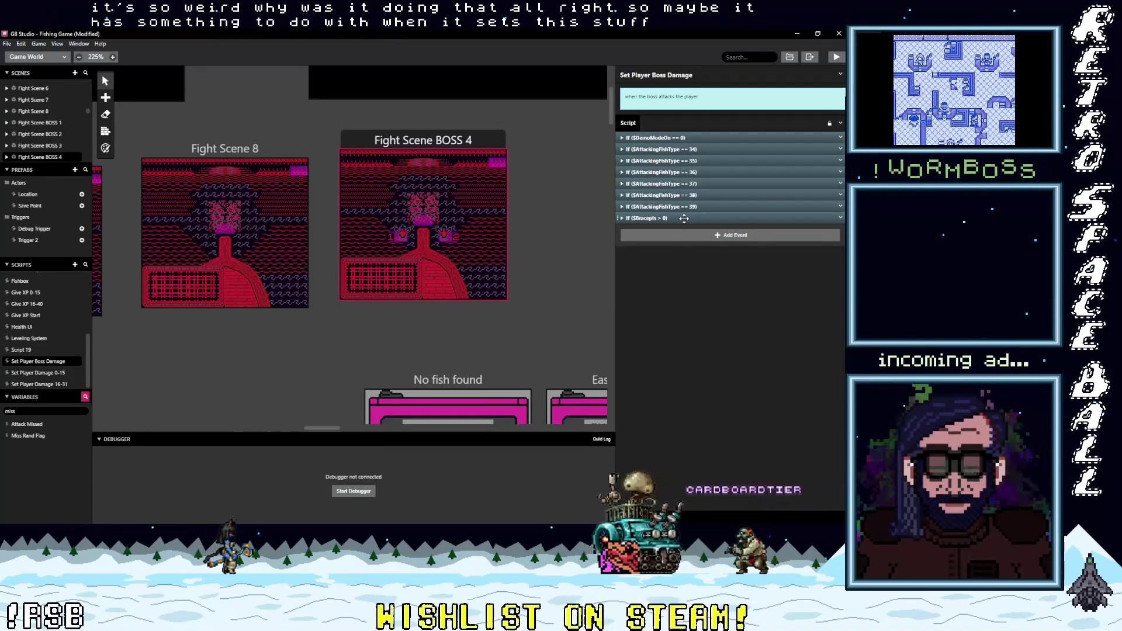
pyautogui.click(683, 218)
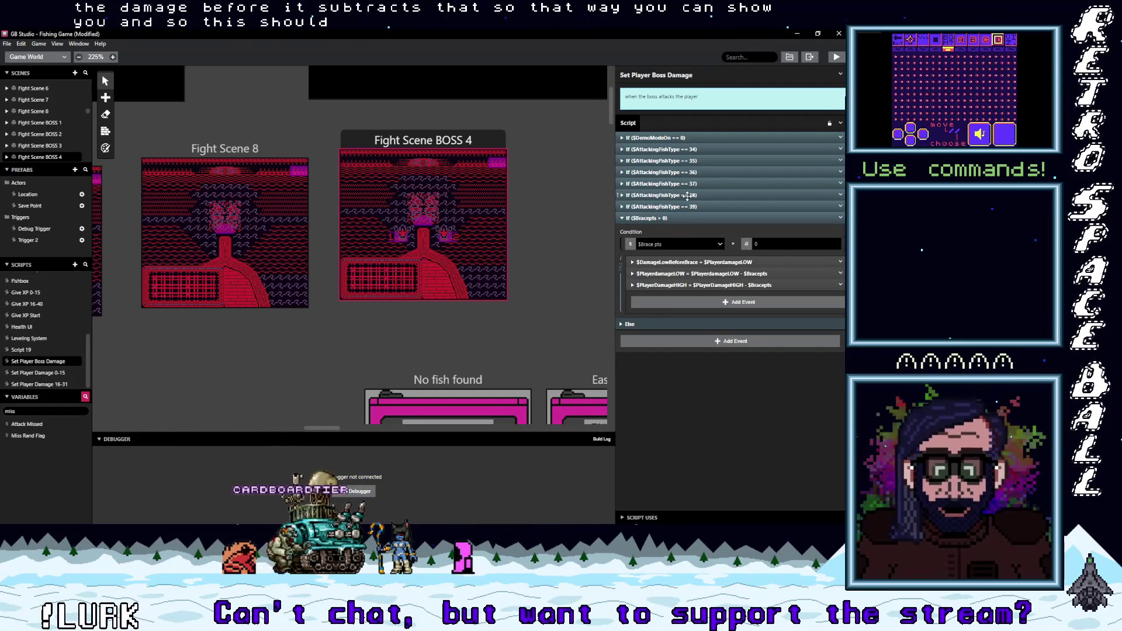
# Step: Expand the fish type 38 and 39 cases, revealing type 39's HIGH 54 and LOW 49 damage
pyautogui.click(687, 196)
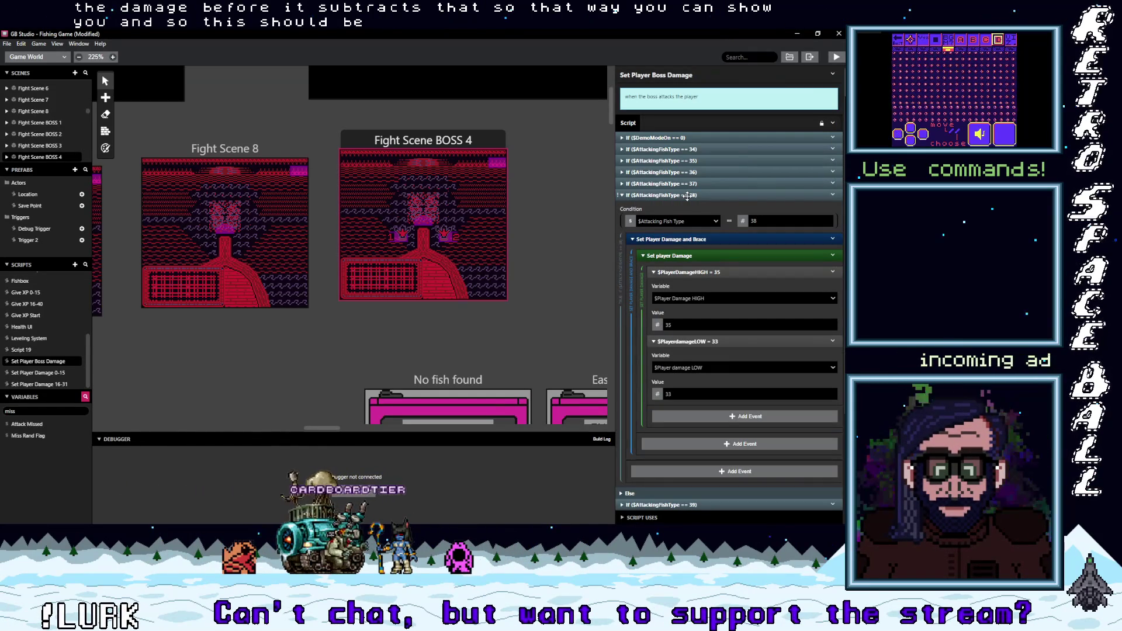
pyautogui.scroll(-5, 763, 324)
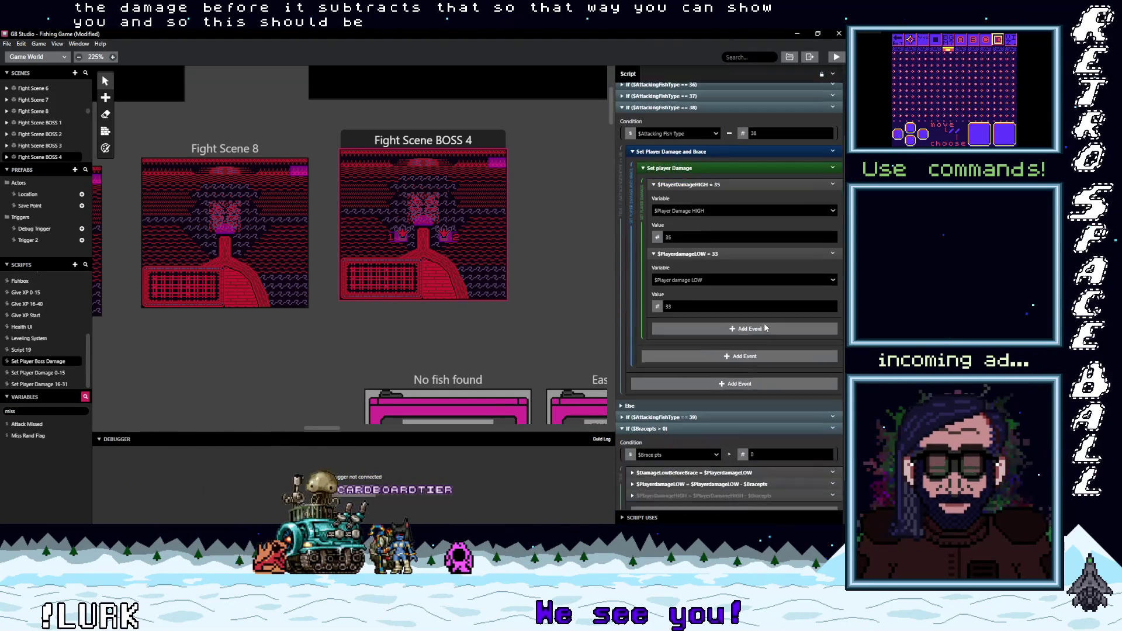
pyautogui.scroll(3, 760, 325)
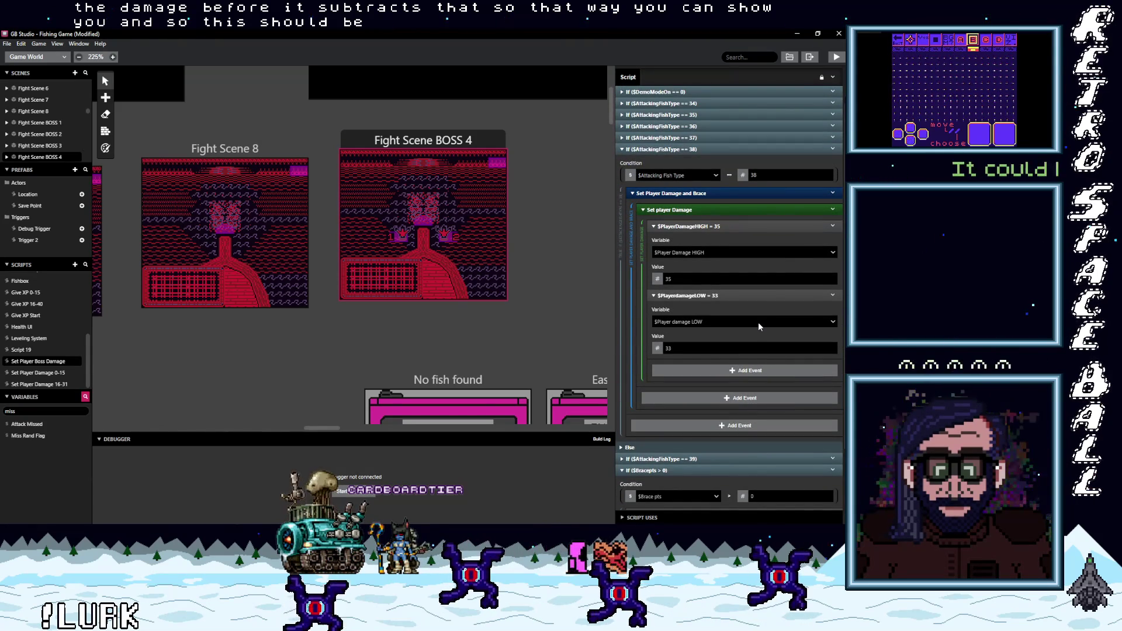
pyautogui.scroll(-3, 757, 321)
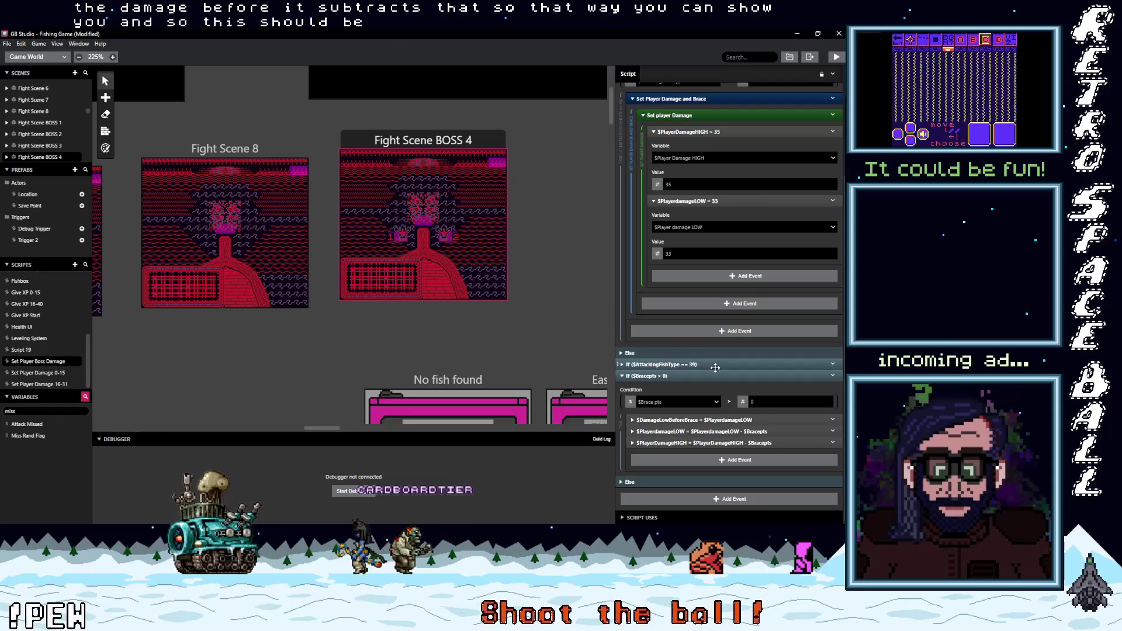
pyautogui.click(715, 364)
pyautogui.scroll(-2, 719, 367)
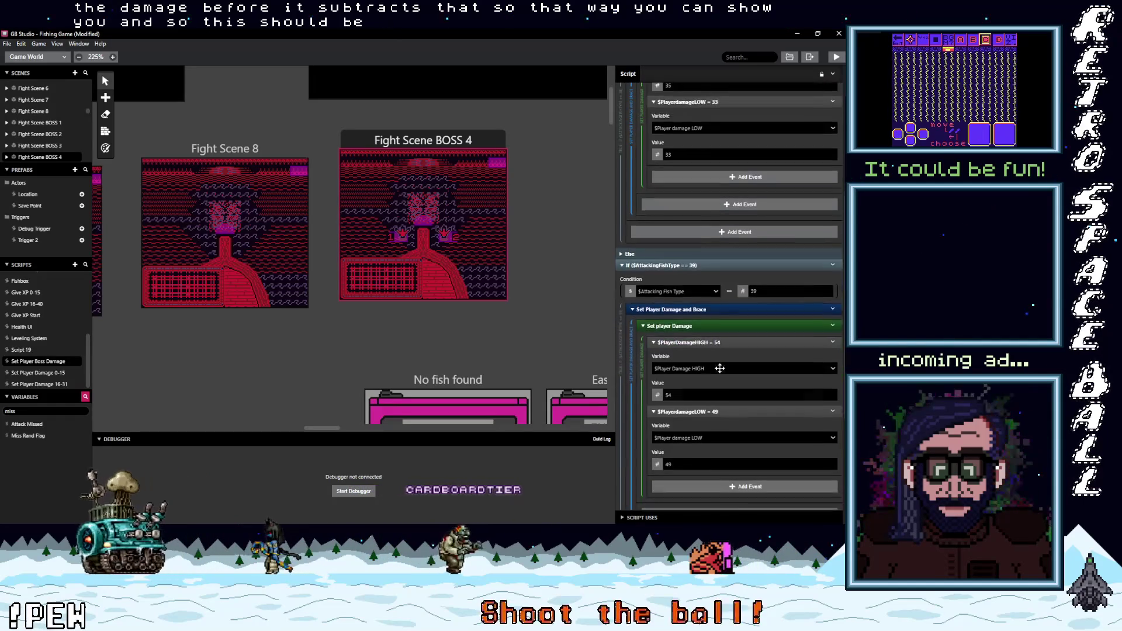
pyautogui.scroll(3, 720, 367)
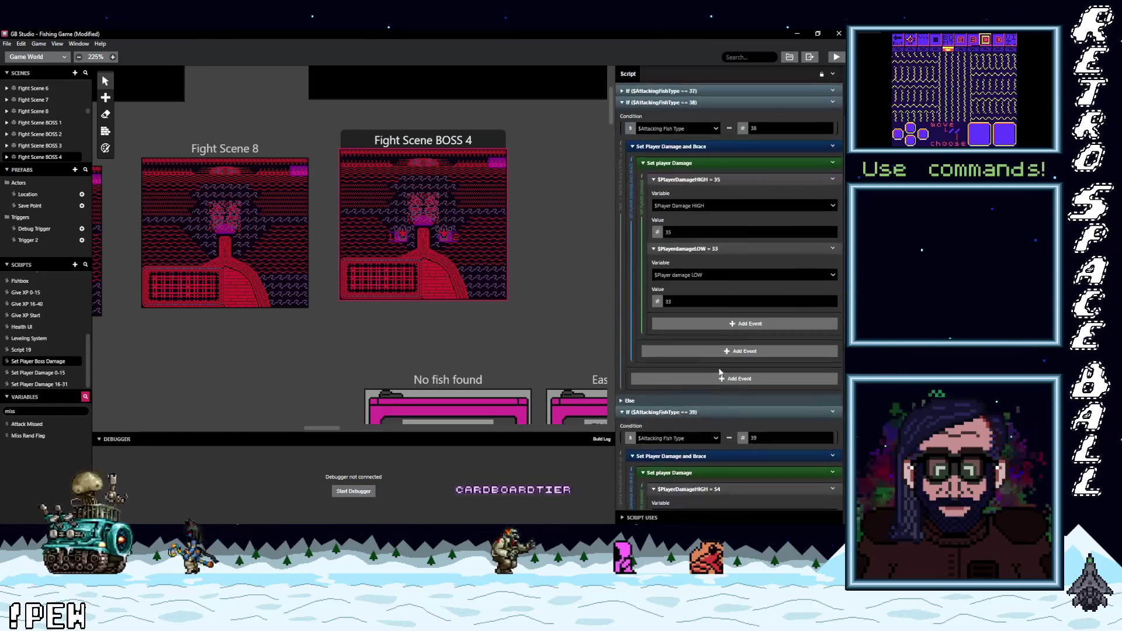
pyautogui.scroll(2, 720, 373)
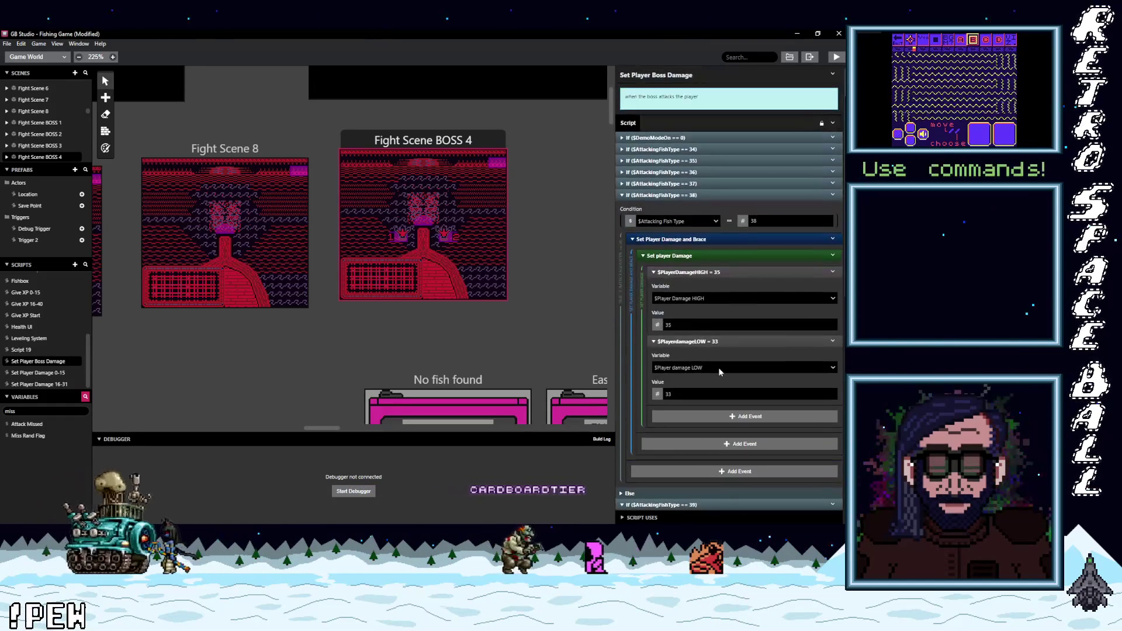
# Step: Collapse the fish type 36 and 38 cases, leaving 39 open, then select Tentacle R
pyautogui.click(683, 172)
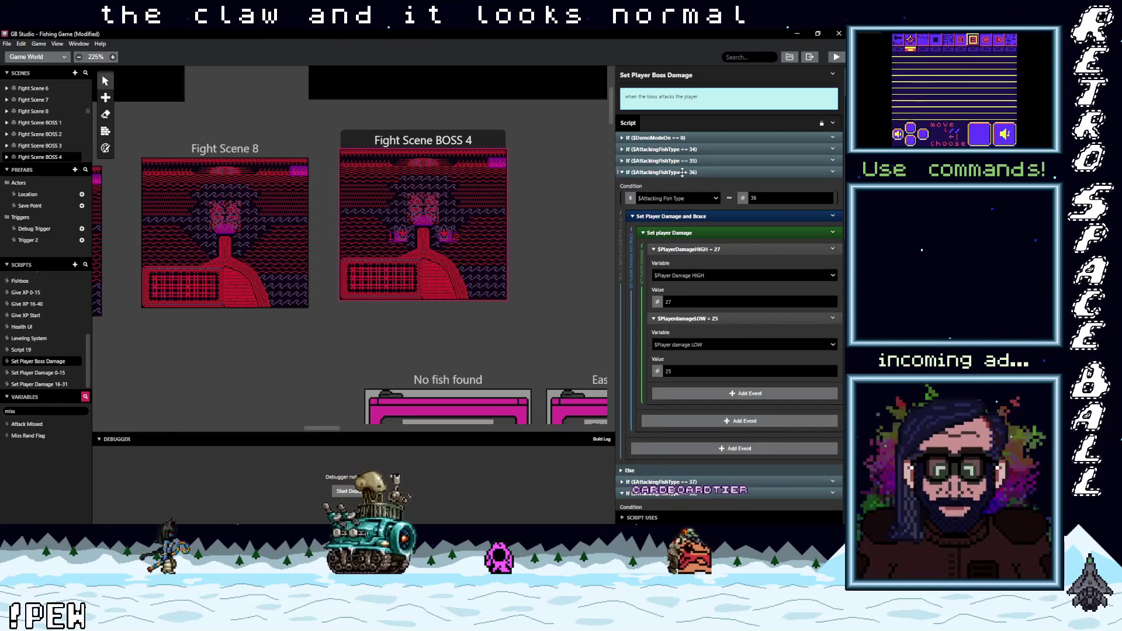
pyautogui.click(682, 172)
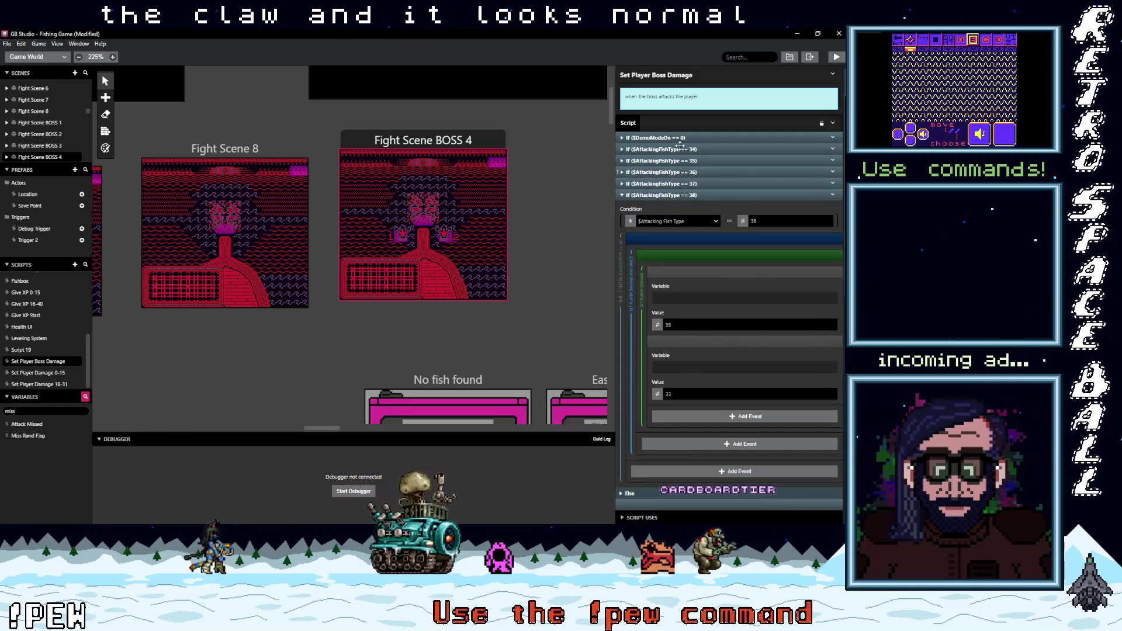
pyautogui.click(685, 195)
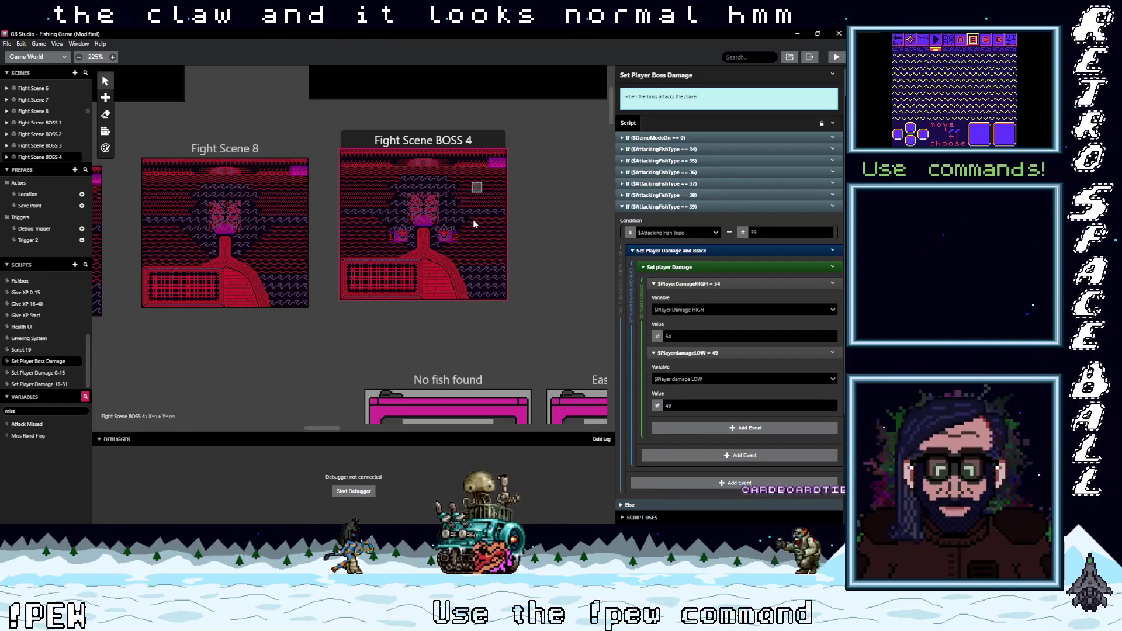
pyautogui.click(444, 237)
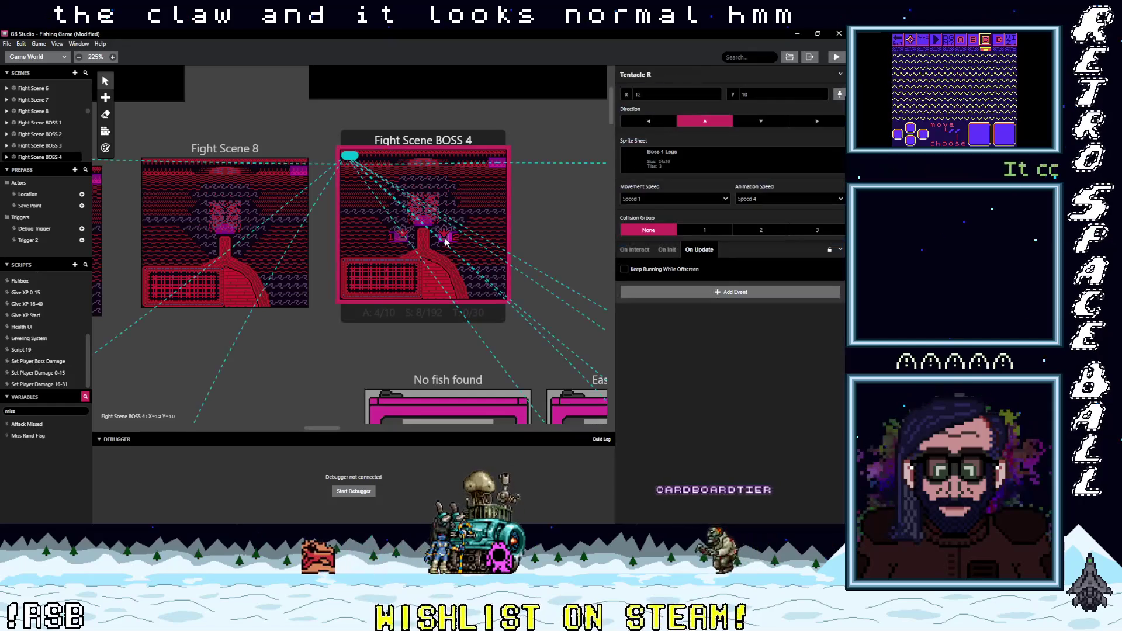
# Step: Select the purple BOSS 4 actor and scroll its On Update script through the critical and normal damage branches
pyautogui.click(498, 164)
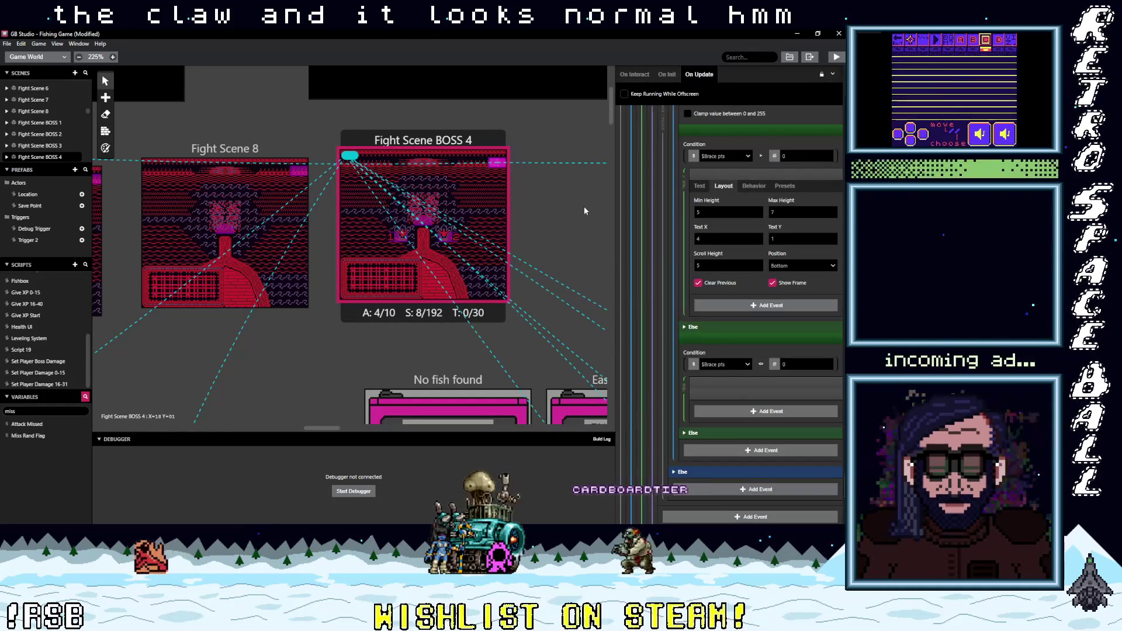
pyautogui.scroll(3, 730, 422)
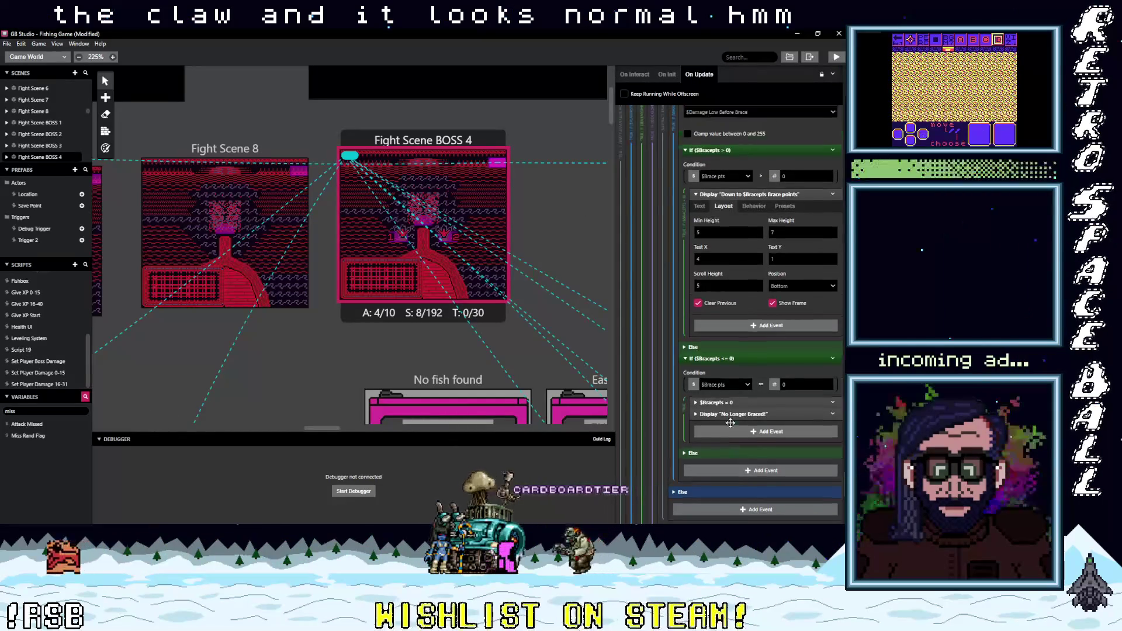
pyautogui.scroll(5, 731, 422)
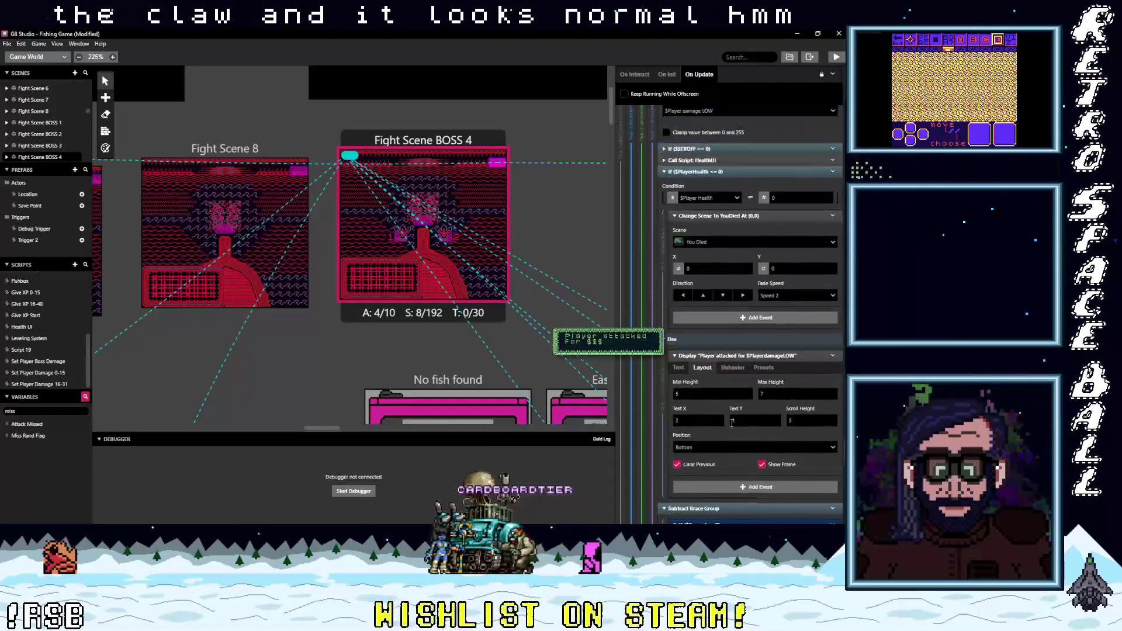
pyautogui.scroll(5, 730, 424)
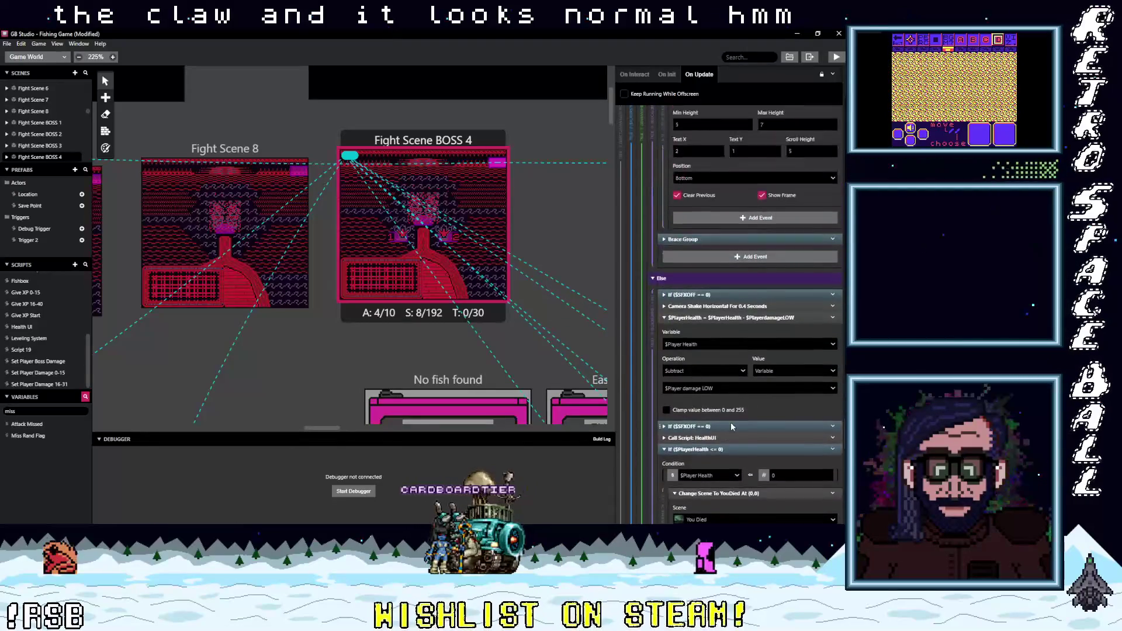
pyautogui.scroll(1, 731, 422)
pyautogui.scroll(3, 730, 422)
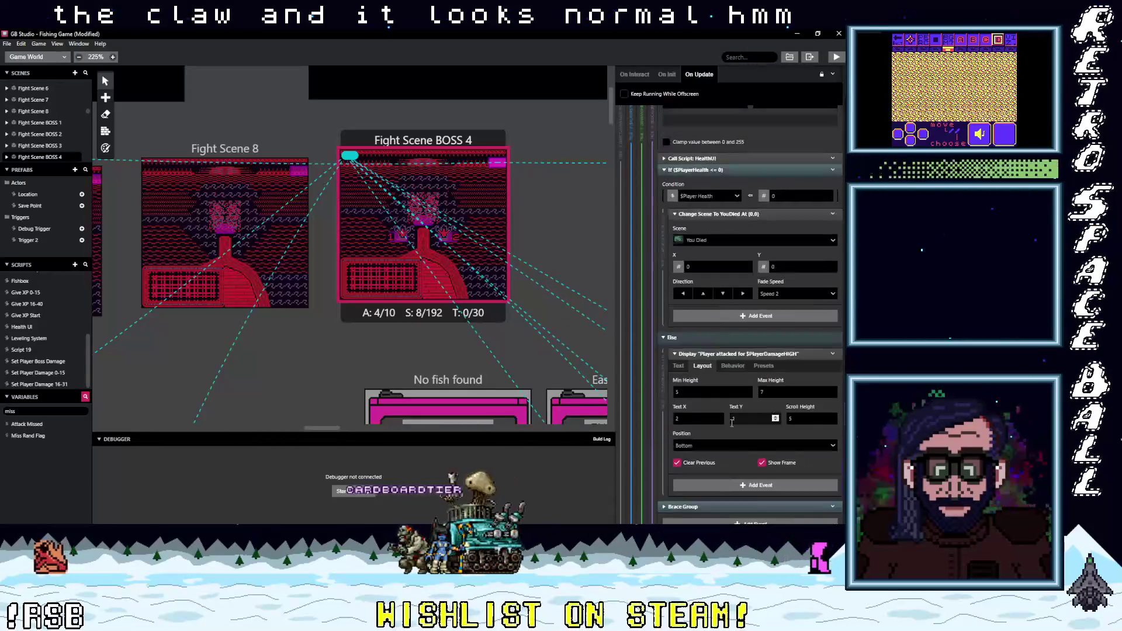
pyautogui.scroll(-3, 842, 402)
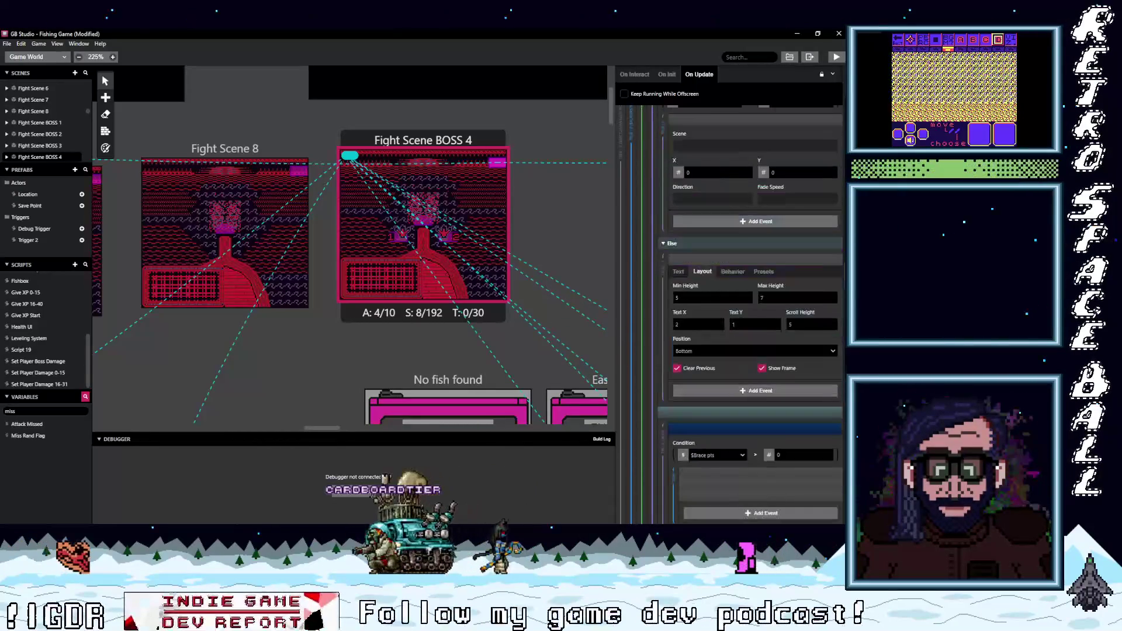
pyautogui.scroll(-6, 760, 292)
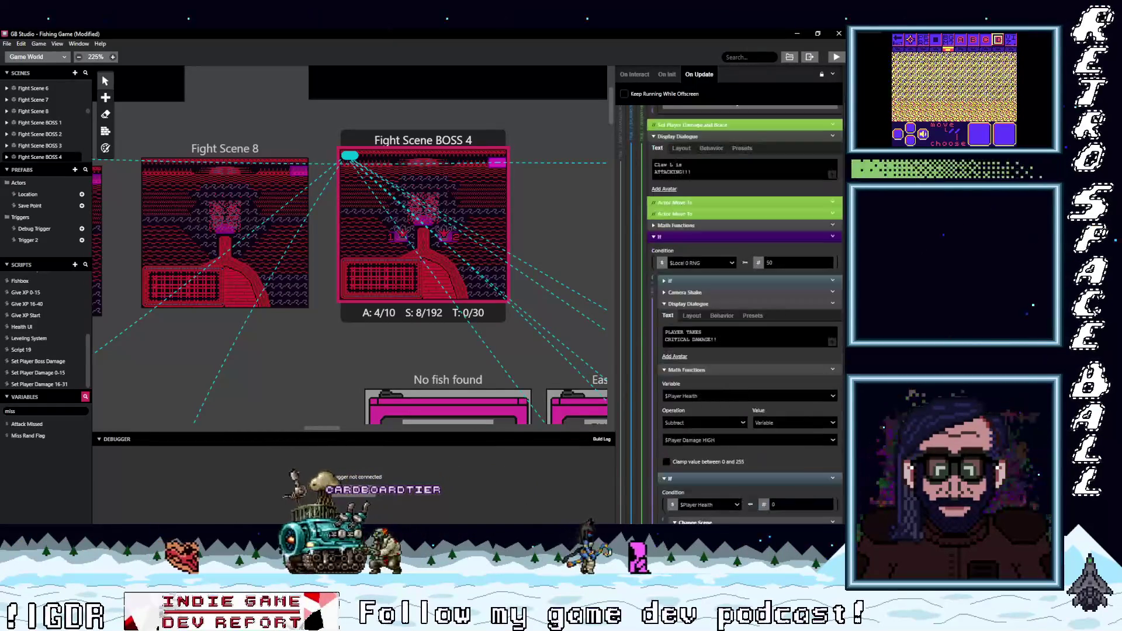
pyautogui.scroll(3, 739, 169)
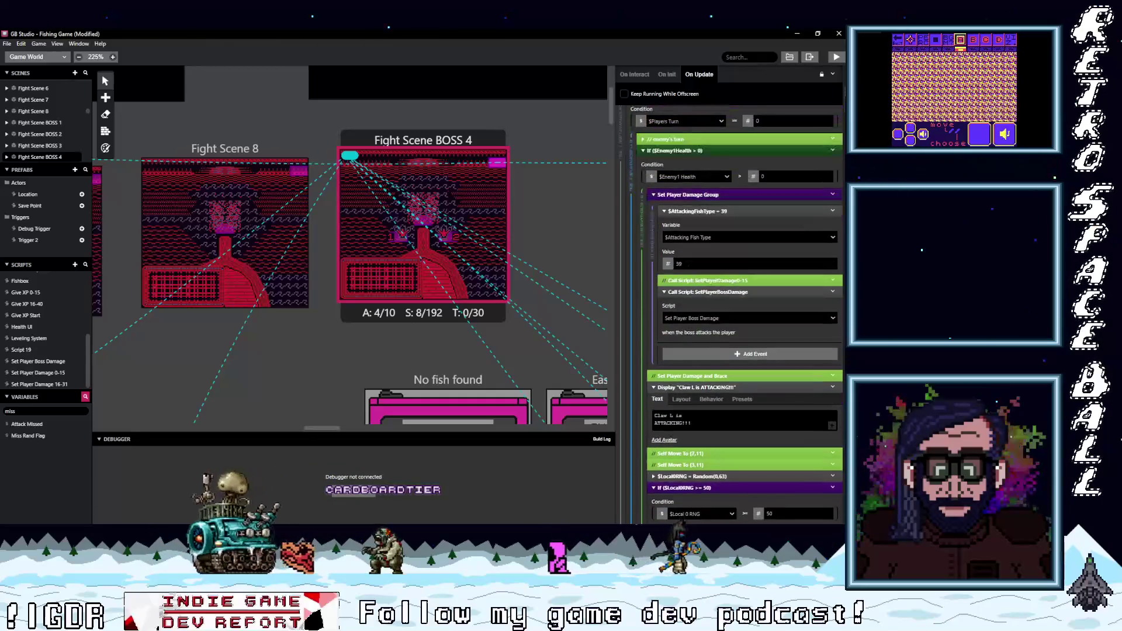
pyautogui.scroll(-2, 741, 255)
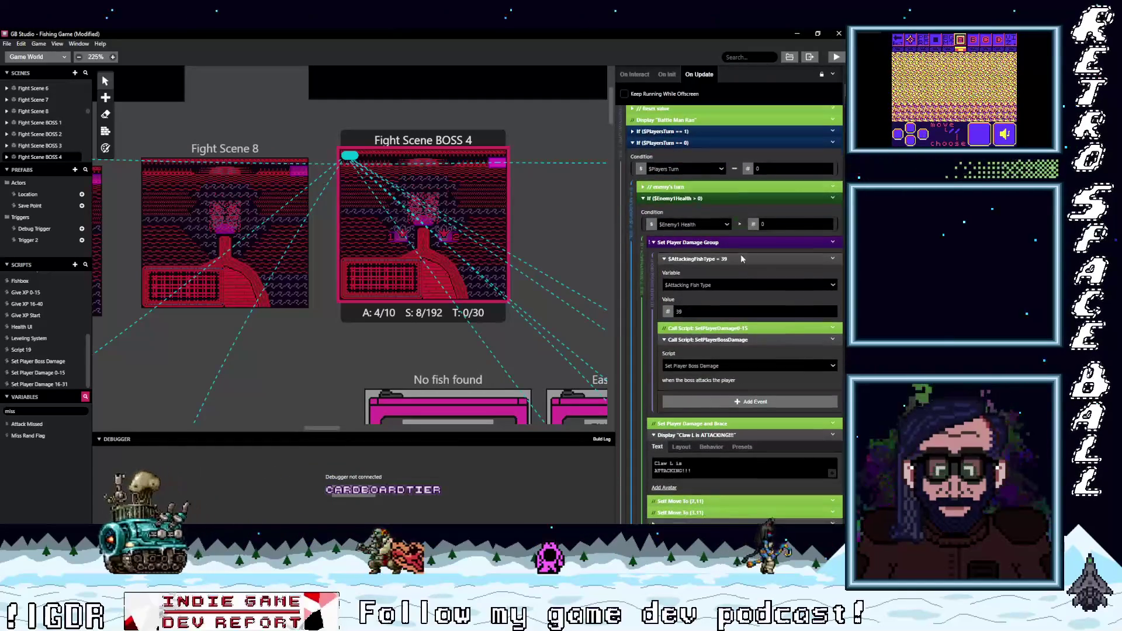
pyautogui.scroll(-5, 745, 266)
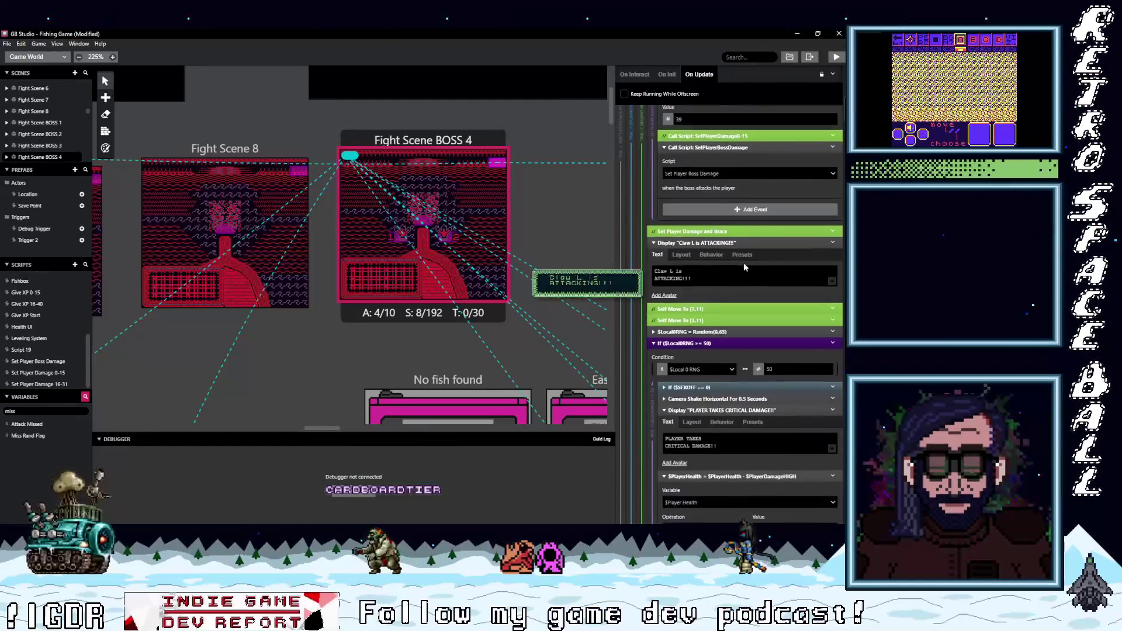
pyautogui.scroll(-5, 743, 264)
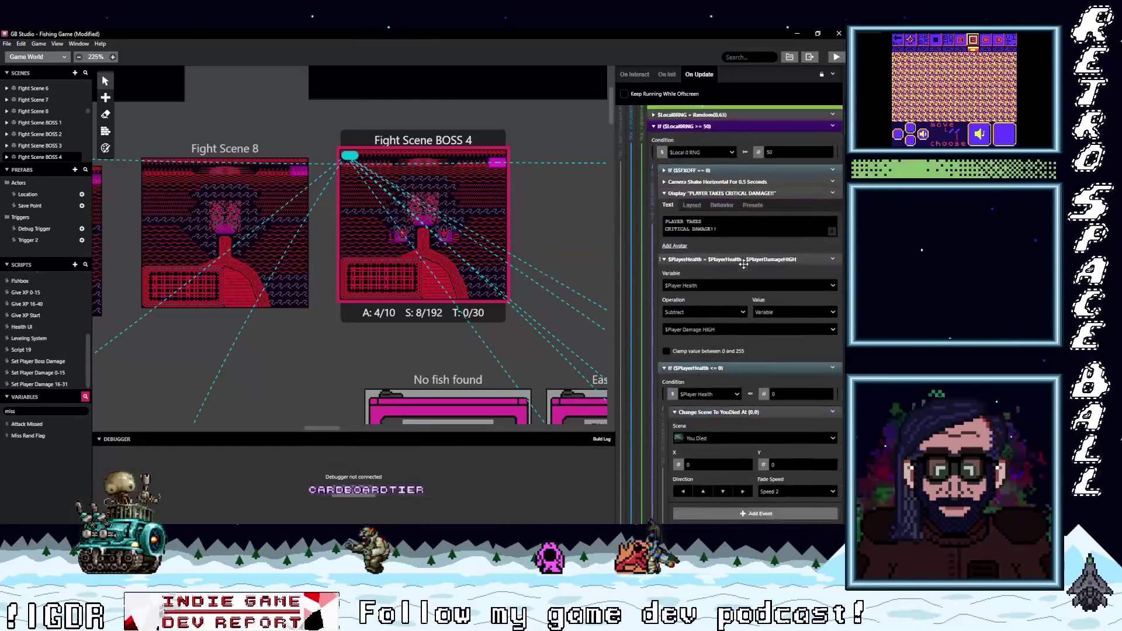
pyautogui.scroll(-7, 745, 267)
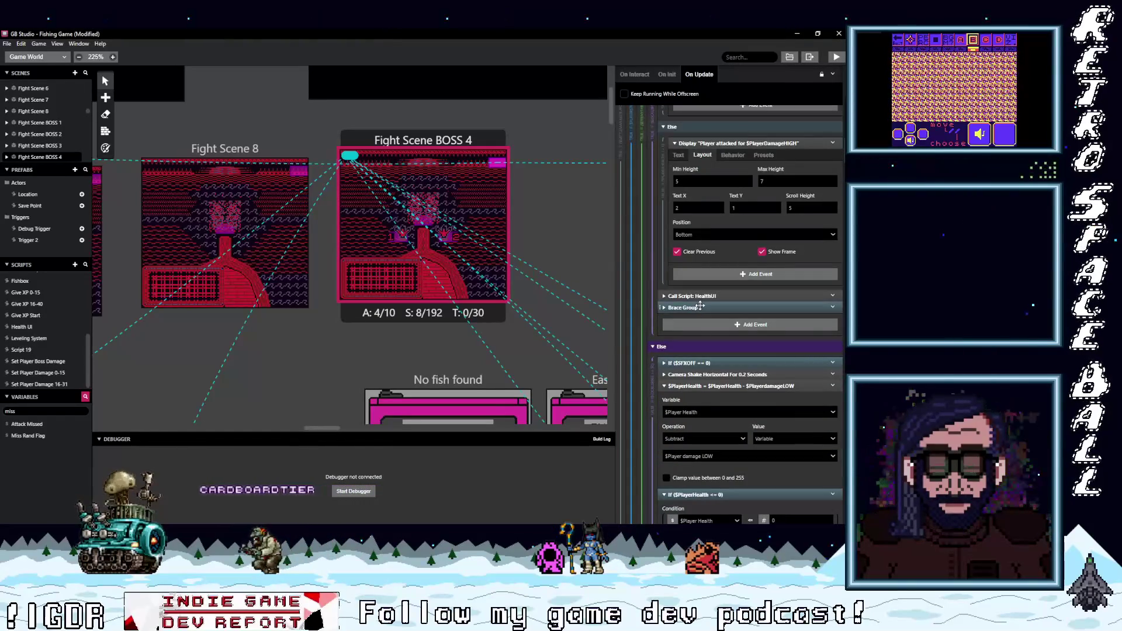
# Step: Expand the Brace Group to reveal its $Bracepts > 0 check, 'You are no longer BRACED!' message and empty Else
pyautogui.click(754, 310)
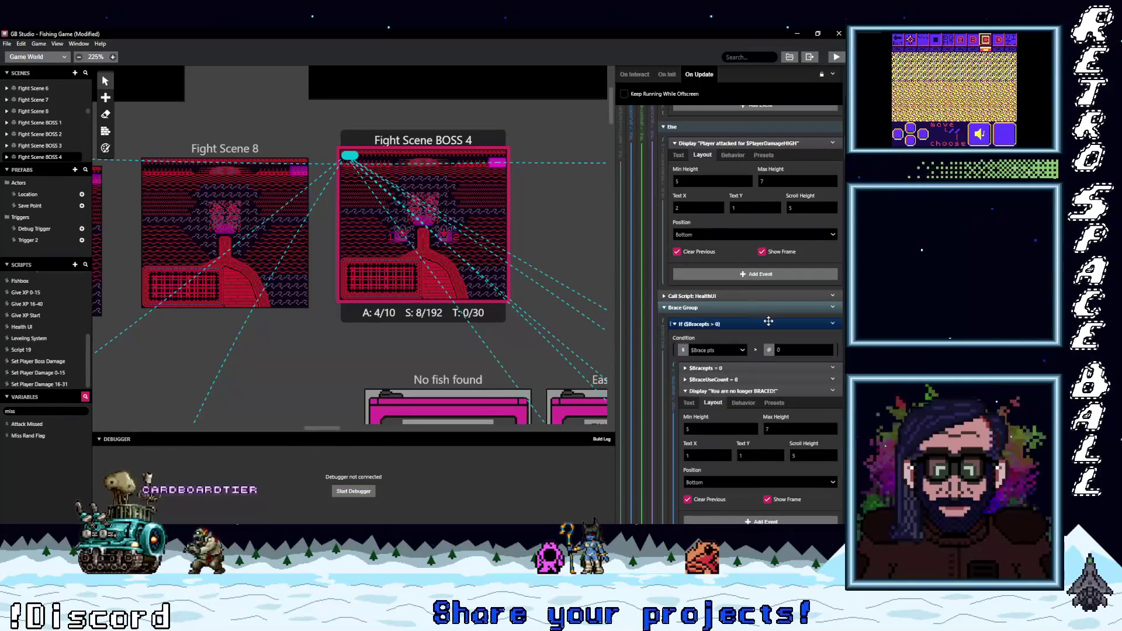
pyautogui.scroll(-2, 771, 333)
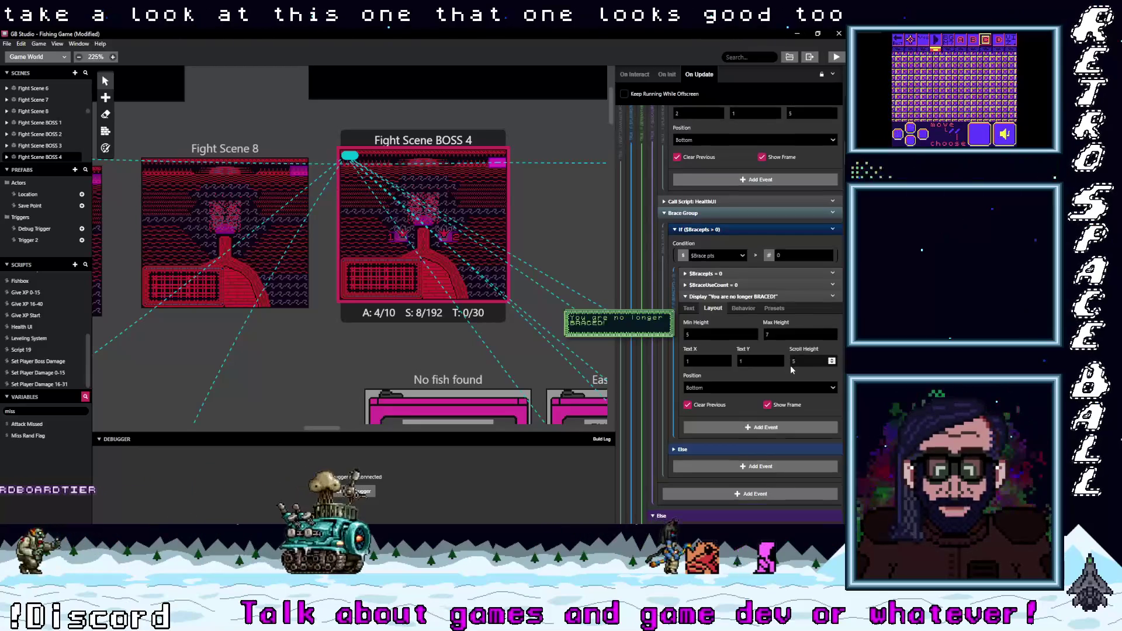
pyautogui.scroll(-3, 791, 366)
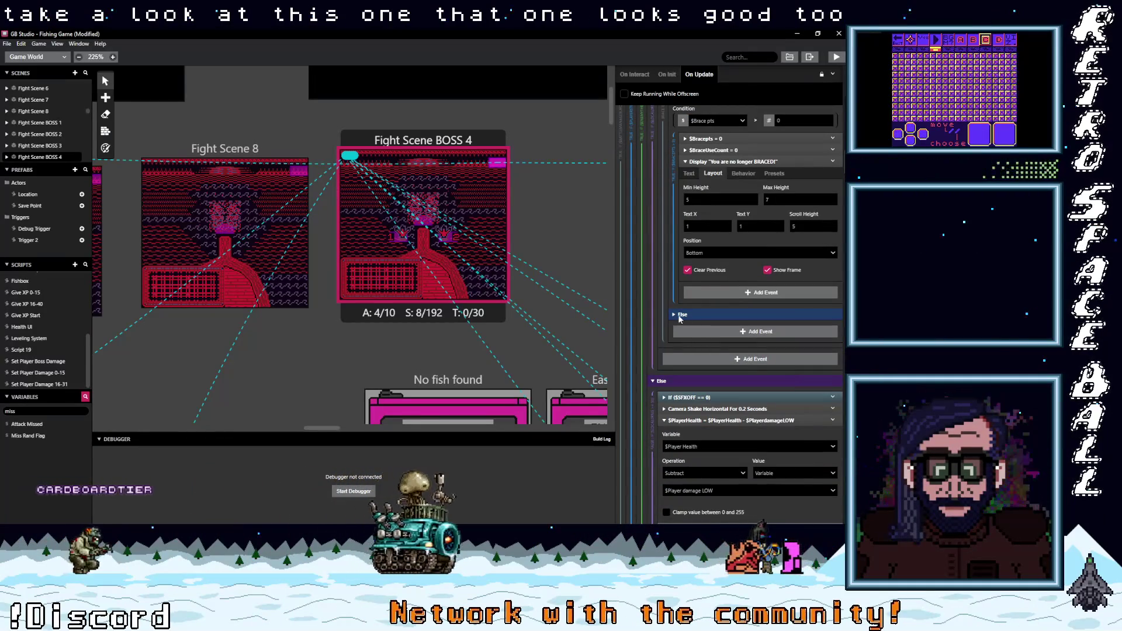
pyautogui.click(675, 315)
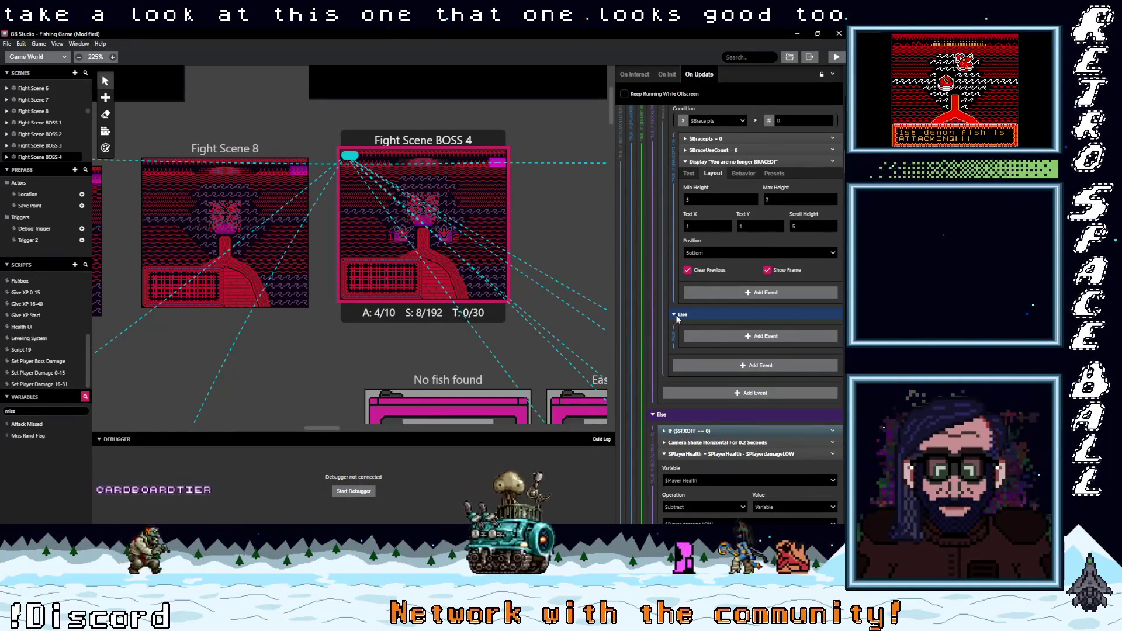
pyautogui.hotkey('ctrl', 'z')
pyautogui.scroll(-3, 738, 346)
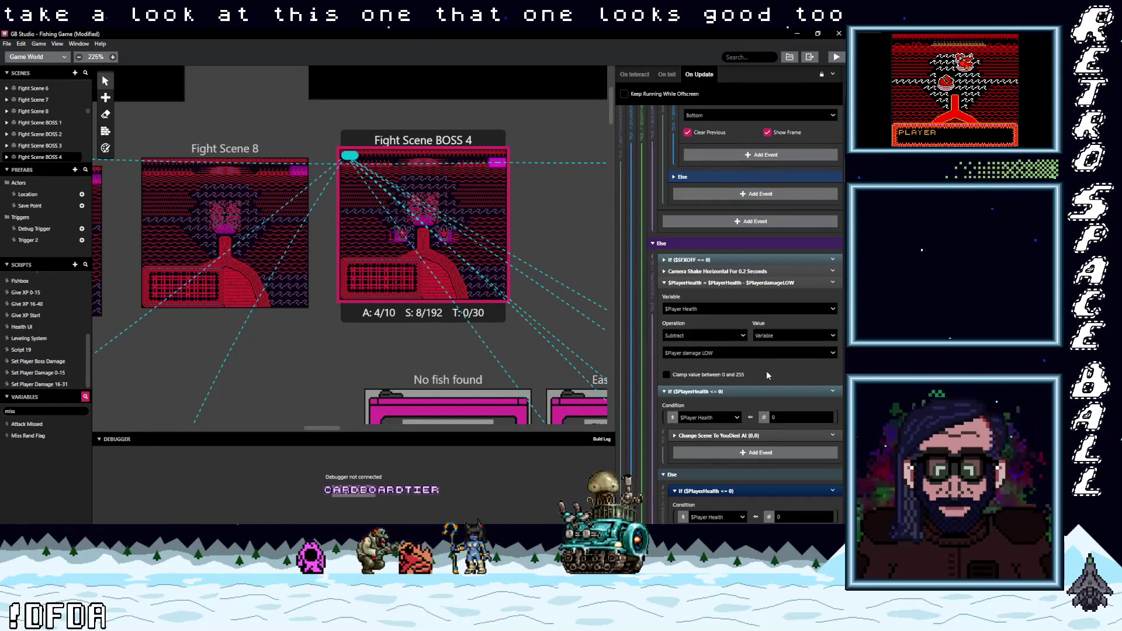
# Step: Scroll down to the Subtract Brace Group deducting $DamageLowBeforeBrace from $Bracepts, resetting it to 0 at or below 0
pyautogui.scroll(-3, 766, 372)
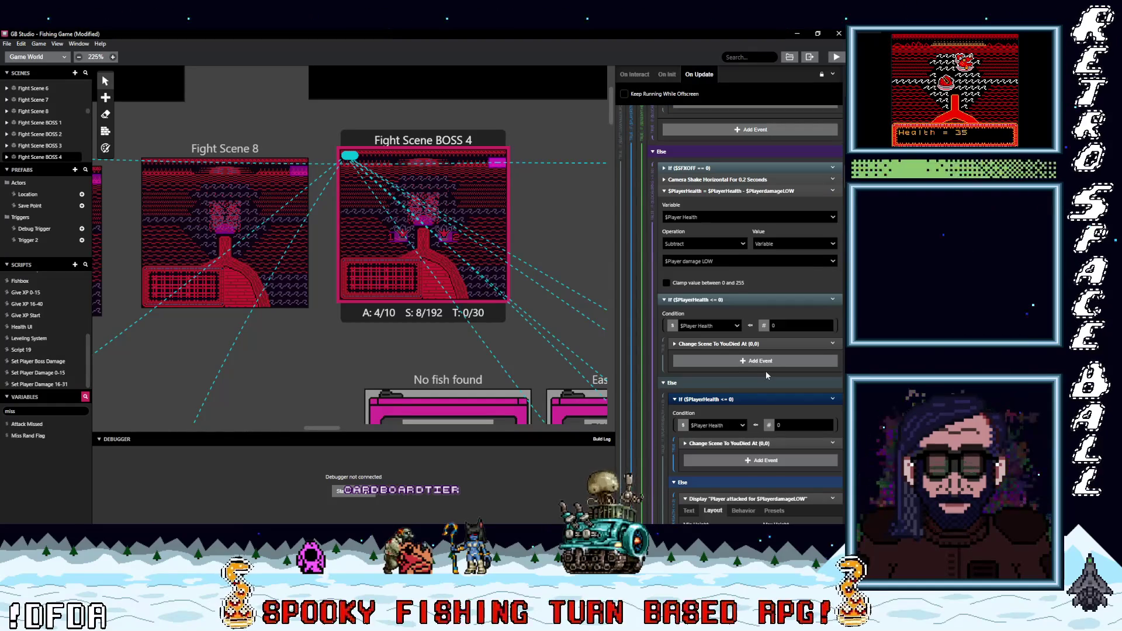
pyautogui.scroll(-2, 767, 374)
pyautogui.scroll(-1, 763, 370)
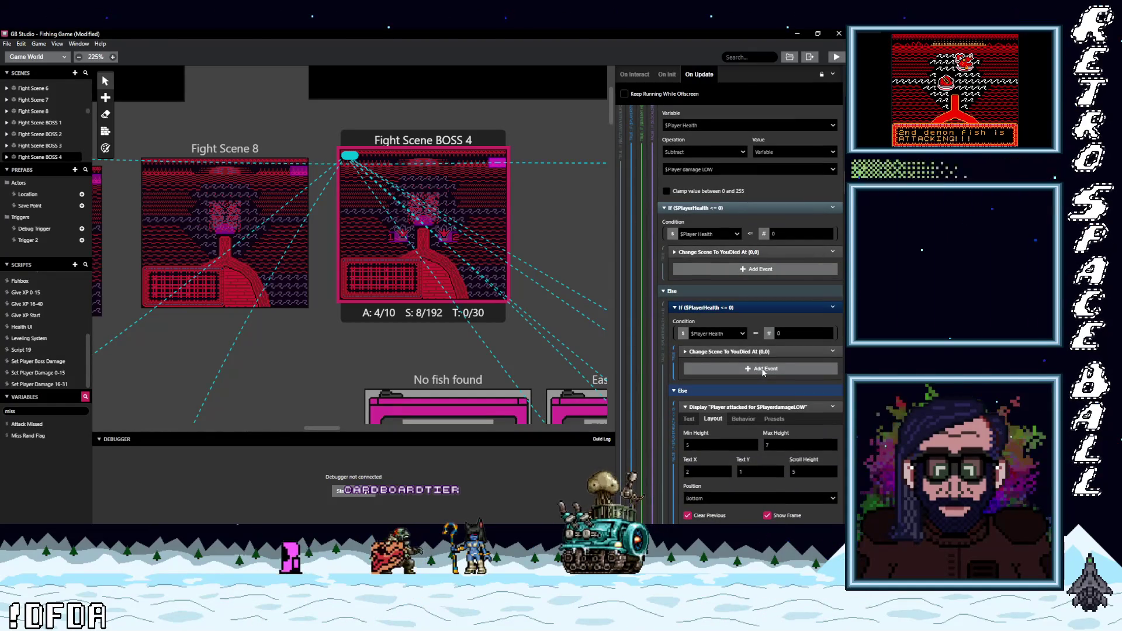
pyautogui.scroll(5, 762, 372)
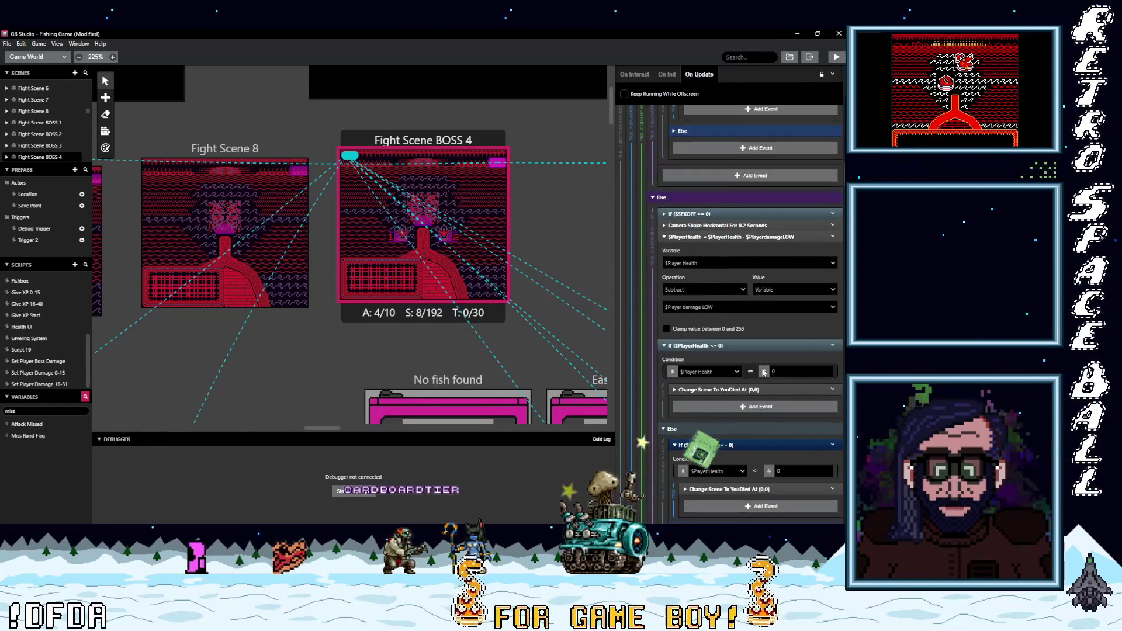
pyautogui.scroll(-10, 763, 373)
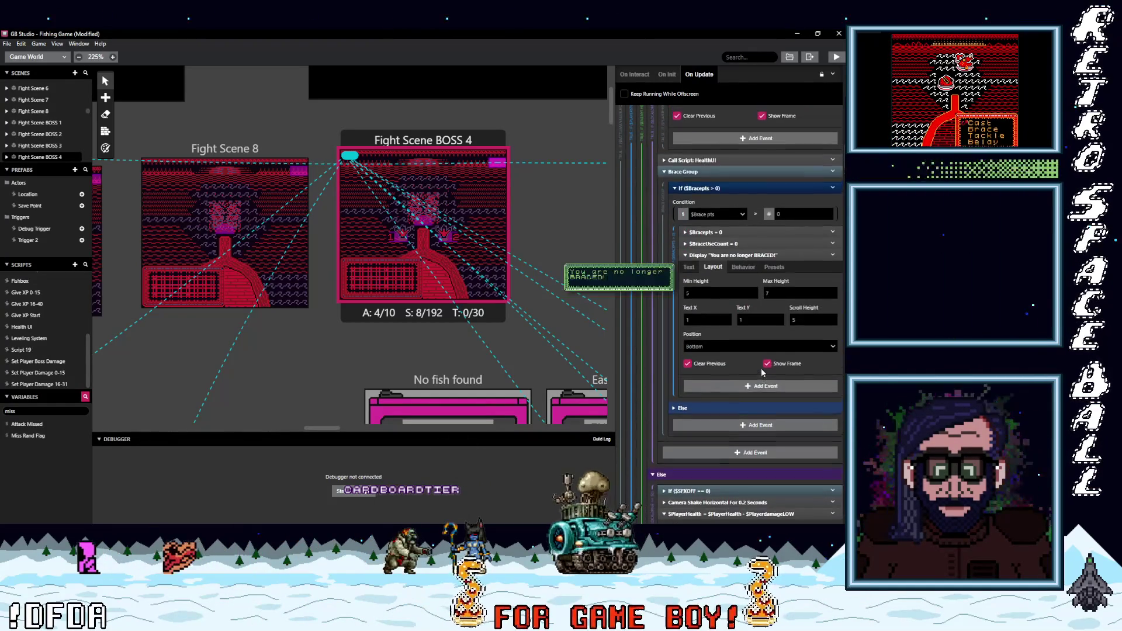
pyautogui.scroll(10, 761, 368)
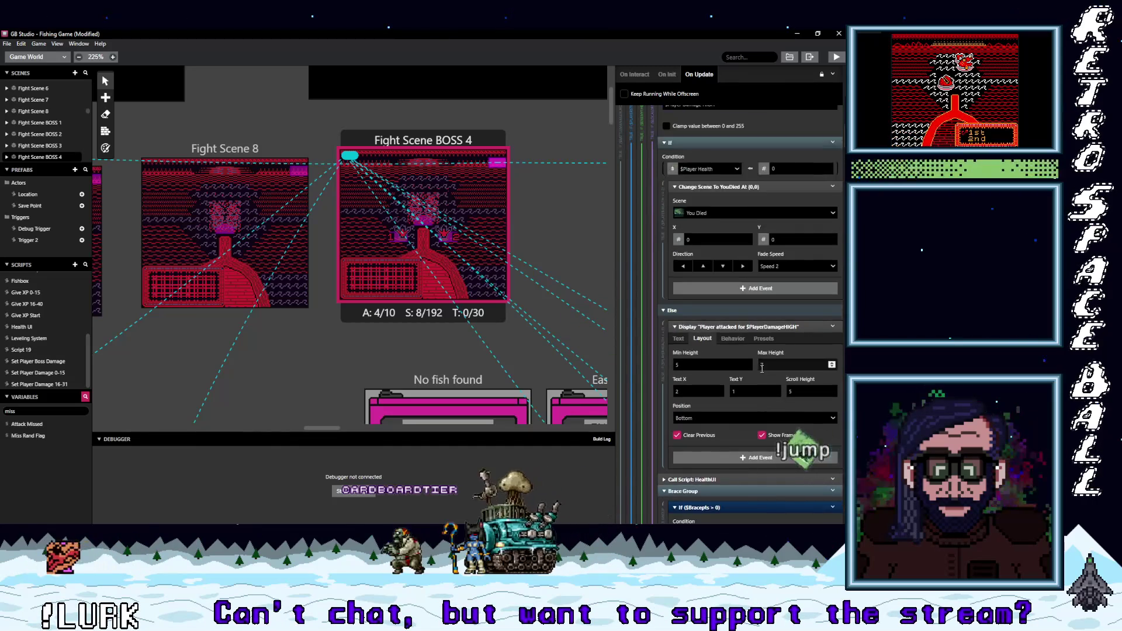
pyautogui.scroll(3, 761, 369)
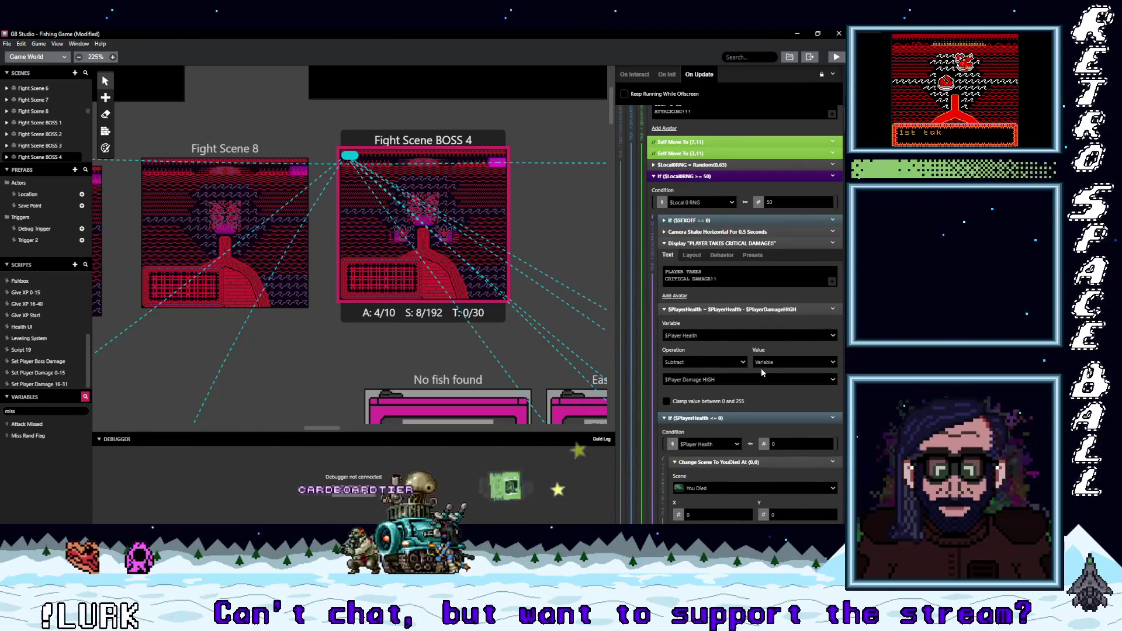
pyautogui.scroll(-10, 761, 368)
pyautogui.scroll(-11, 744, 348)
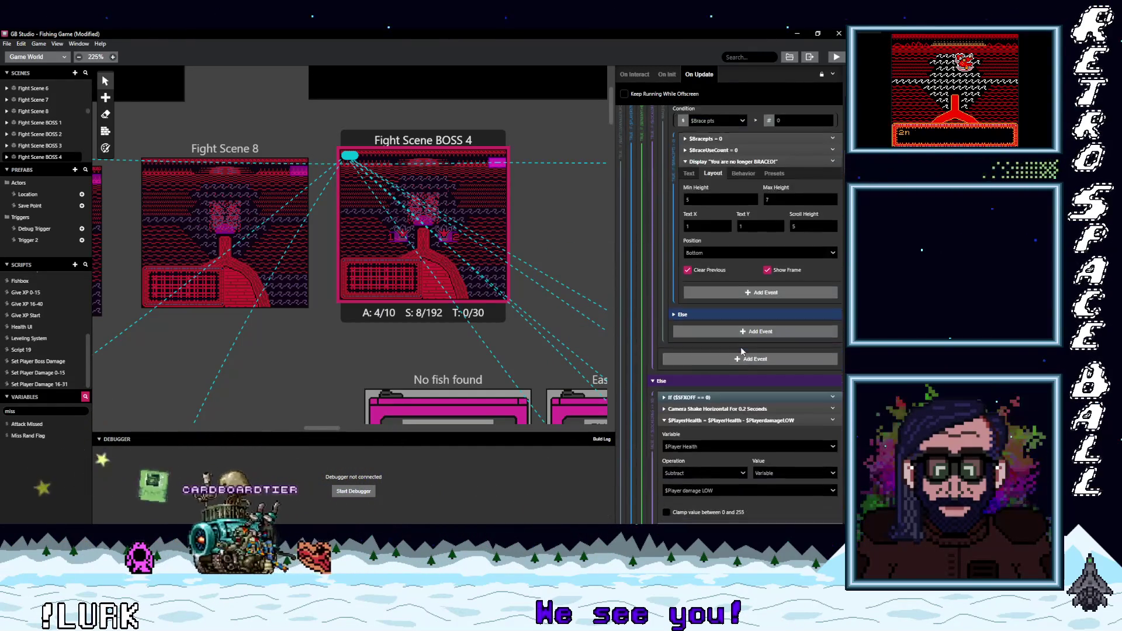
pyautogui.scroll(-3, 742, 351)
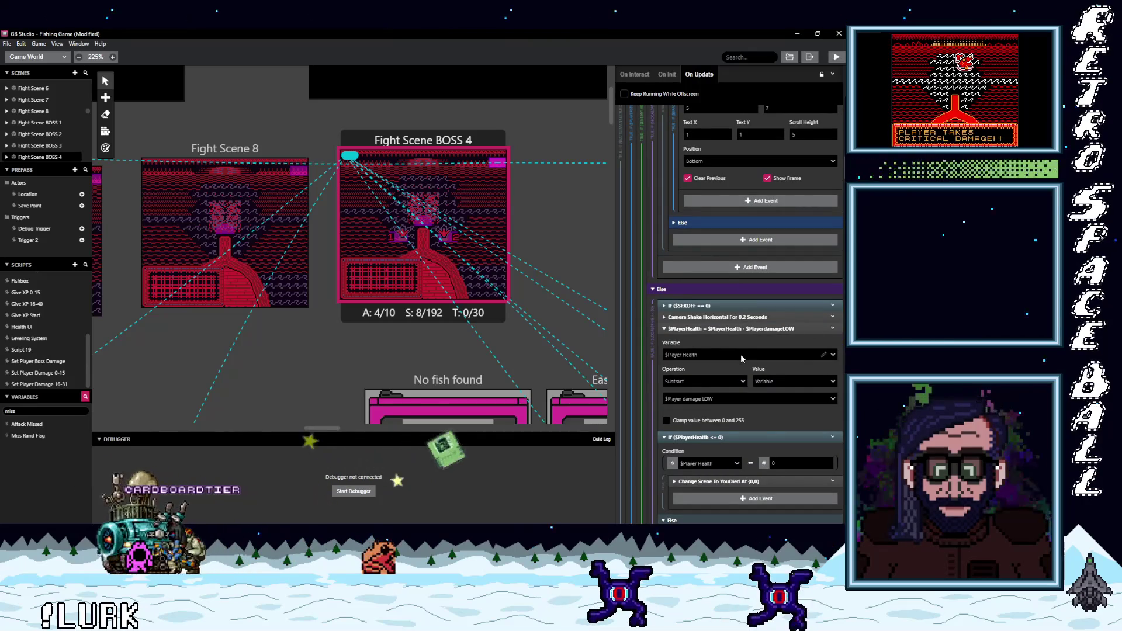
pyautogui.scroll(-2, 740, 355)
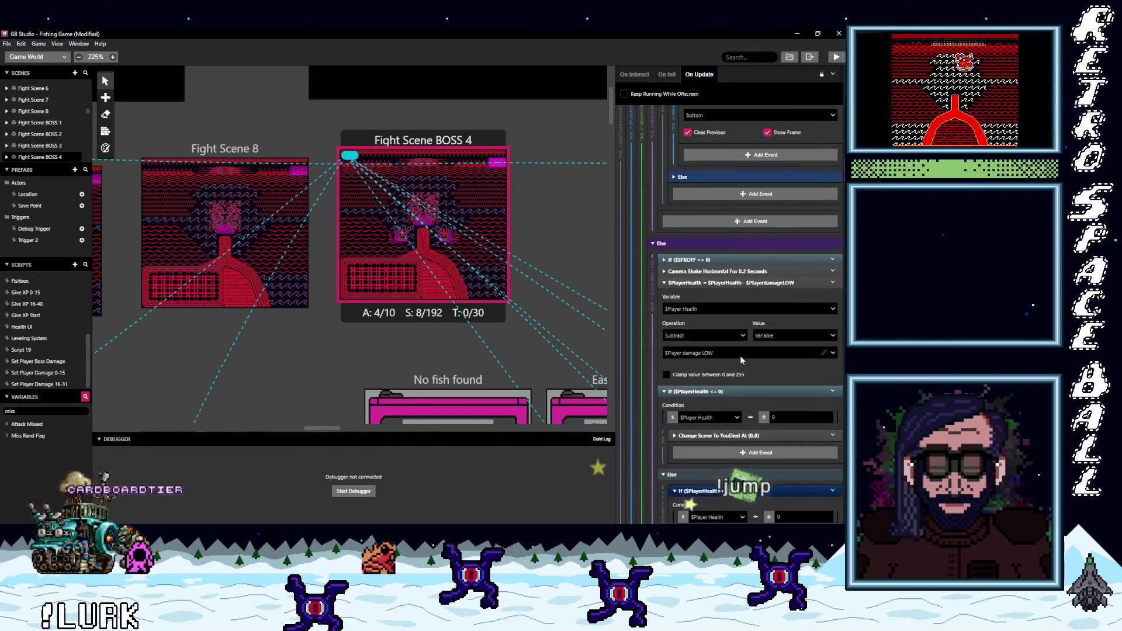
pyautogui.scroll(-3, 740, 355)
pyautogui.scroll(-2, 740, 356)
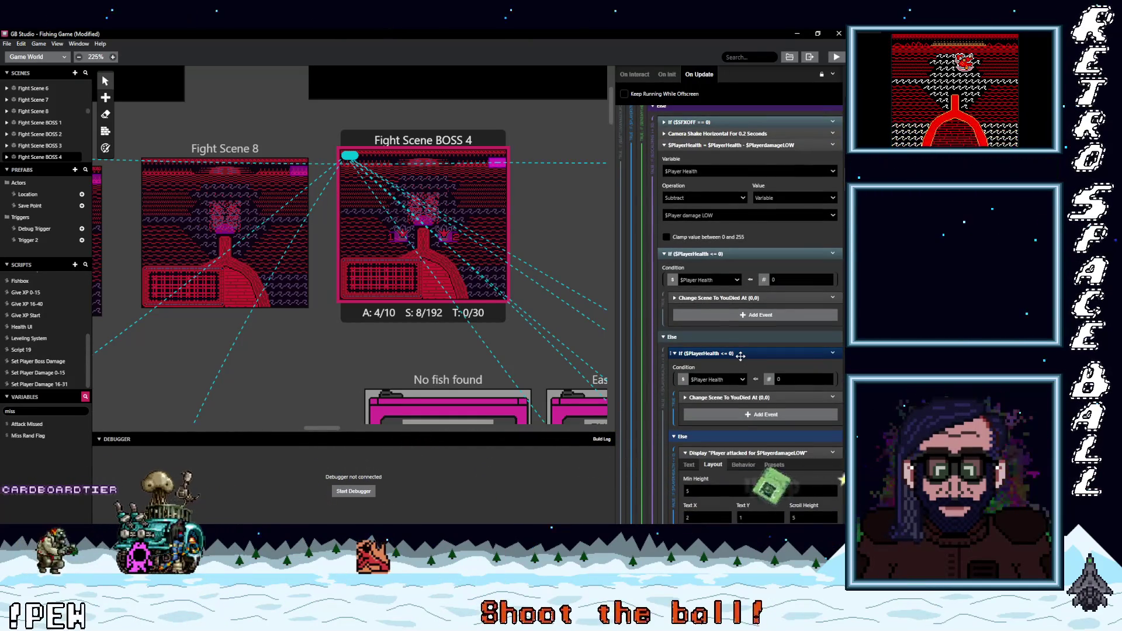
pyautogui.scroll(-3, 741, 355)
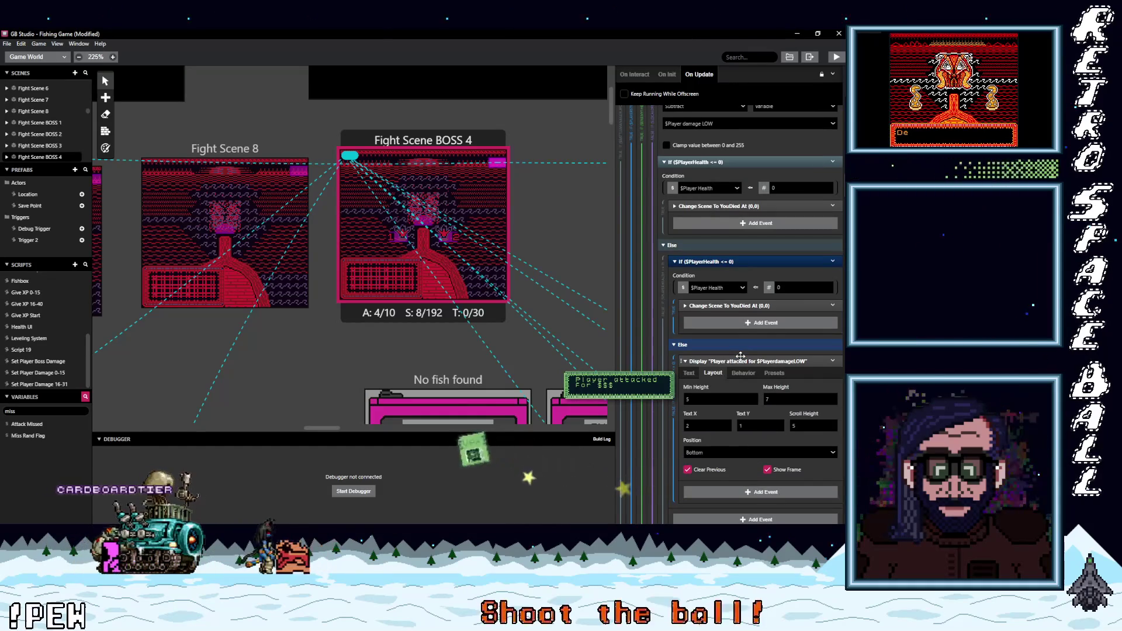
pyautogui.scroll(-5, 740, 355)
pyautogui.scroll(-5, 740, 360)
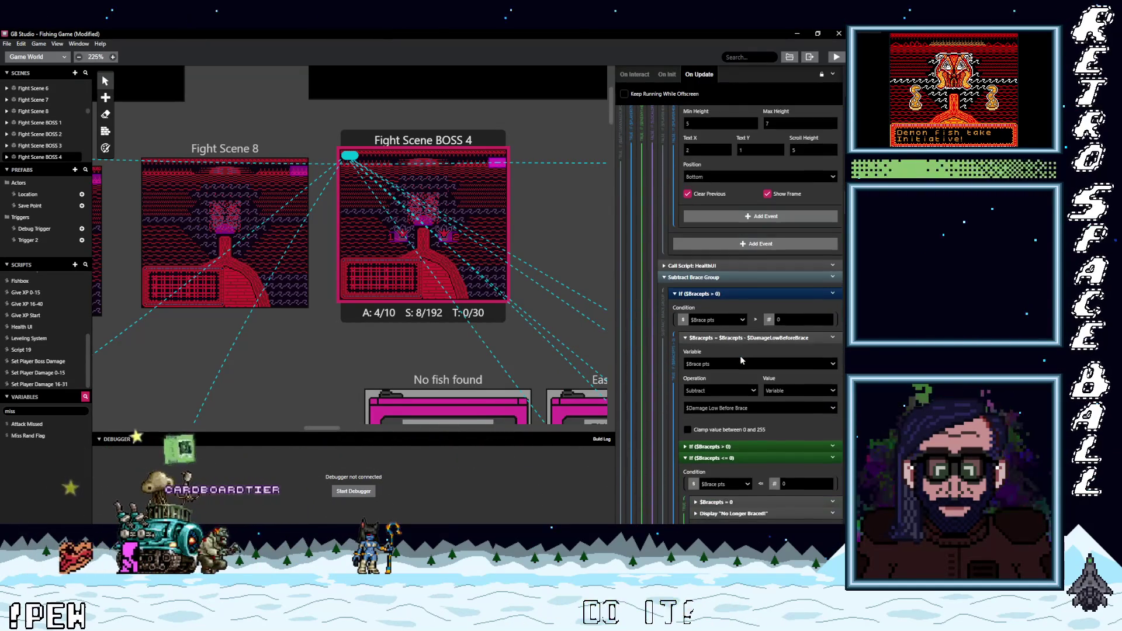
# Step: Expand and collapse the If $Bracepts > 0 event to inspect its contents
pyautogui.scroll(-2, 740, 360)
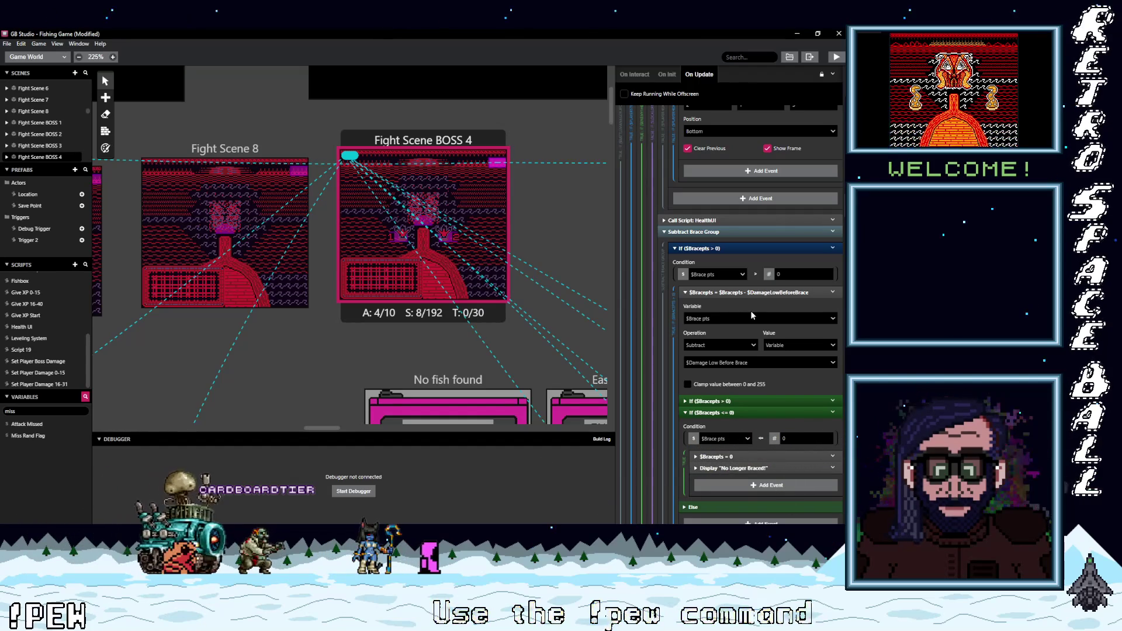
pyautogui.scroll(-3, 752, 322)
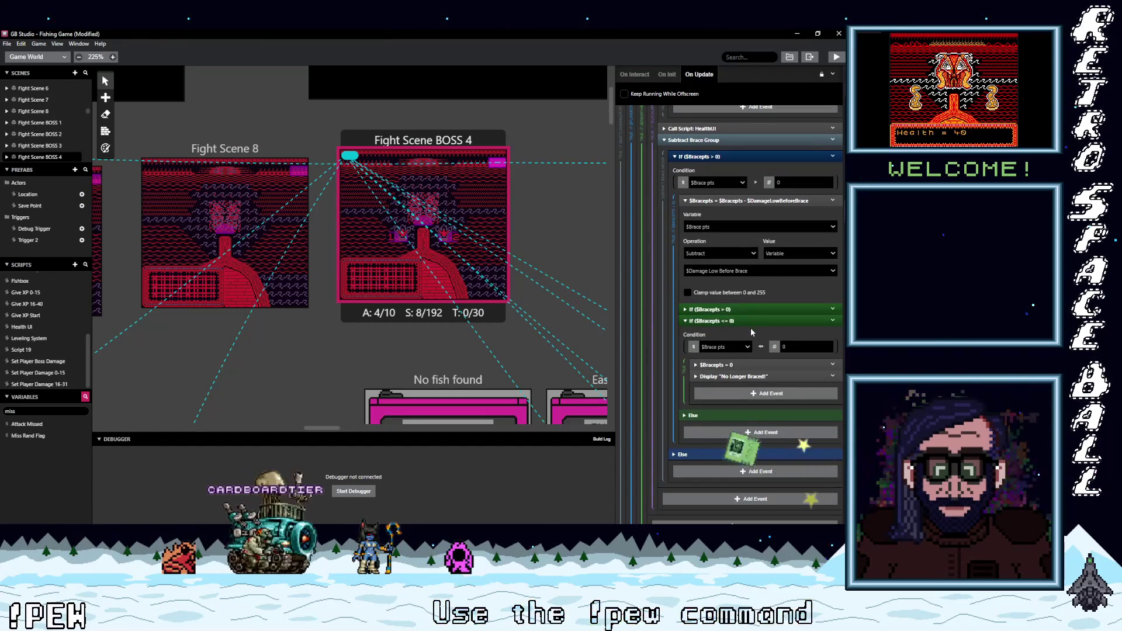
pyautogui.scroll(-2, 751, 332)
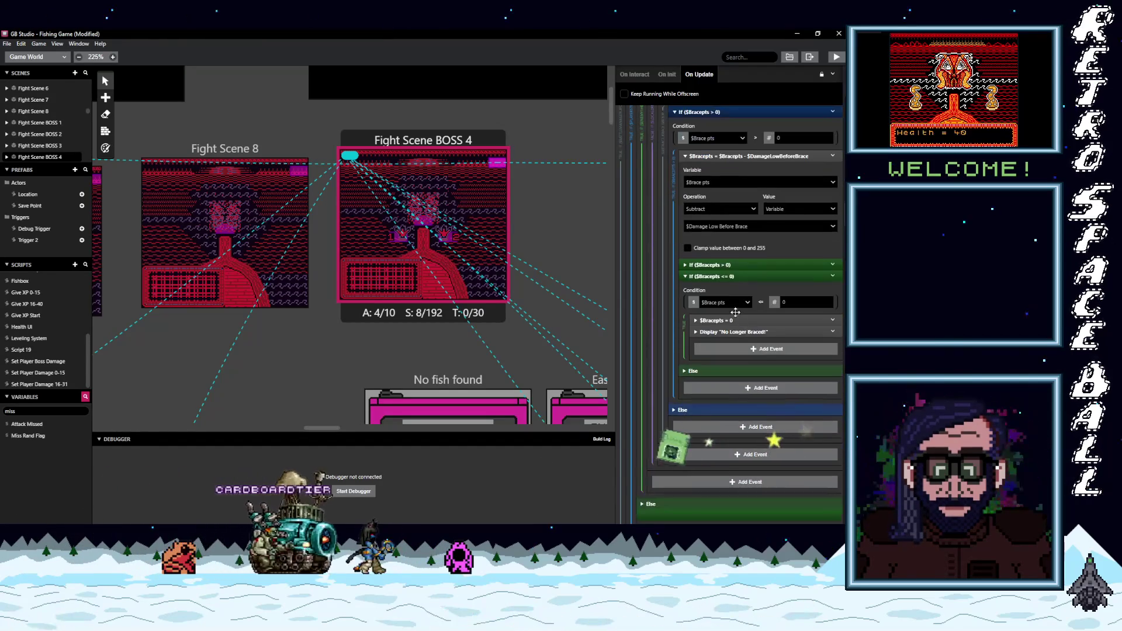
pyautogui.click(737, 264)
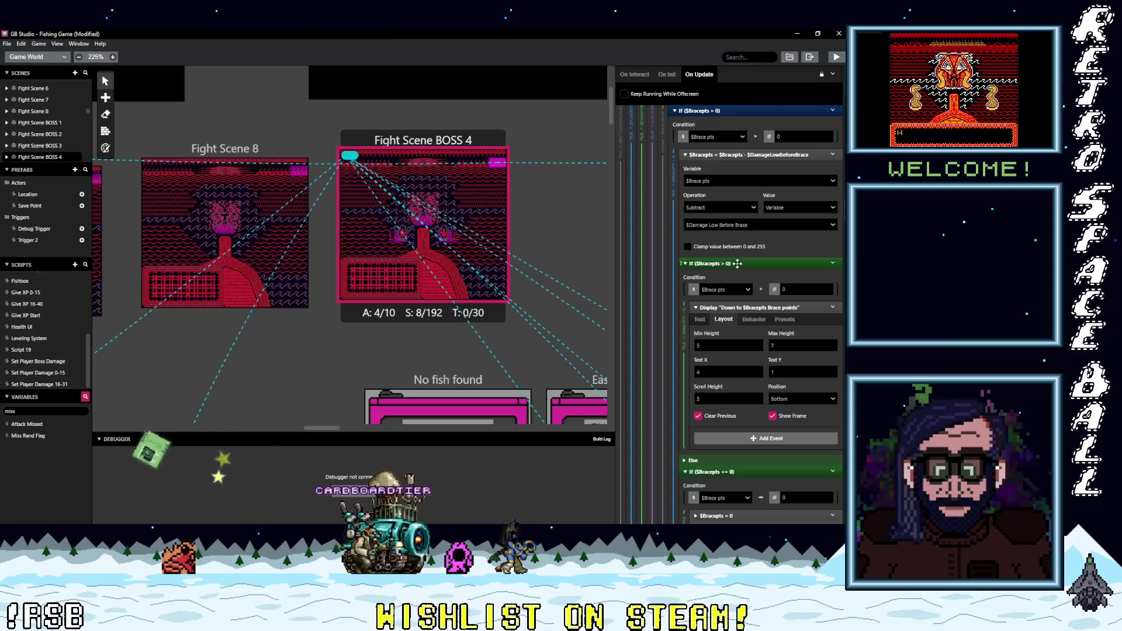
pyautogui.click(737, 264)
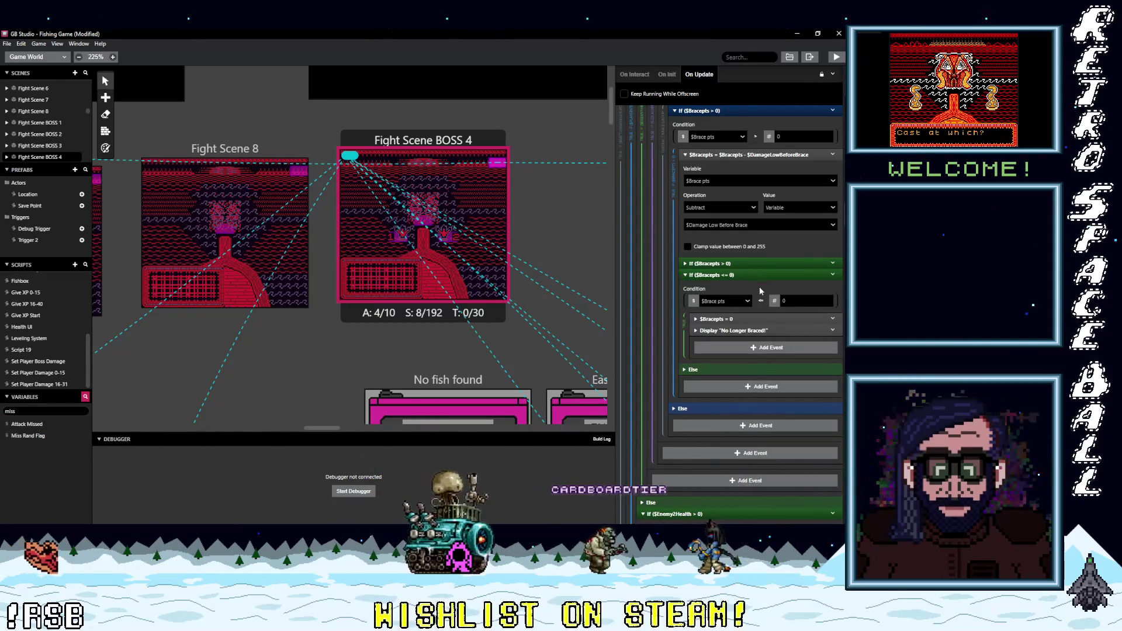
# Step: Scroll to the critical branch subtracting $PlayerDamageHIGH from Player Health, then bring up the File menu
pyautogui.scroll(-3, 760, 290)
pyautogui.scroll(-4, 760, 290)
pyautogui.scroll(-3, 759, 286)
pyautogui.scroll(-3, 759, 287)
pyautogui.scroll(-4, 759, 286)
pyautogui.scroll(-3, 759, 286)
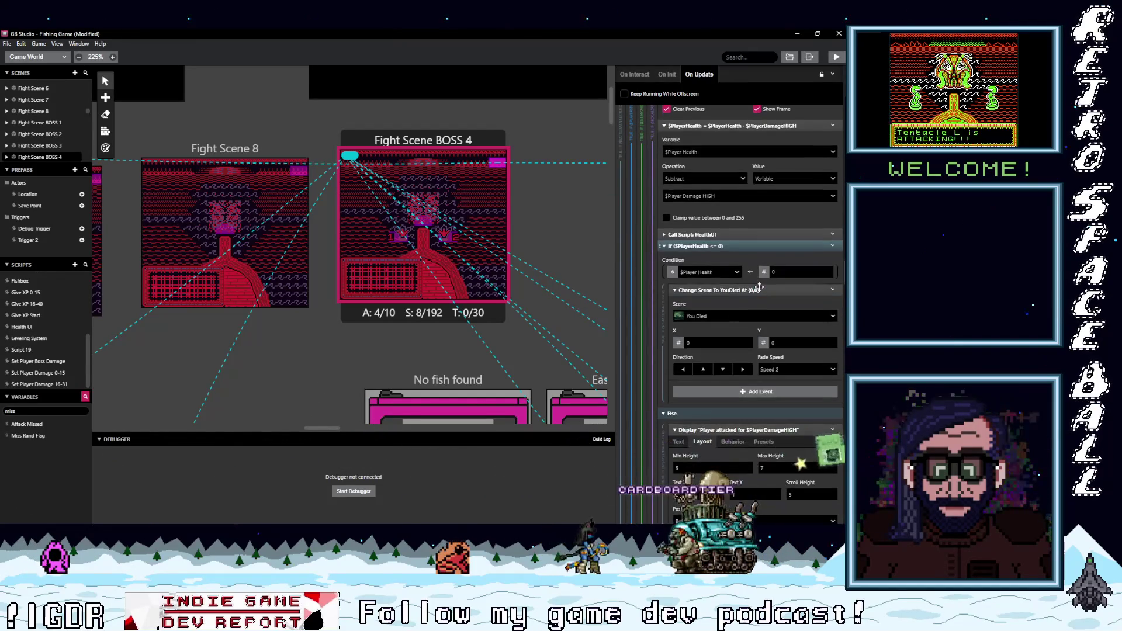
pyautogui.scroll(-4, 759, 287)
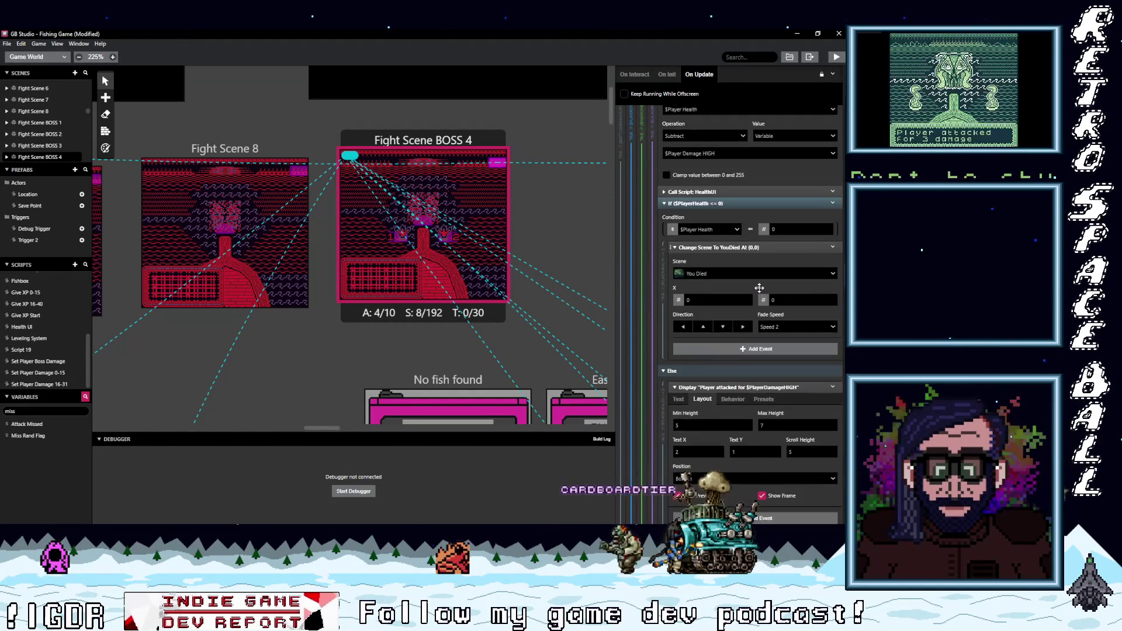
pyautogui.scroll(-1, 759, 289)
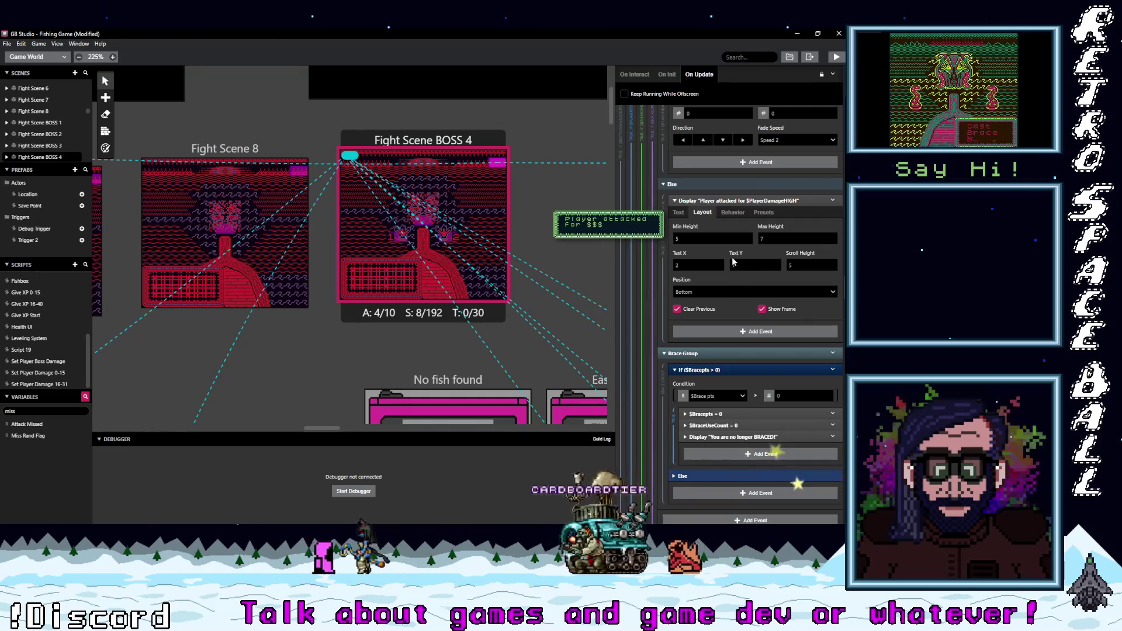
pyautogui.click(7, 43)
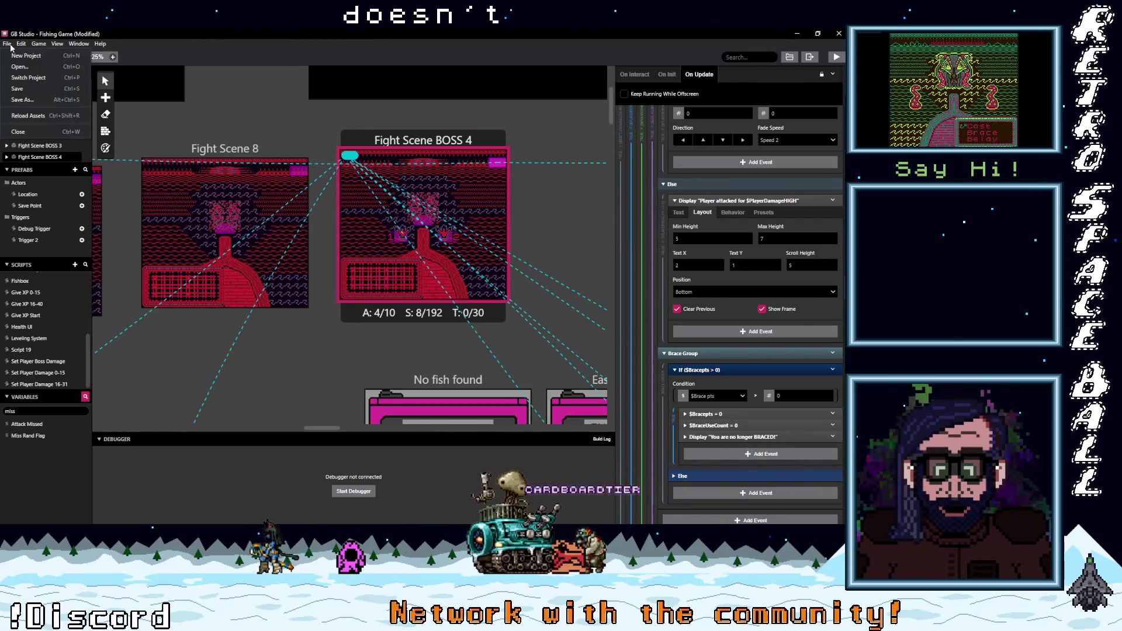
# Step: Save the project, launch the game with the debugger, and move the title choice to Options
pyautogui.click(26, 84)
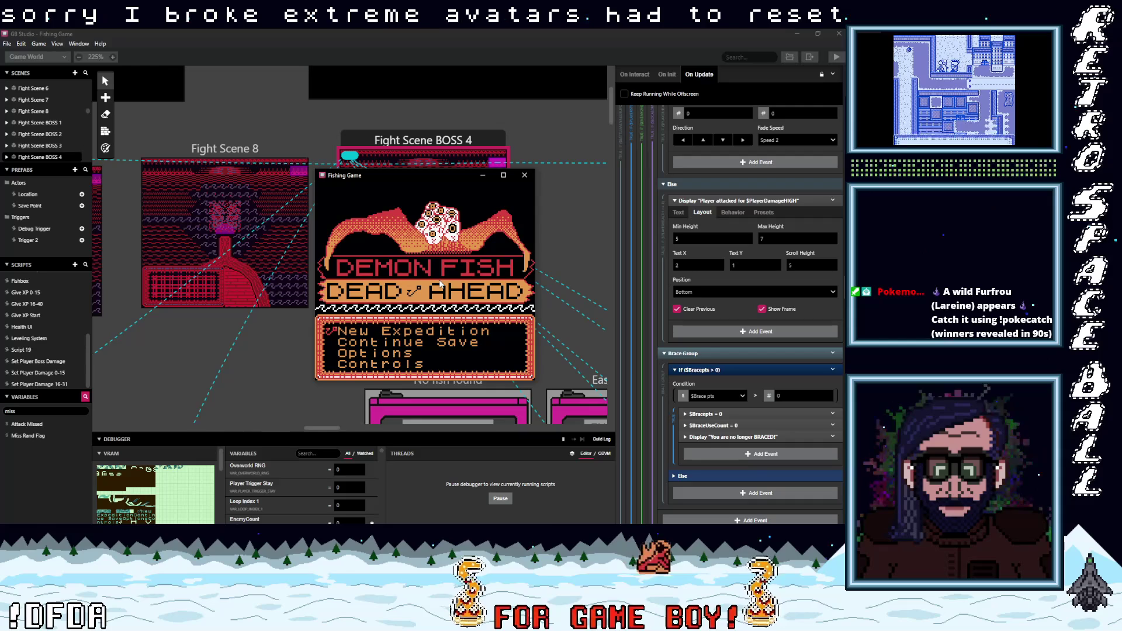
pyautogui.press('Down')
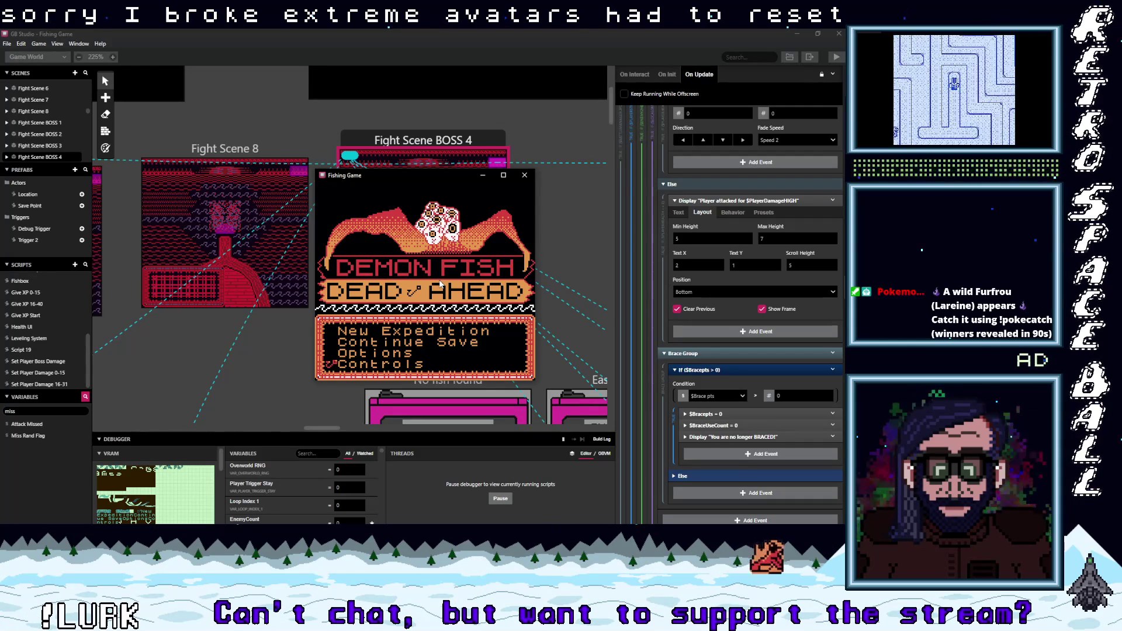
# Step: View the game's Controls screen, return to the title, and choose Brace in the boss battle
pyautogui.press('z')
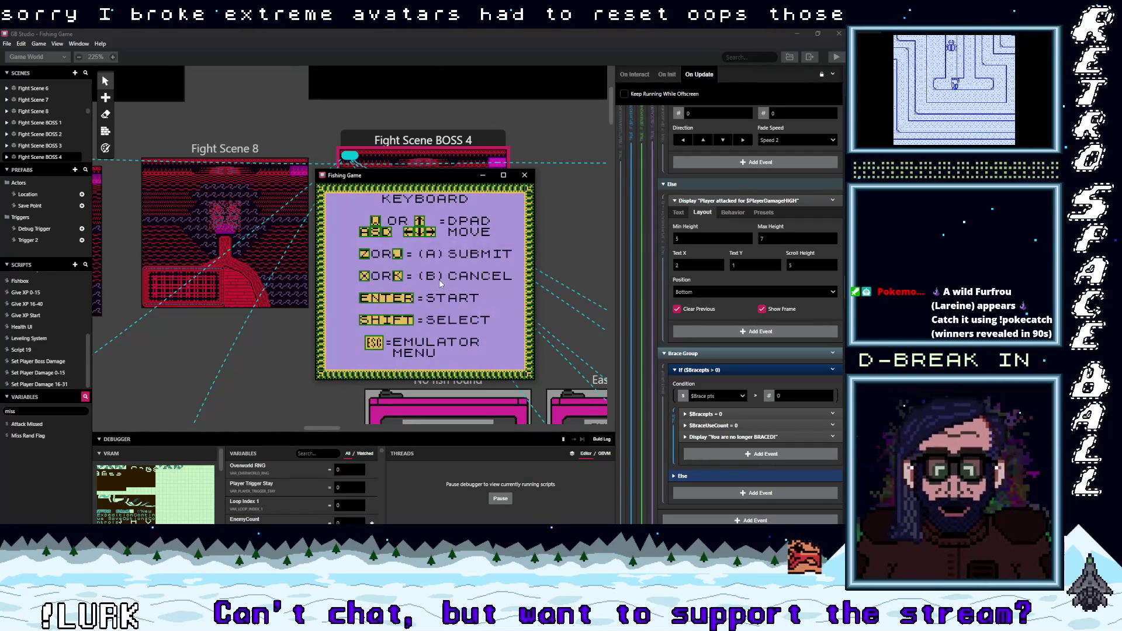
pyautogui.press('x')
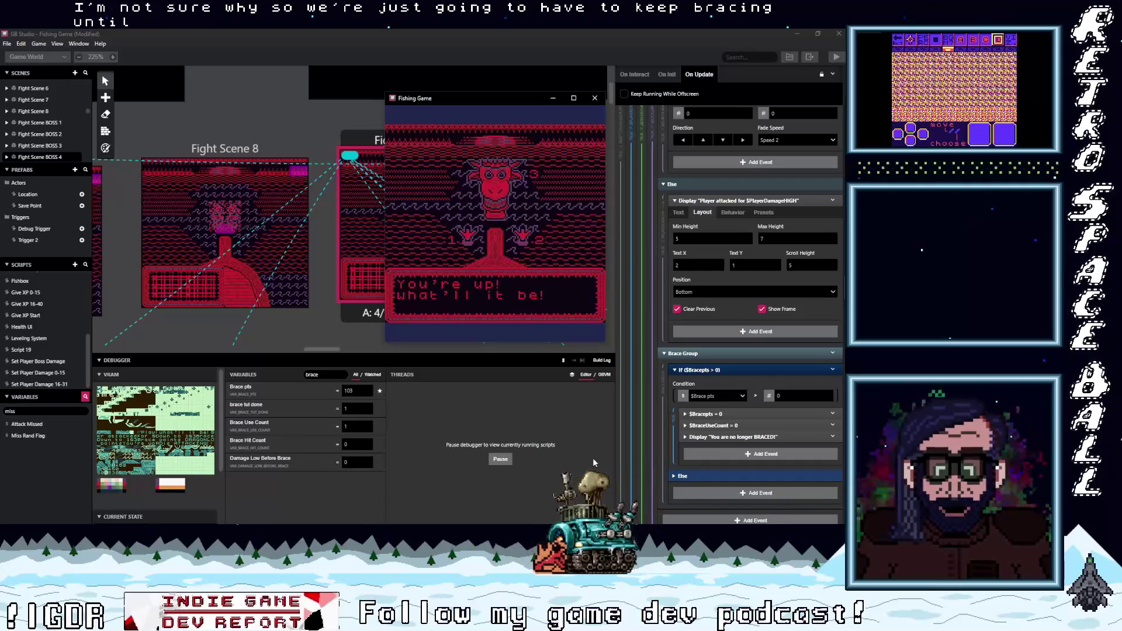
pyautogui.press('z')
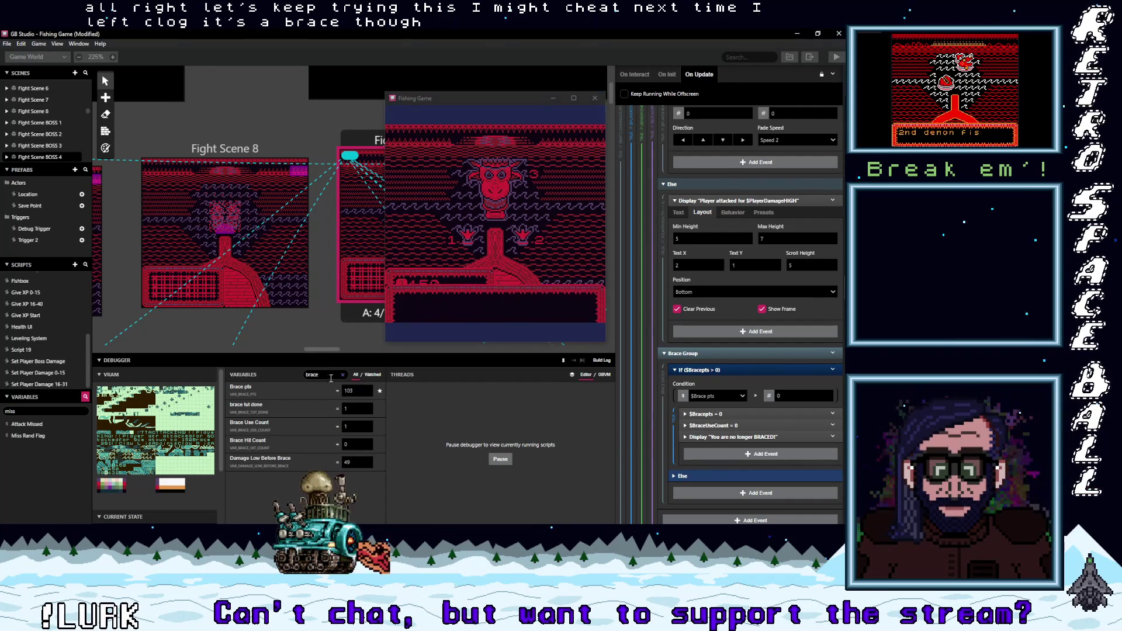
# Step: Select the existing debugger variable filter text to replace it
pyautogui.doubleClick(312, 374)
# Step: Filter the debugger variables by 'cri' and set Critical Hit to 1
pyautogui.write('crit')
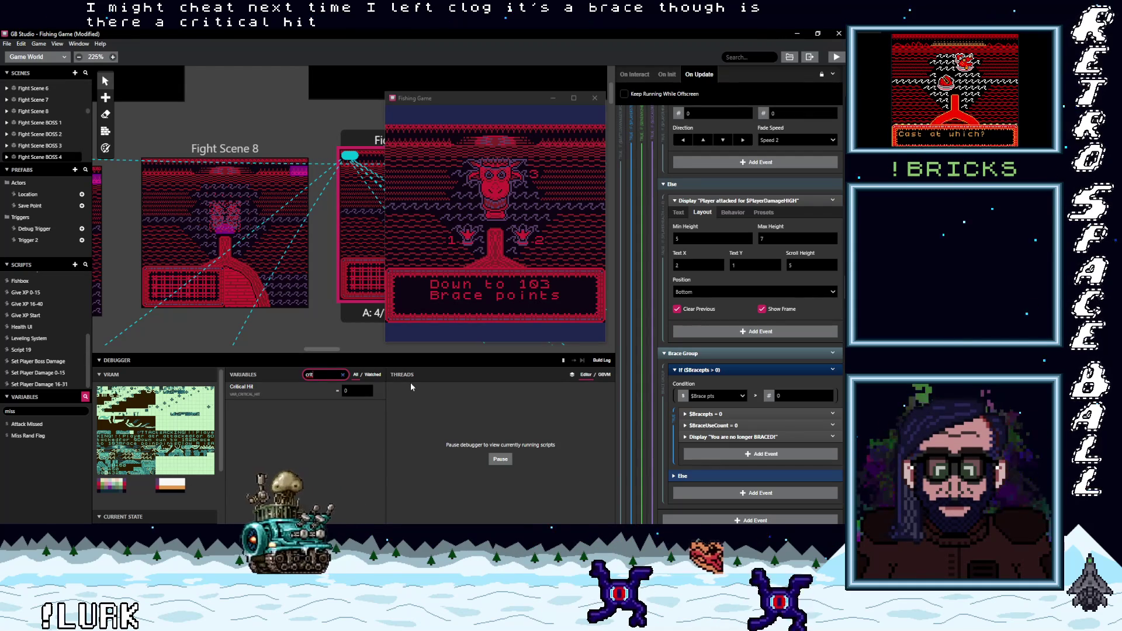
pyautogui.press('BackSpace')
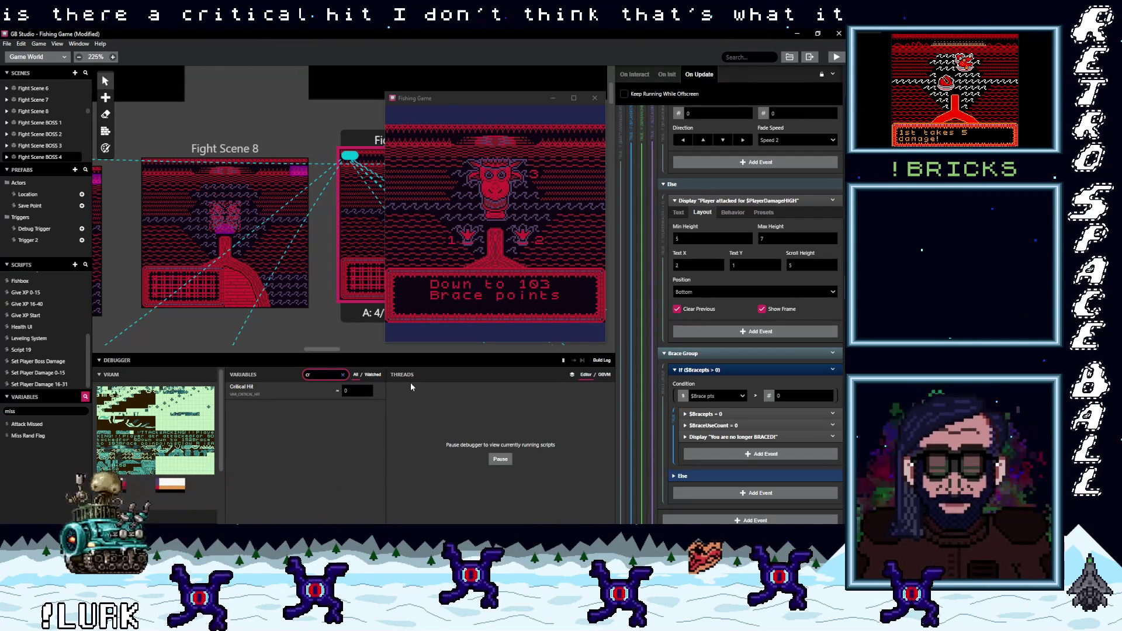
pyautogui.press('BackSpace')
pyautogui.press('BackSpace')
pyautogui.press('BackSpace')
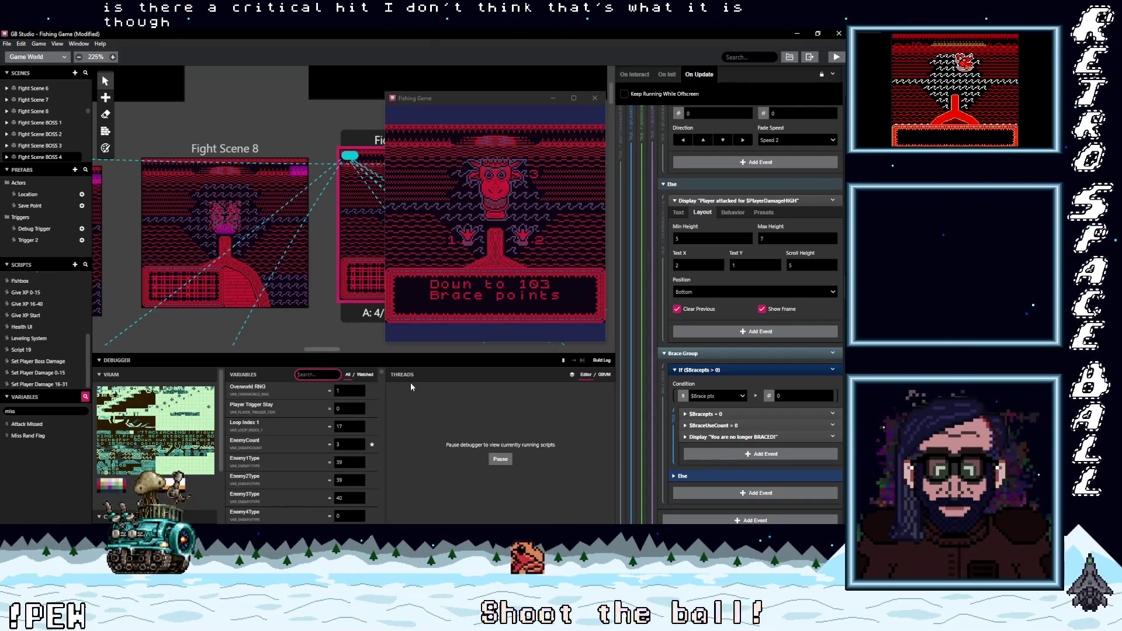
pyautogui.write('cri')
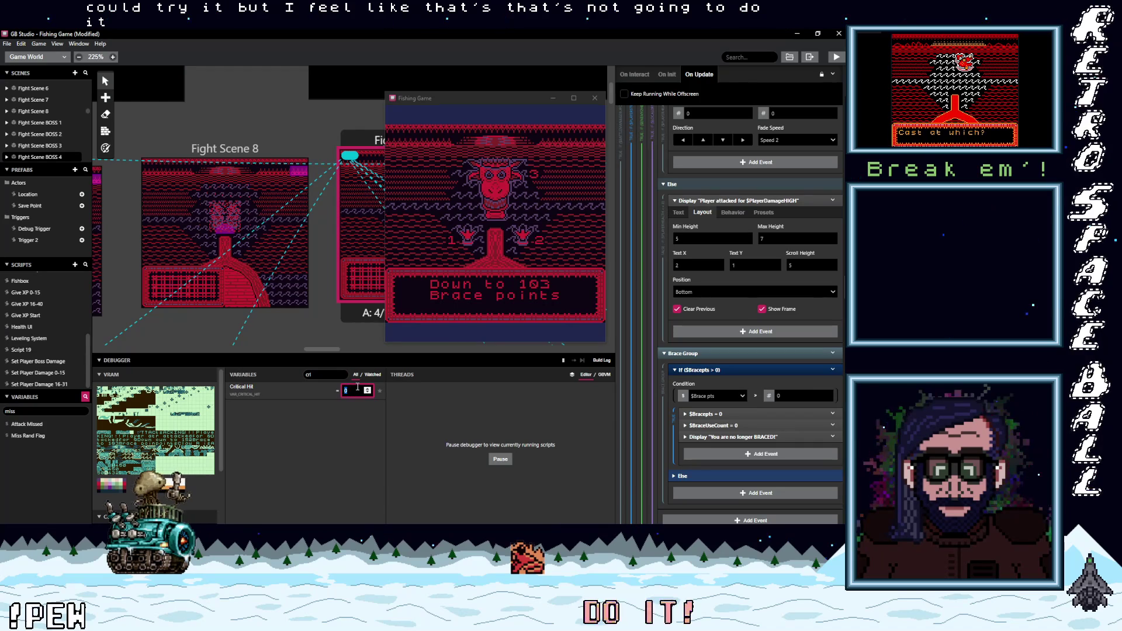
pyautogui.write('1')
pyautogui.click(495, 261)
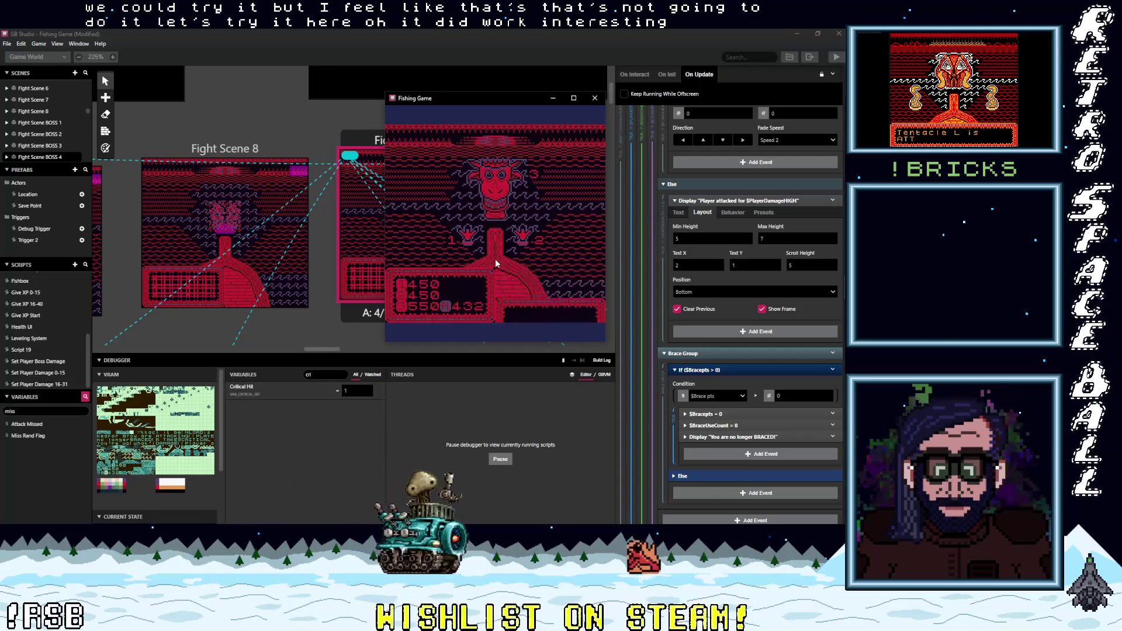
# Step: Choose Brace in the battle and advance the text to 'Brace at 255!!'
pyautogui.press('Down')
pyautogui.press('z')
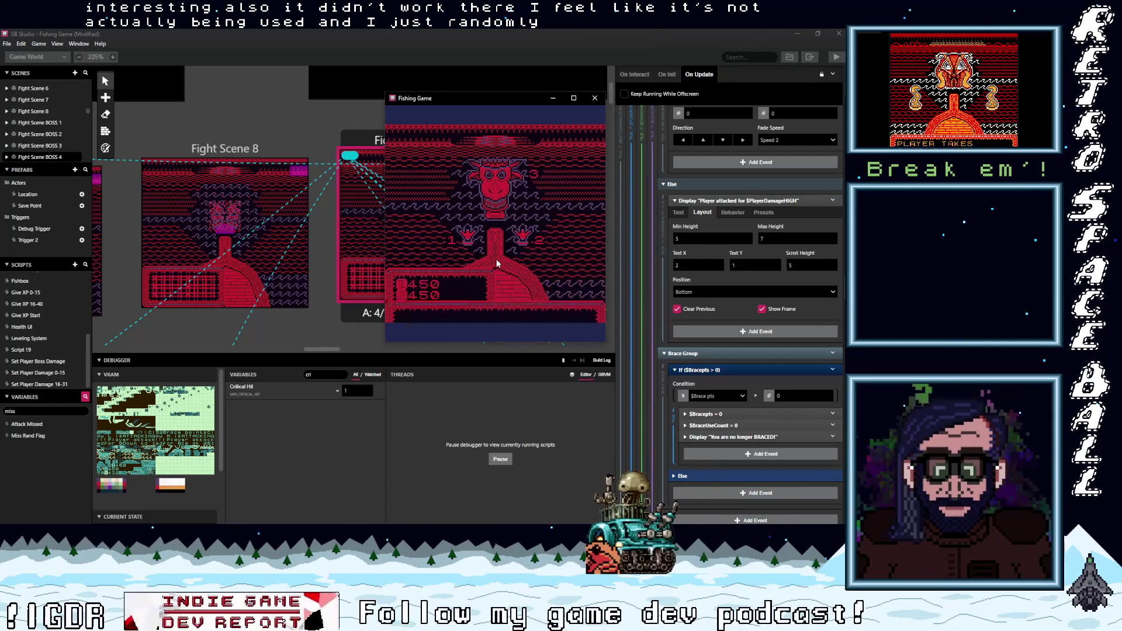
pyautogui.click(288, 435)
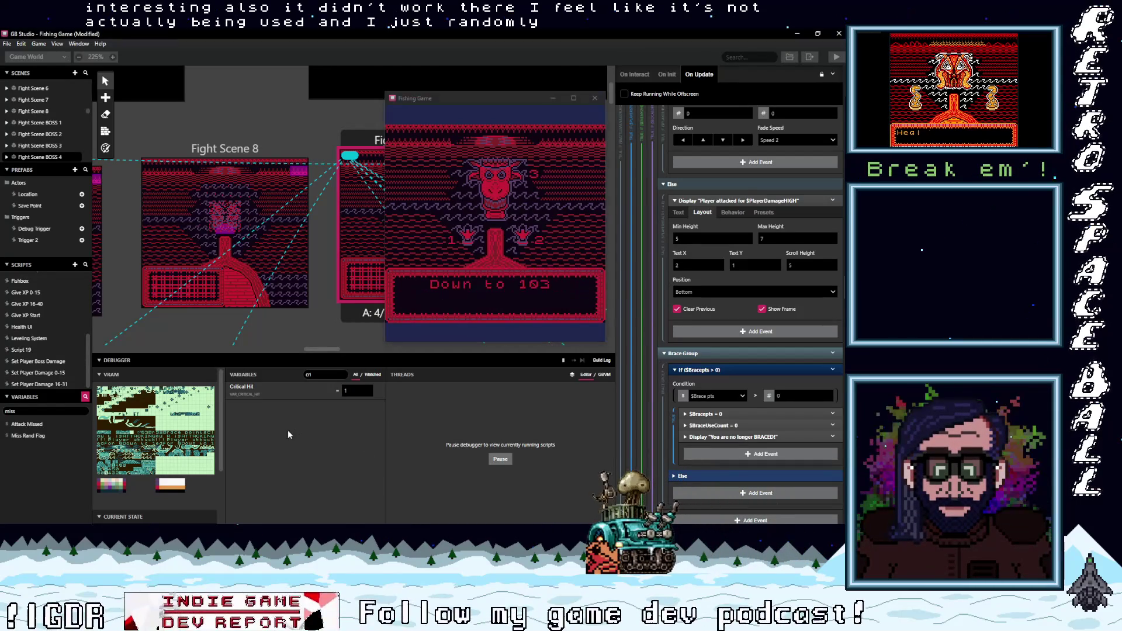
pyautogui.click(503, 264)
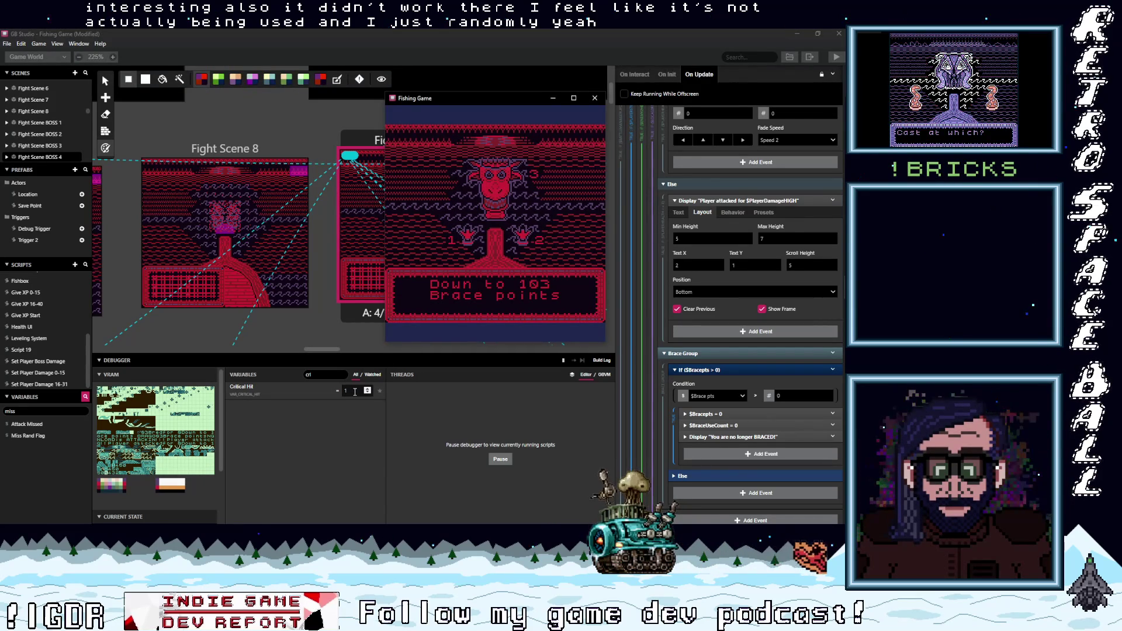
pyautogui.click(493, 264)
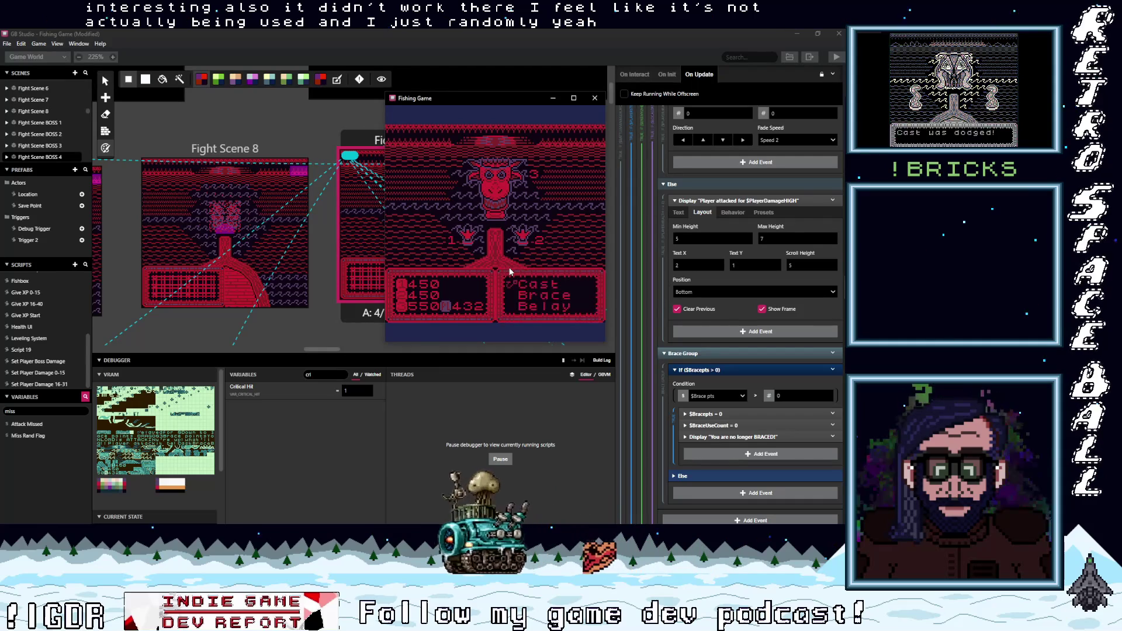
pyautogui.press('Down')
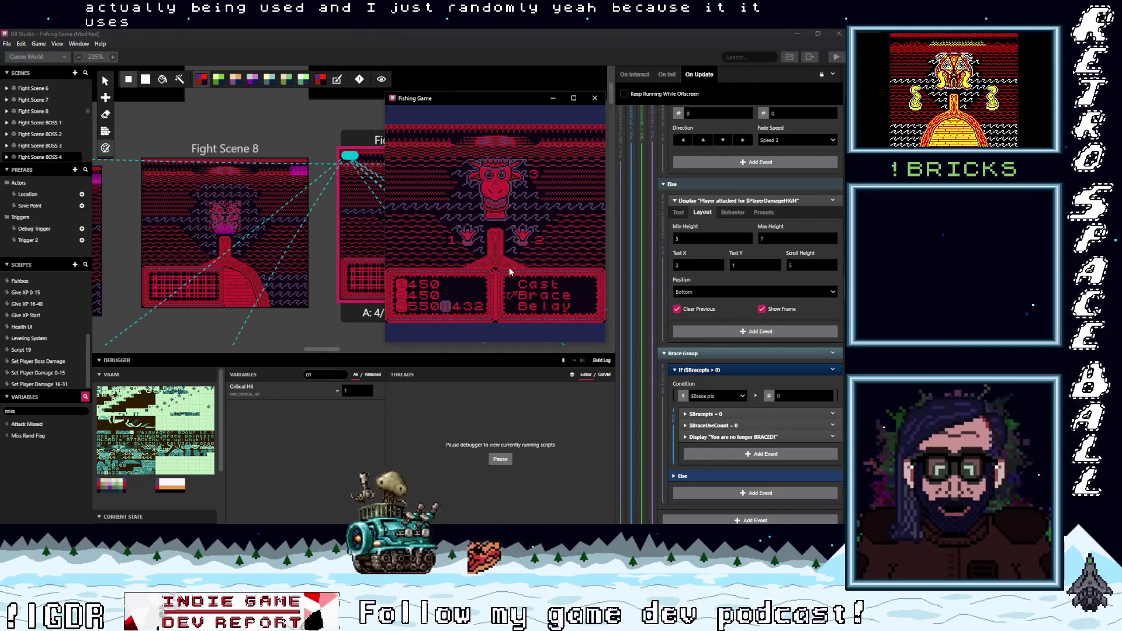
pyautogui.press('z')
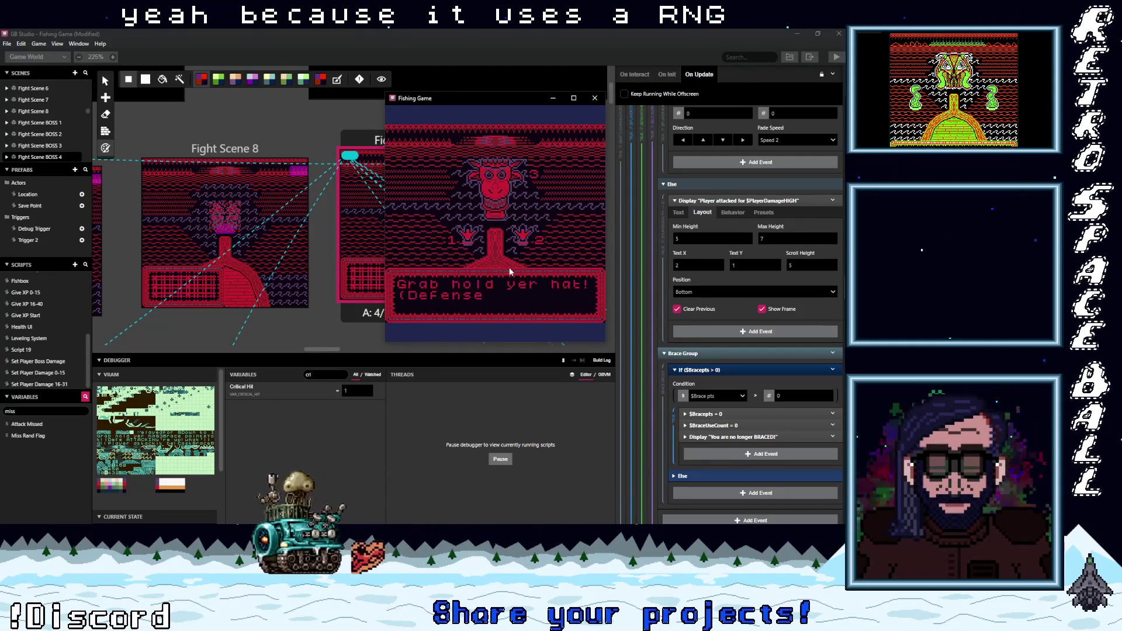
pyautogui.press('z')
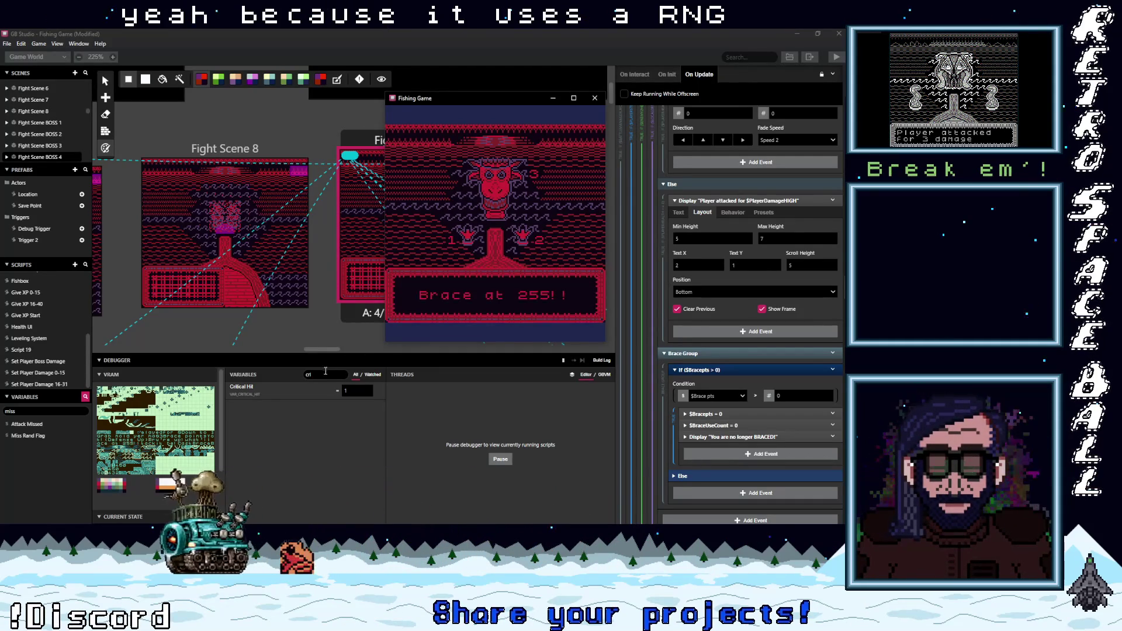
# Step: Replace the debugger variable filter with 'rng'
pyautogui.click(310, 374)
pyautogui.doubleClick(319, 373)
pyautogui.write('rng')
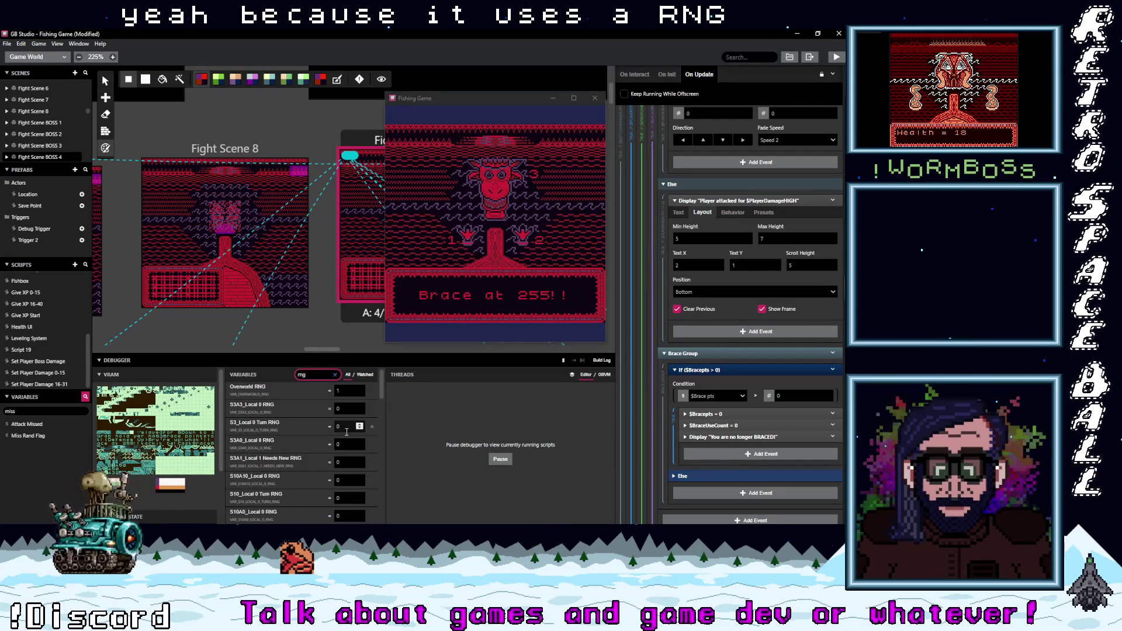
pyautogui.scroll(-3, 346, 451)
# Step: Locate S49A0_Local 0 RNG at 21 in the variables list and select its value for editing
pyautogui.scroll(-5, 349, 452)
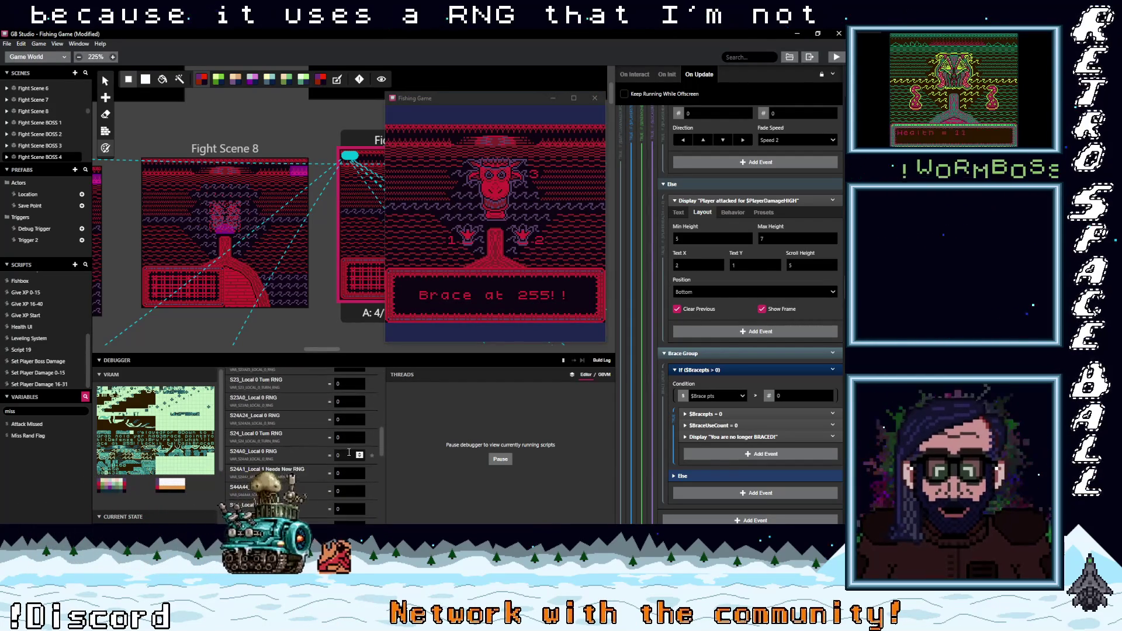
pyautogui.scroll(-5, 349, 451)
pyautogui.scroll(-3, 349, 452)
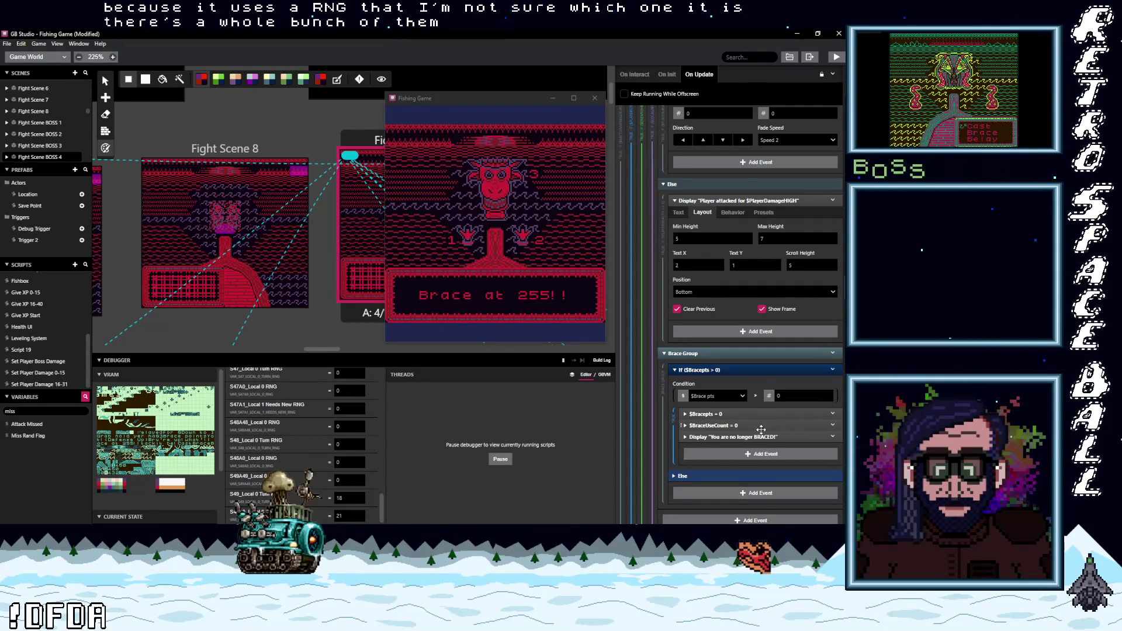
pyautogui.scroll(5, 762, 430)
pyautogui.scroll(7, 765, 430)
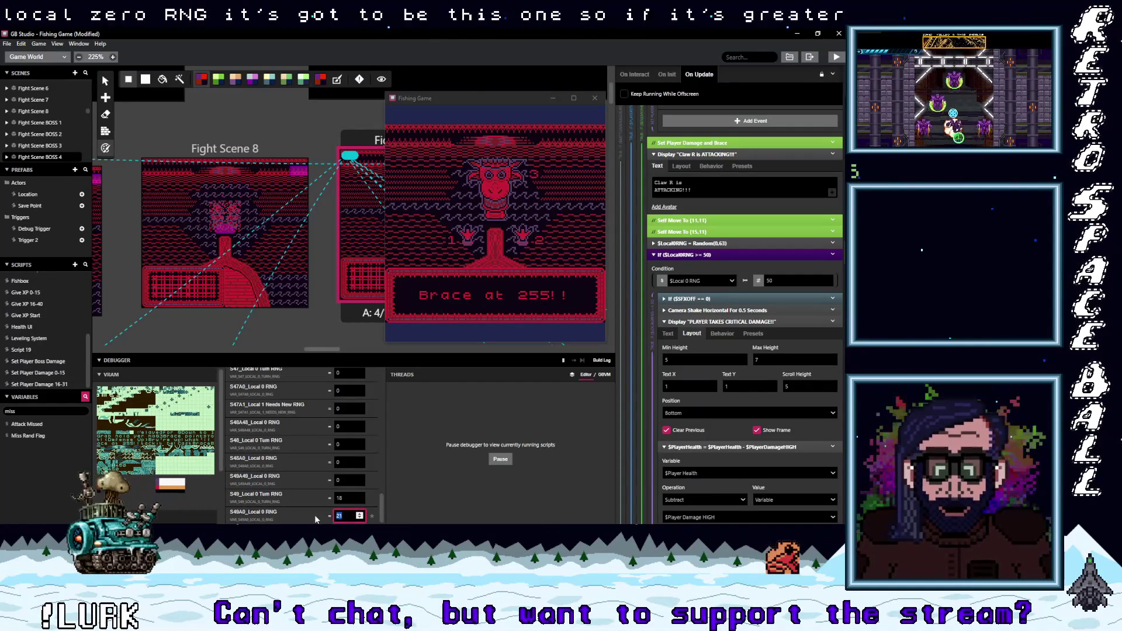
pyautogui.doubleClick(348, 516)
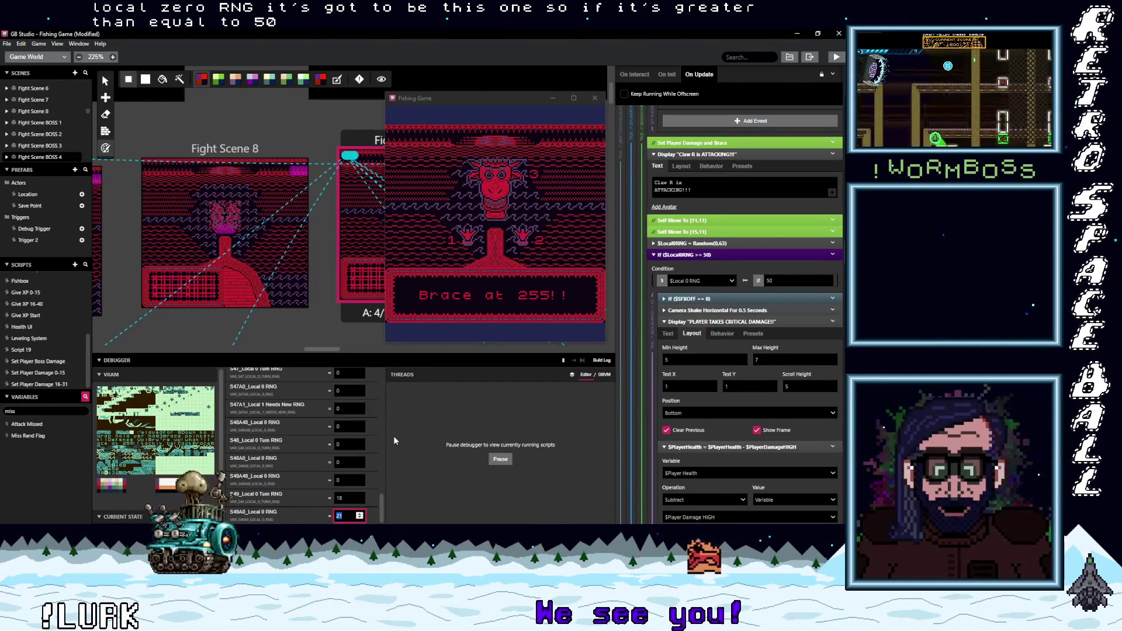
# Step: Force Local 0 RNG to 51 and play the turn so Claw R deals critical damage
pyautogui.write('51')
pyautogui.click(476, 297)
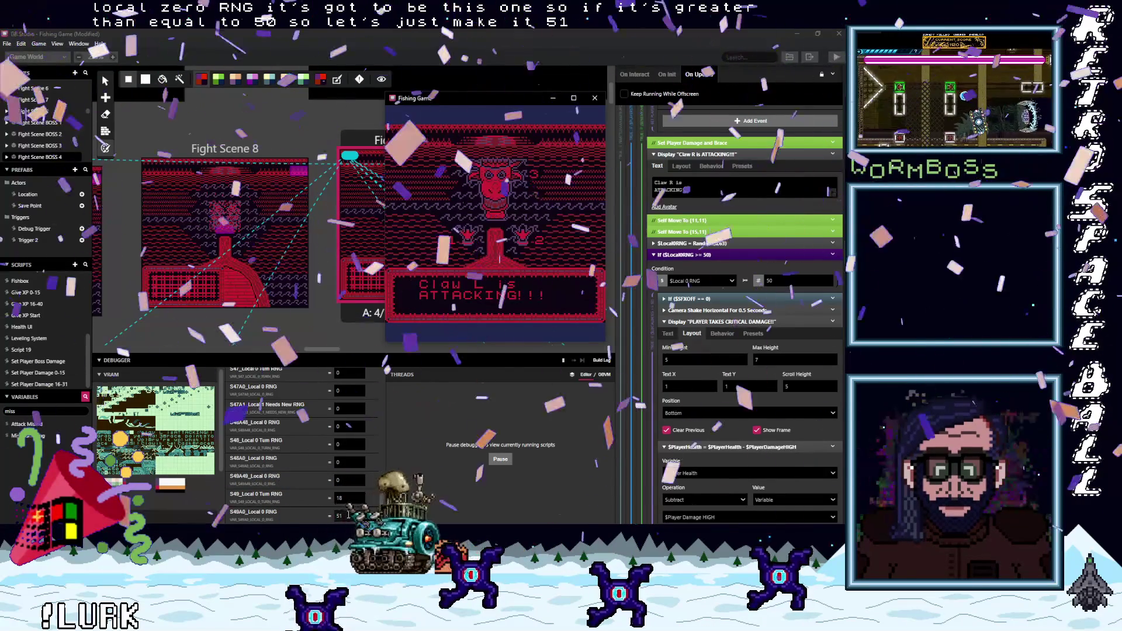
pyautogui.click(344, 516)
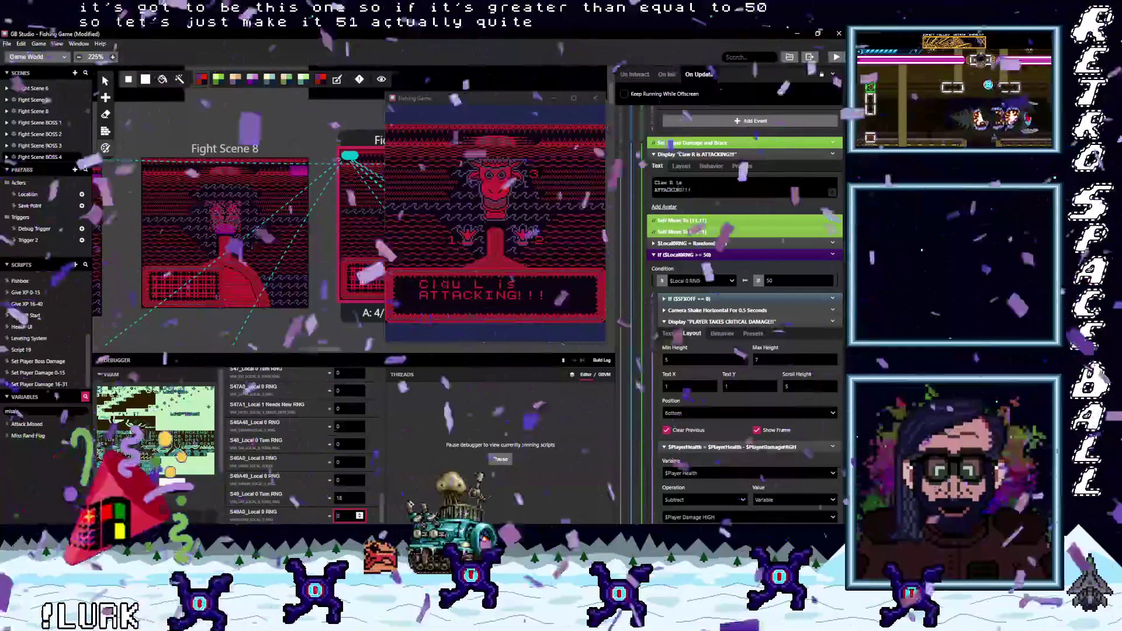
pyautogui.click(500, 268)
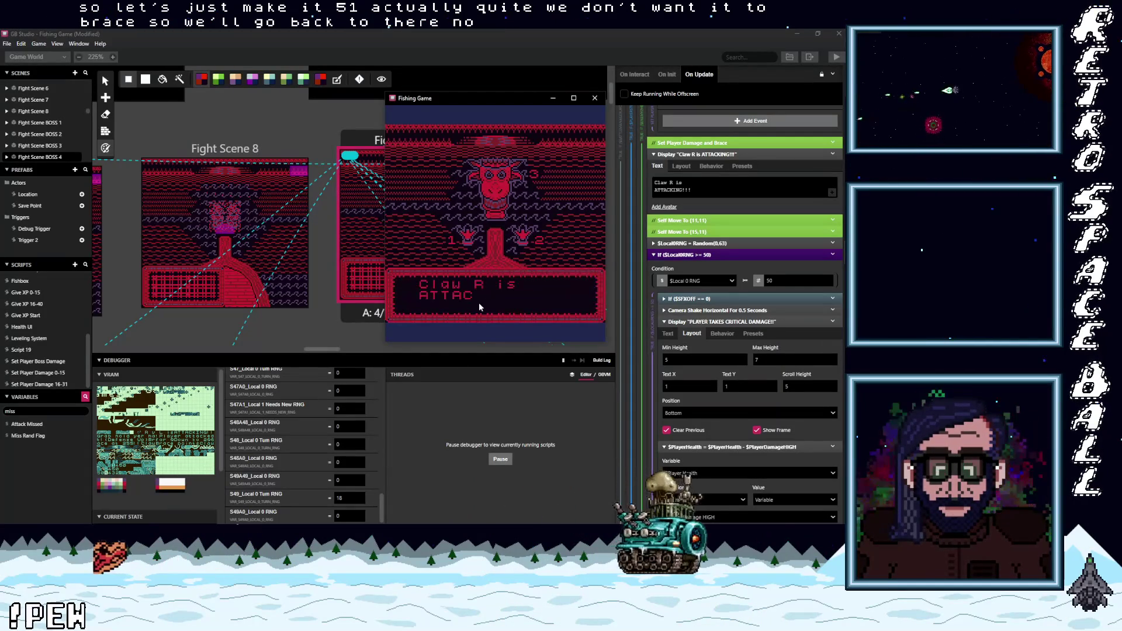
pyautogui.click(328, 515)
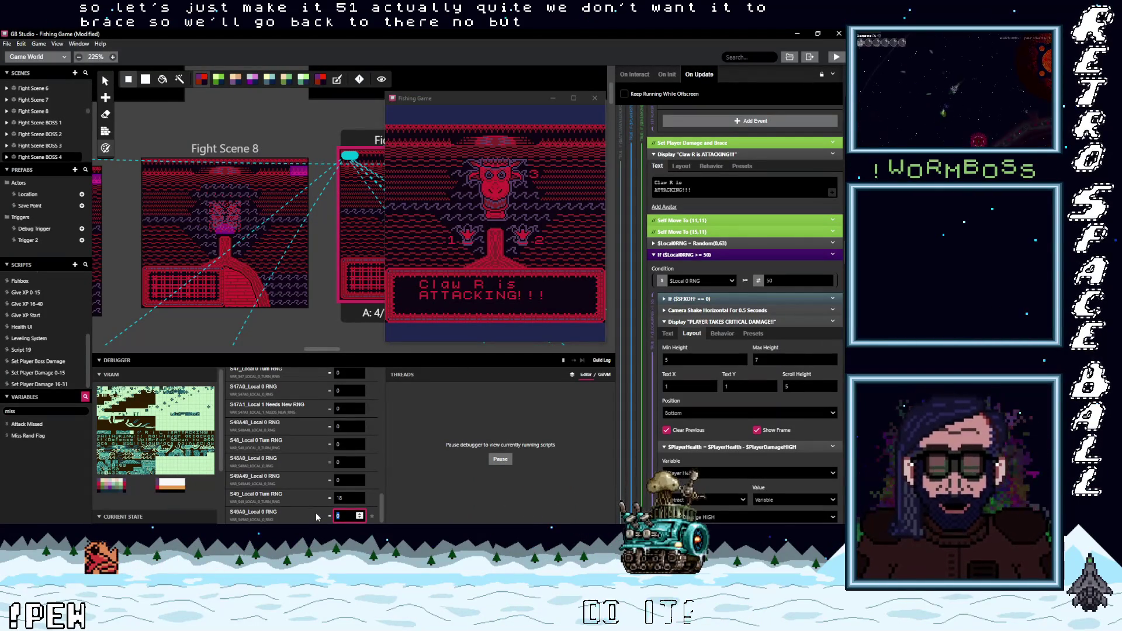
pyautogui.write('51')
pyautogui.click(451, 253)
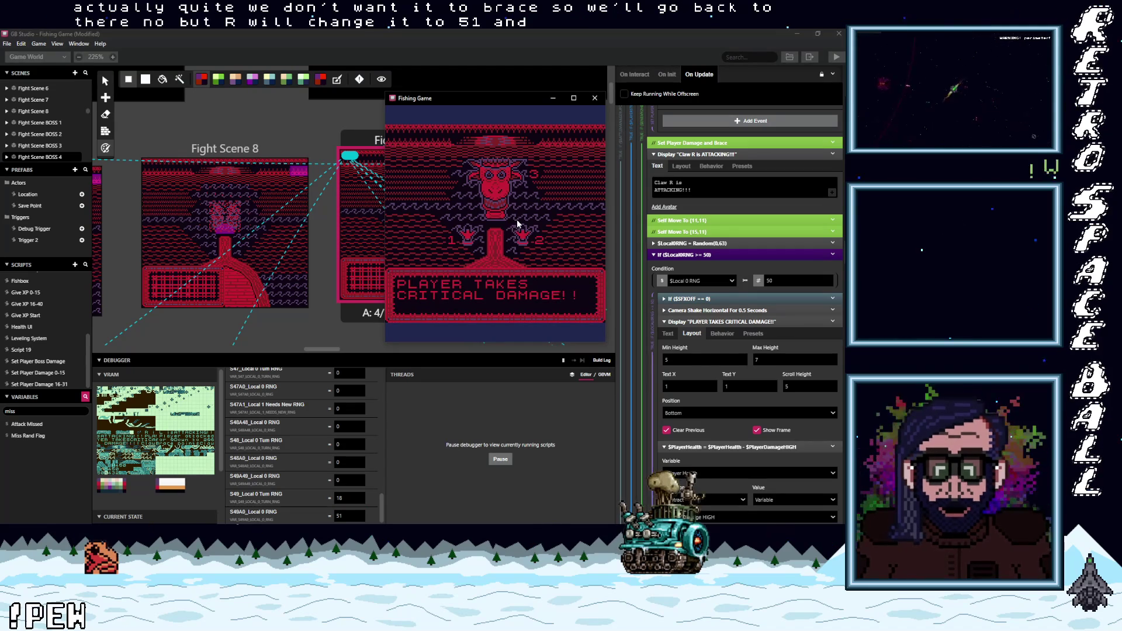
# Step: Resize the Debugger variables panel and clear the variable name filter
pyautogui.moveTo(382, 506); pyautogui.dragTo(387, 346)
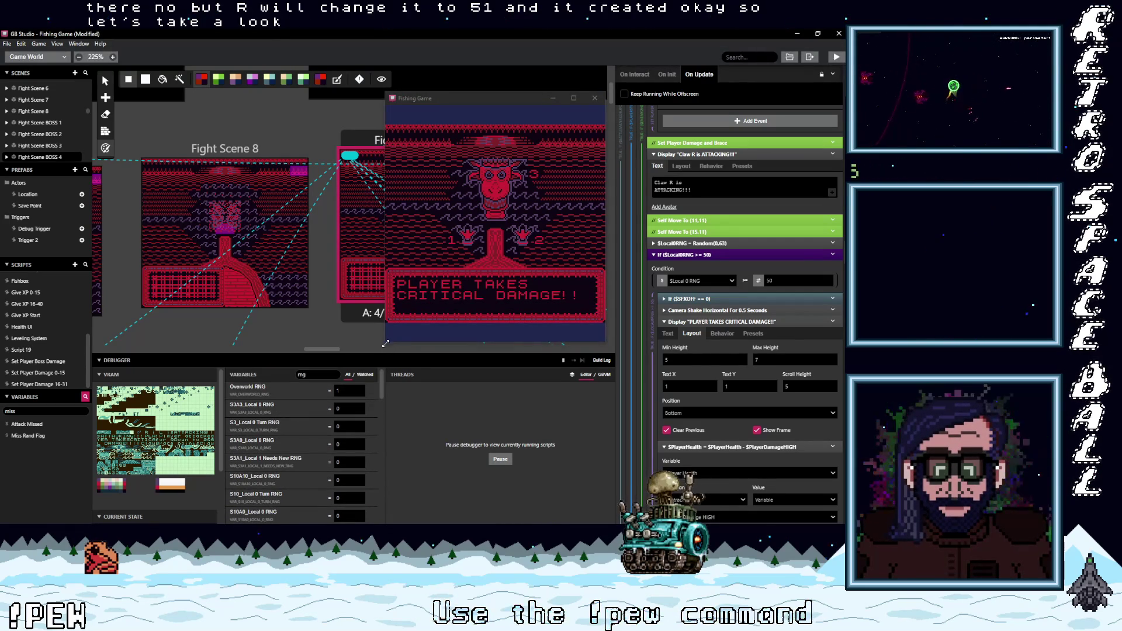
pyautogui.moveTo(381, 387)
pyautogui.mouseDown()
pyautogui.moveTo(381, 523)
pyautogui.moveTo(396, 387)
pyautogui.mouseUp()
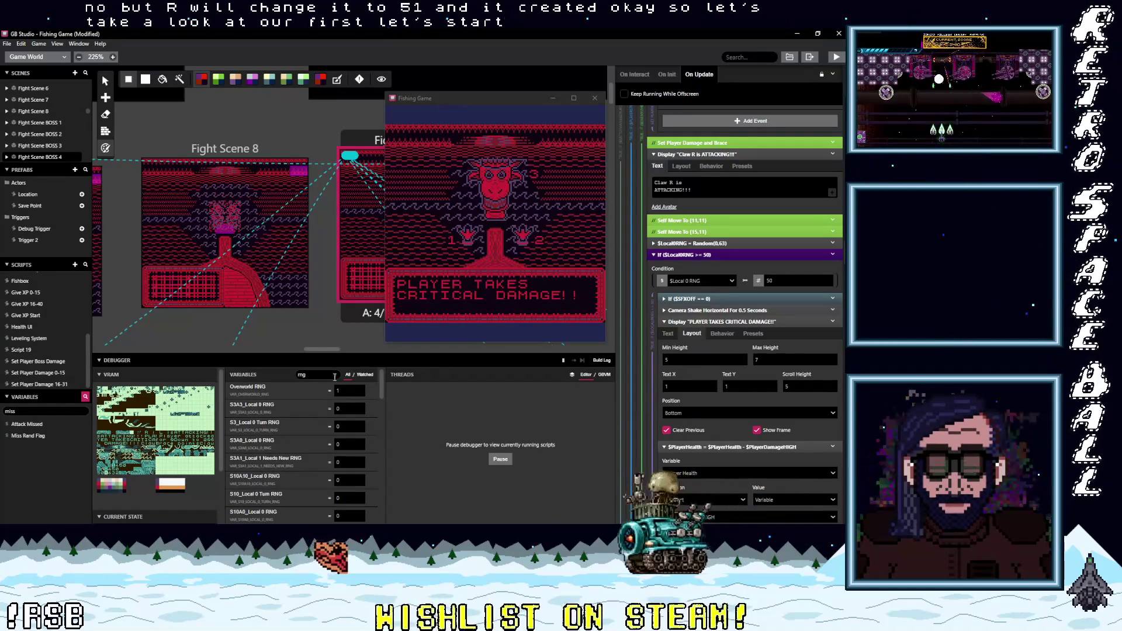
pyautogui.click(336, 374)
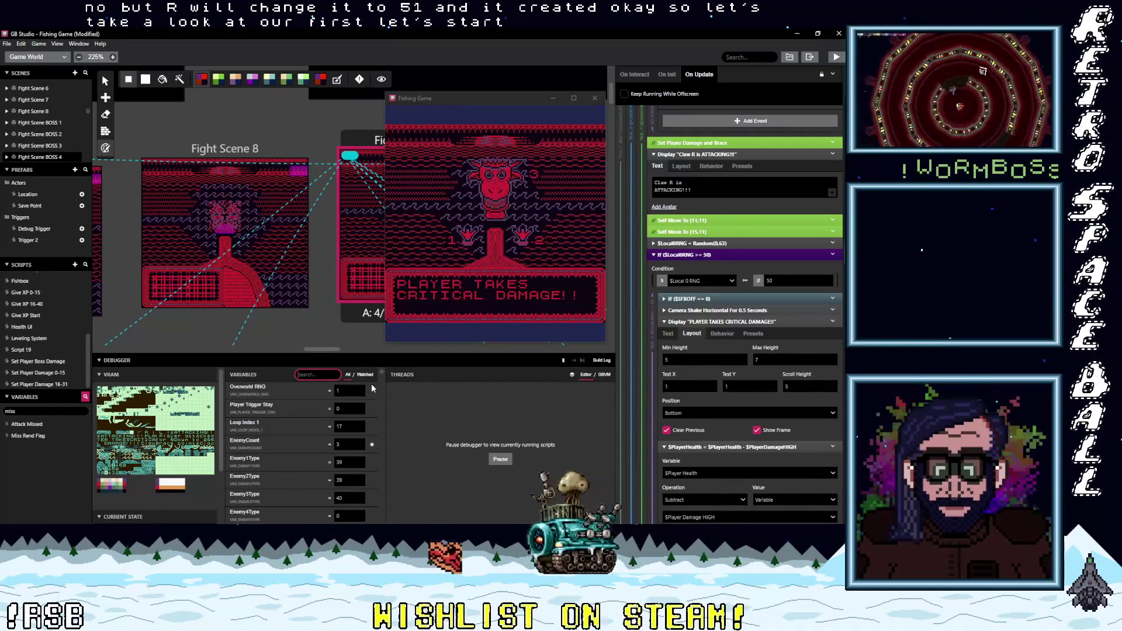
# Step: Show only the watched variables (Brace pts 0) and advance the battle to the Cast/Brace/Belay menu
pyautogui.click(366, 375)
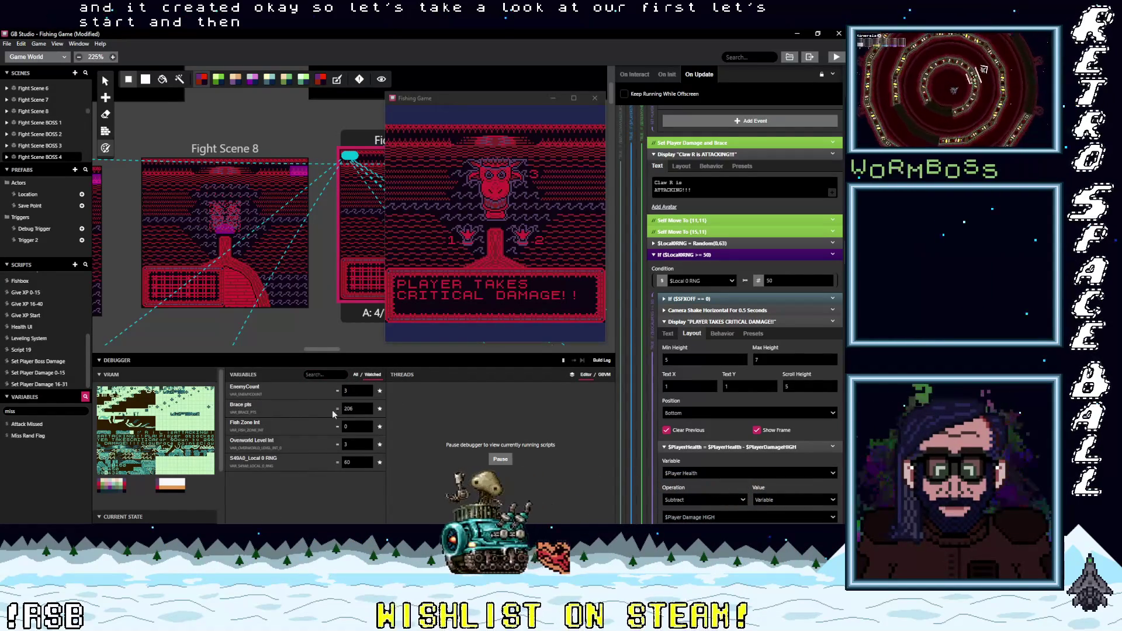
pyautogui.click(552, 248)
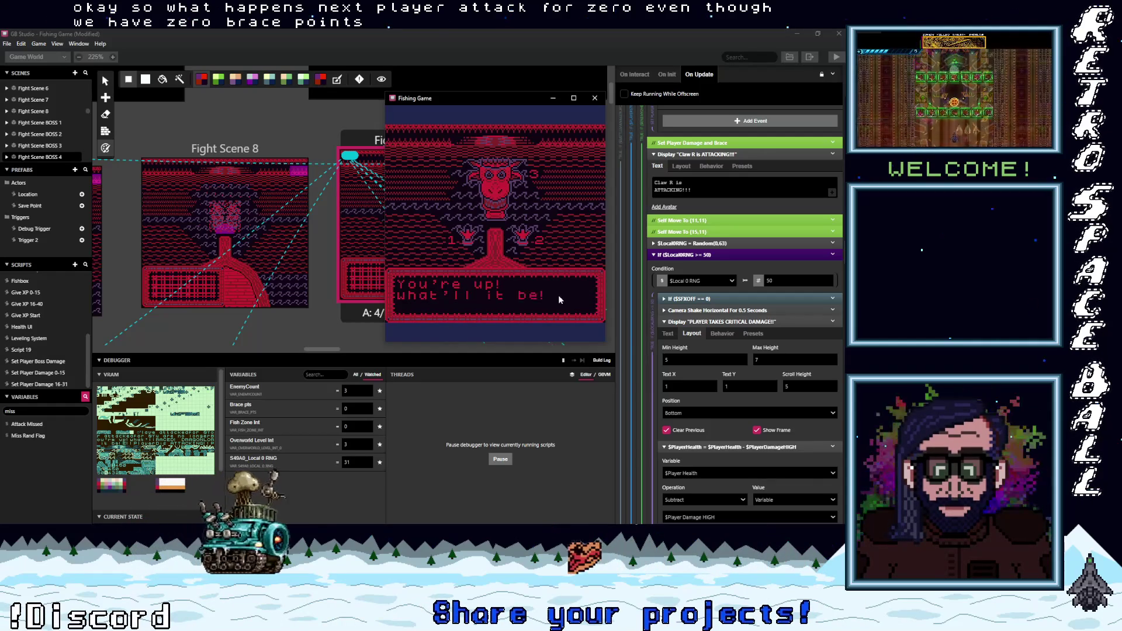
pyautogui.press('z')
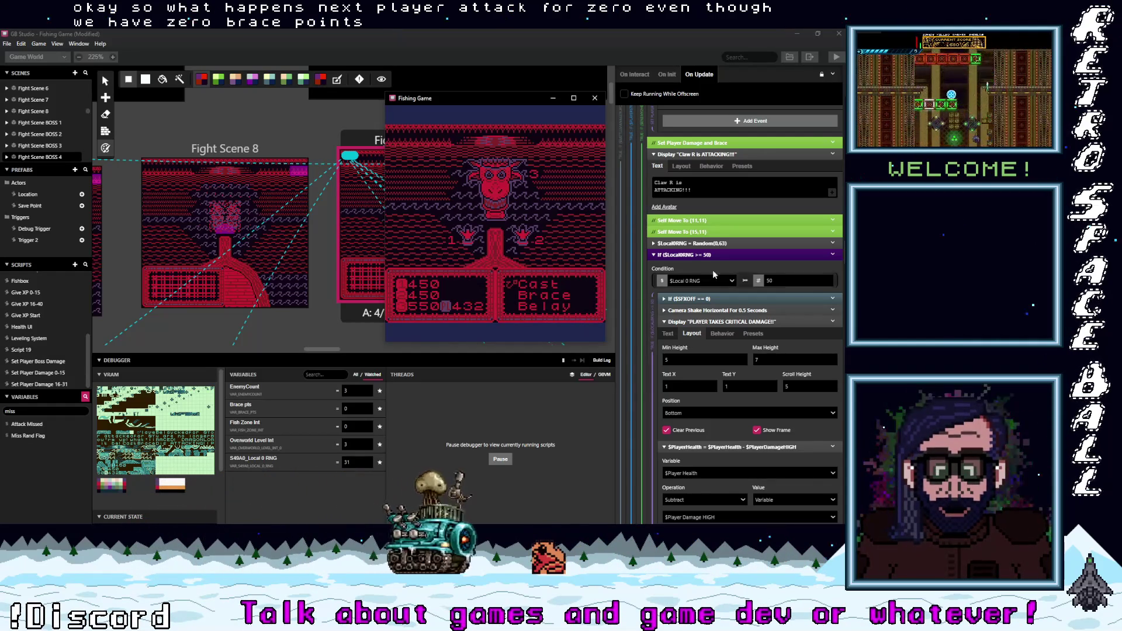
pyautogui.scroll(-3, 745, 283)
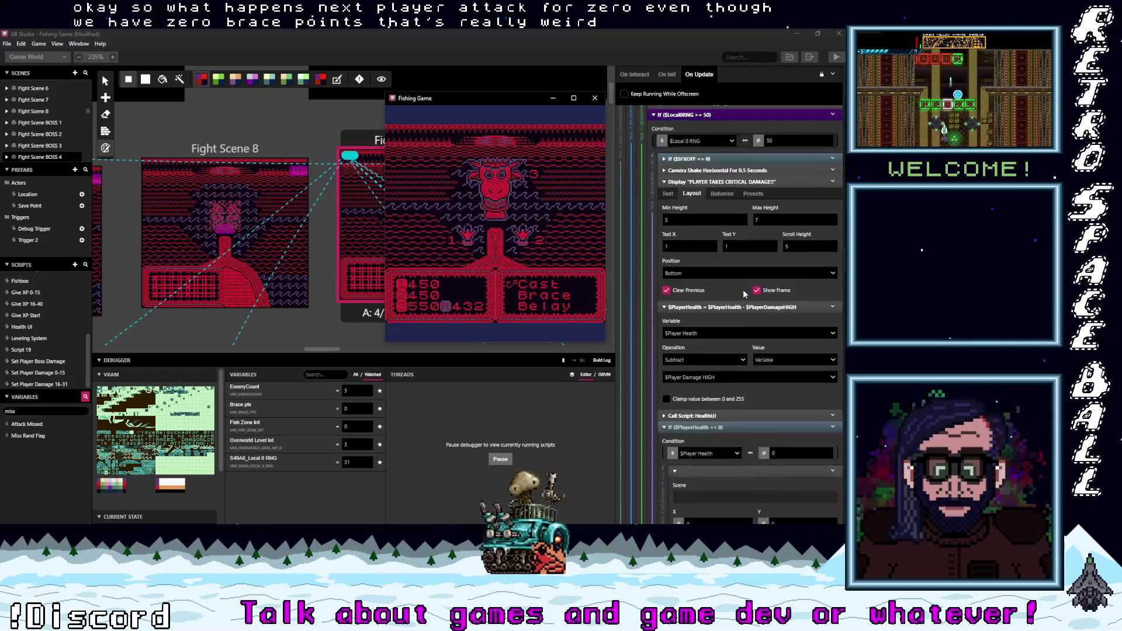
# Step: Scroll past the brace subtraction blocks to the Set Player Damage Group's fish type 40 DRAGONLORD branch
pyautogui.scroll(-6, 743, 291)
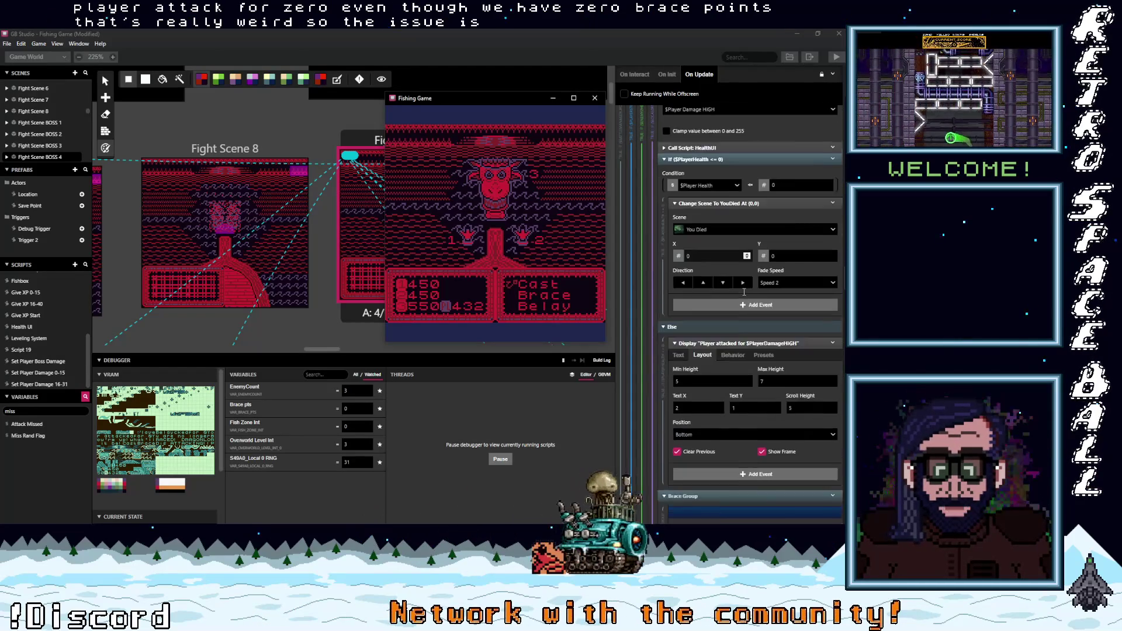
pyautogui.scroll(-3, 744, 292)
pyautogui.scroll(-9, 744, 291)
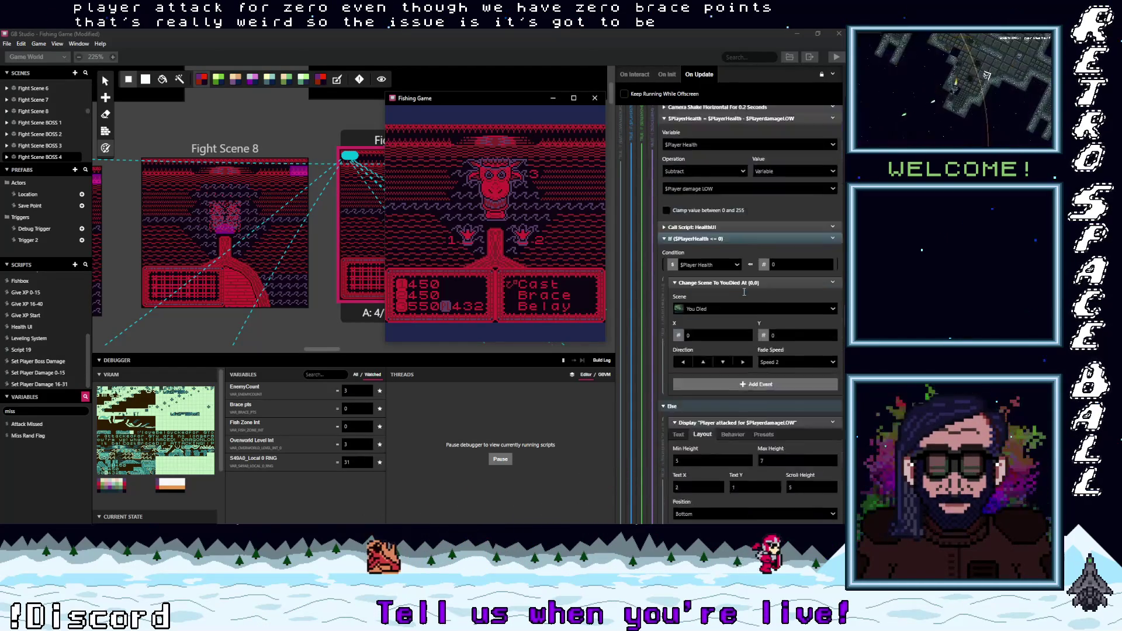
pyautogui.scroll(7, 744, 292)
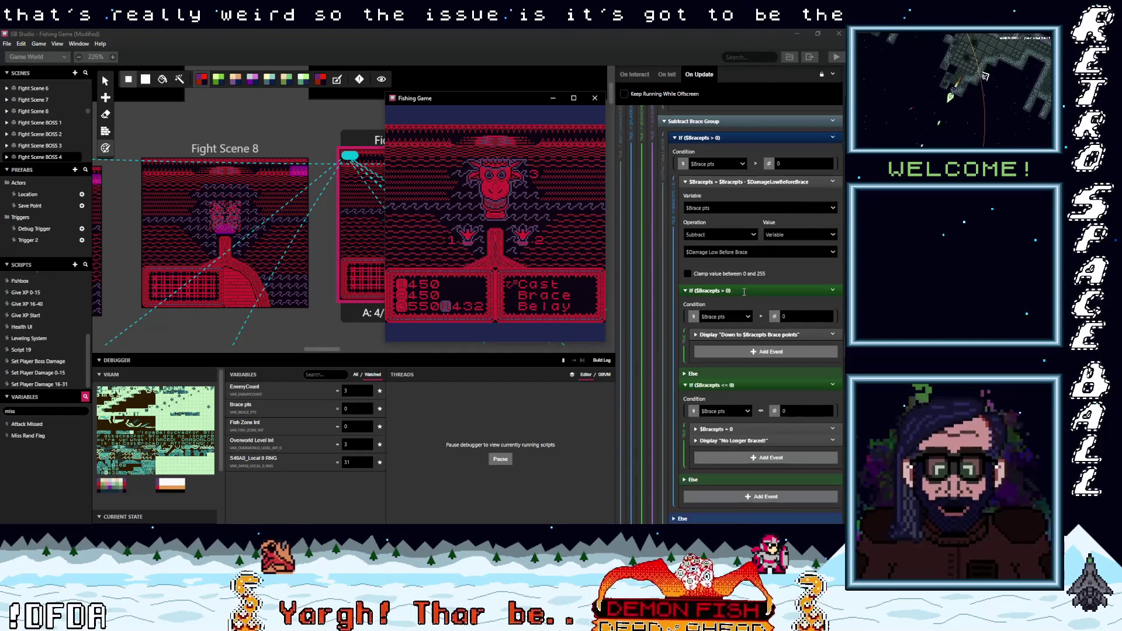
pyautogui.scroll(2, 744, 292)
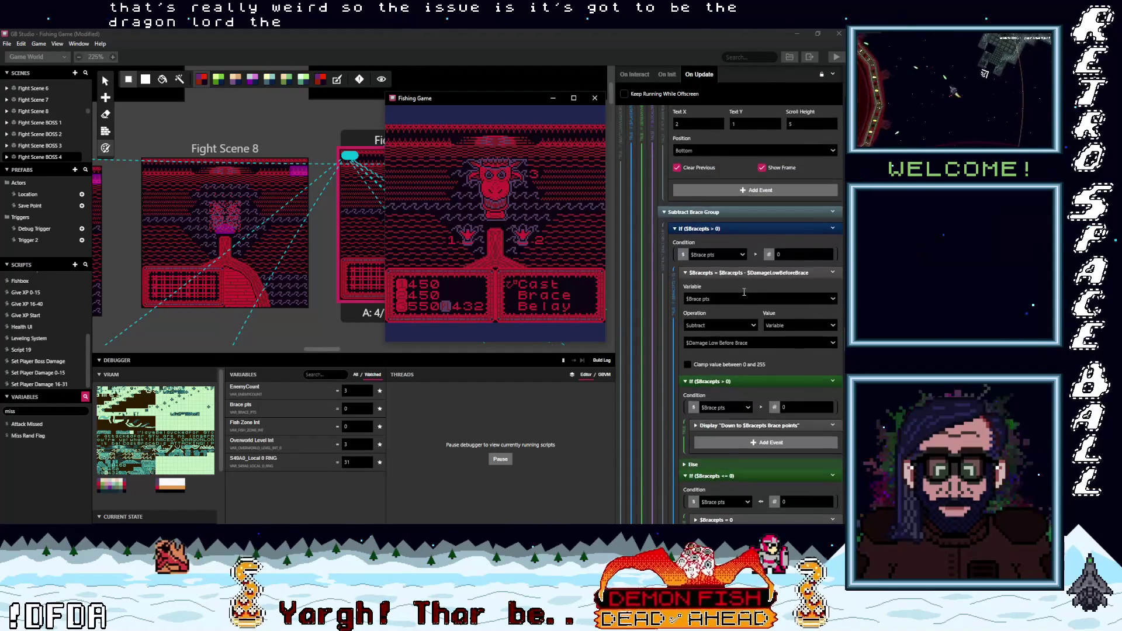
pyautogui.scroll(-8, 743, 291)
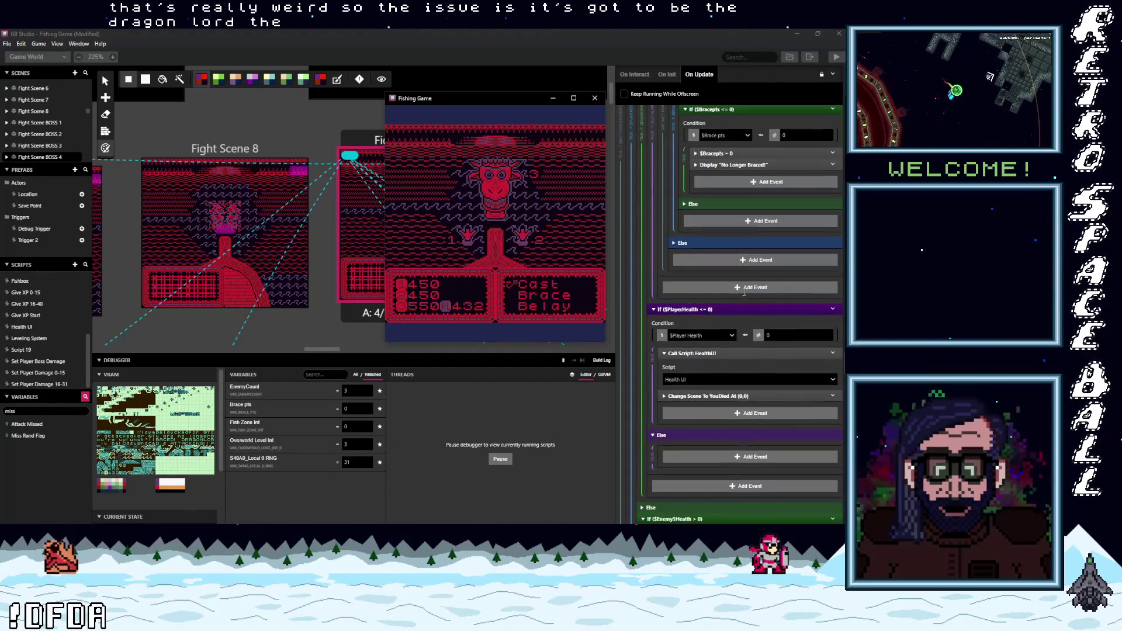
pyautogui.scroll(-5, 743, 294)
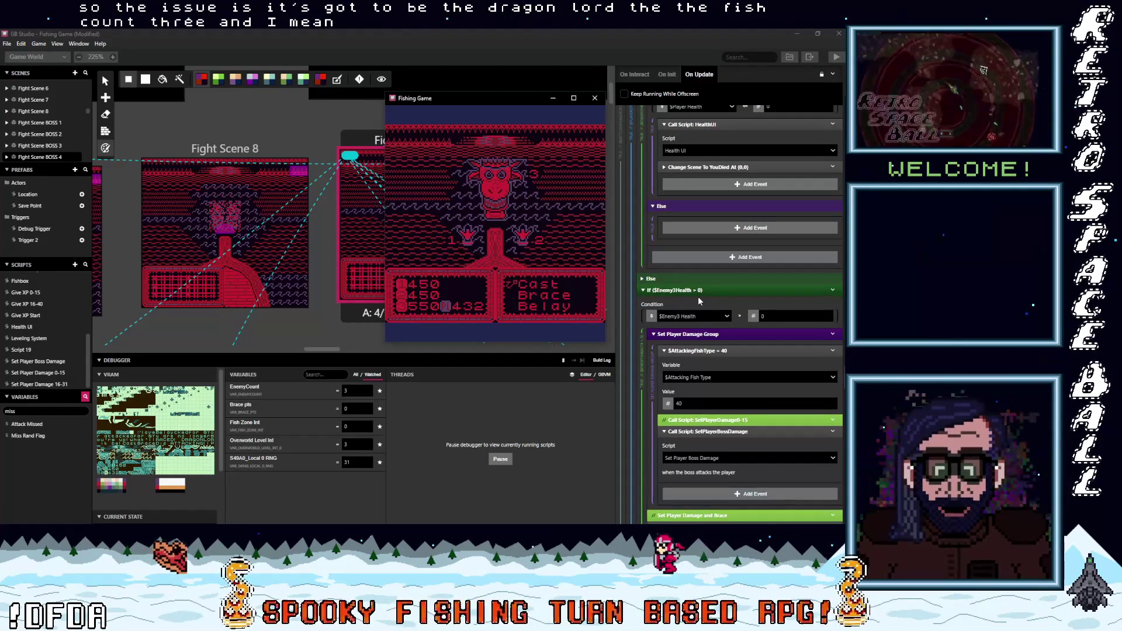
pyautogui.scroll(-1, 703, 306)
pyautogui.scroll(-2, 730, 310)
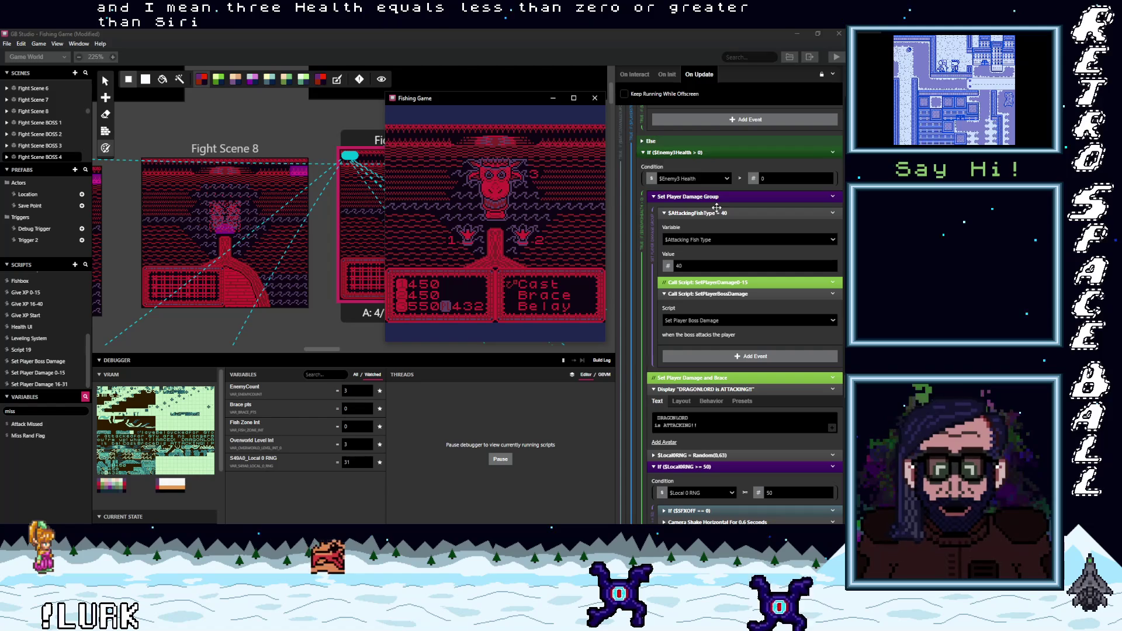
pyautogui.scroll(-5, 739, 228)
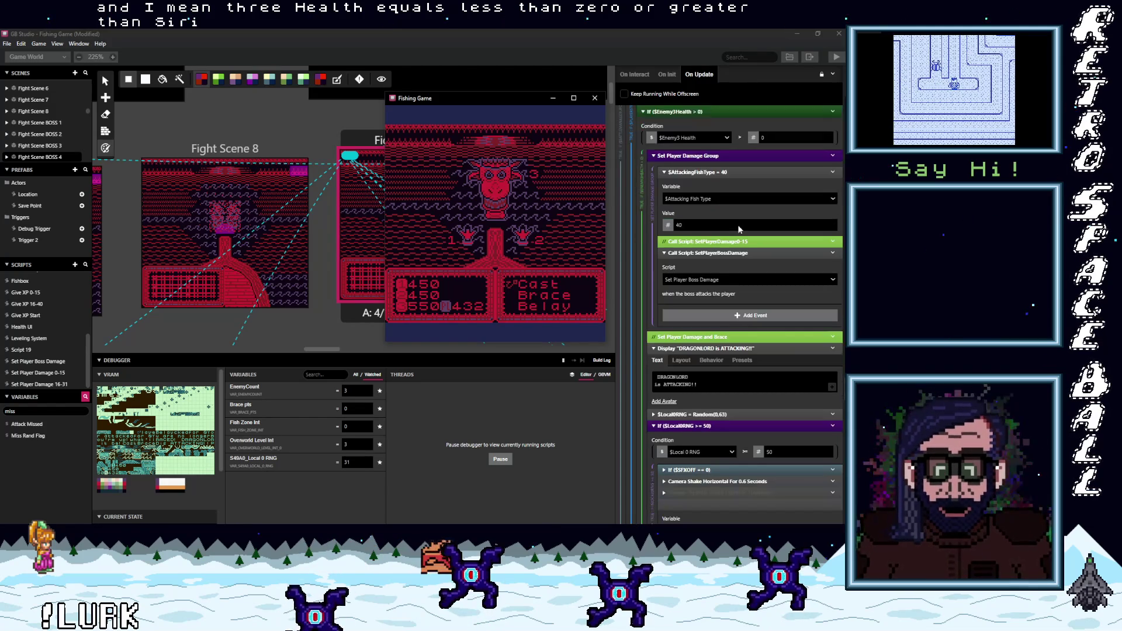
# Step: Scroll past the critical-damage branch to the Else event subtracting Player damage LOW from Player Health
pyautogui.scroll(-8, 739, 227)
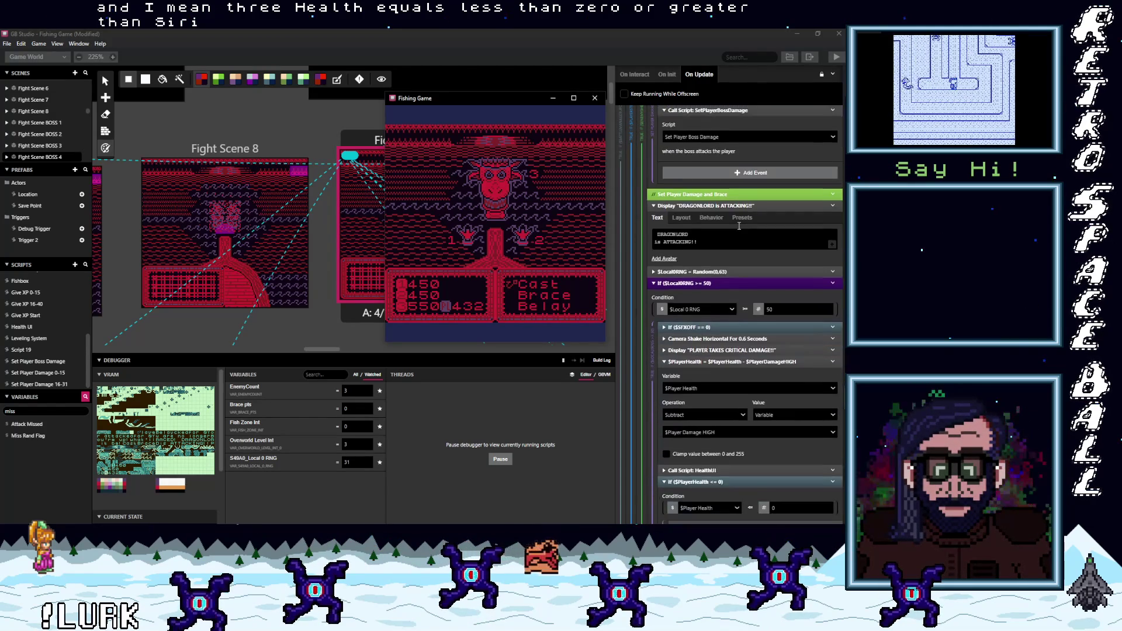
pyautogui.scroll(-14, 737, 226)
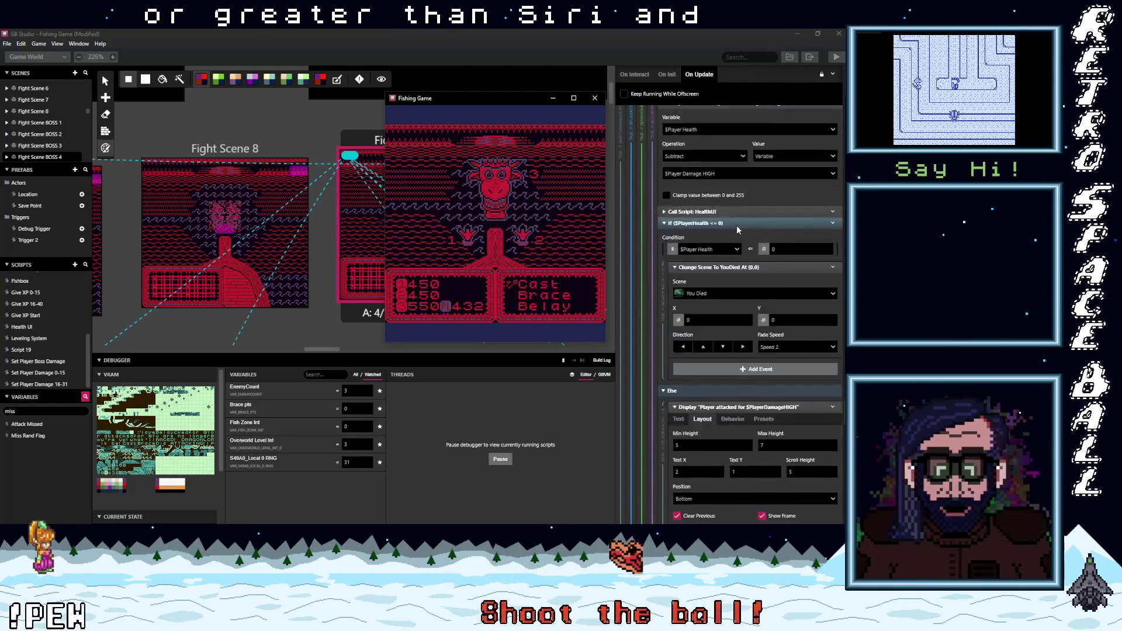
pyautogui.scroll(-7, 736, 226)
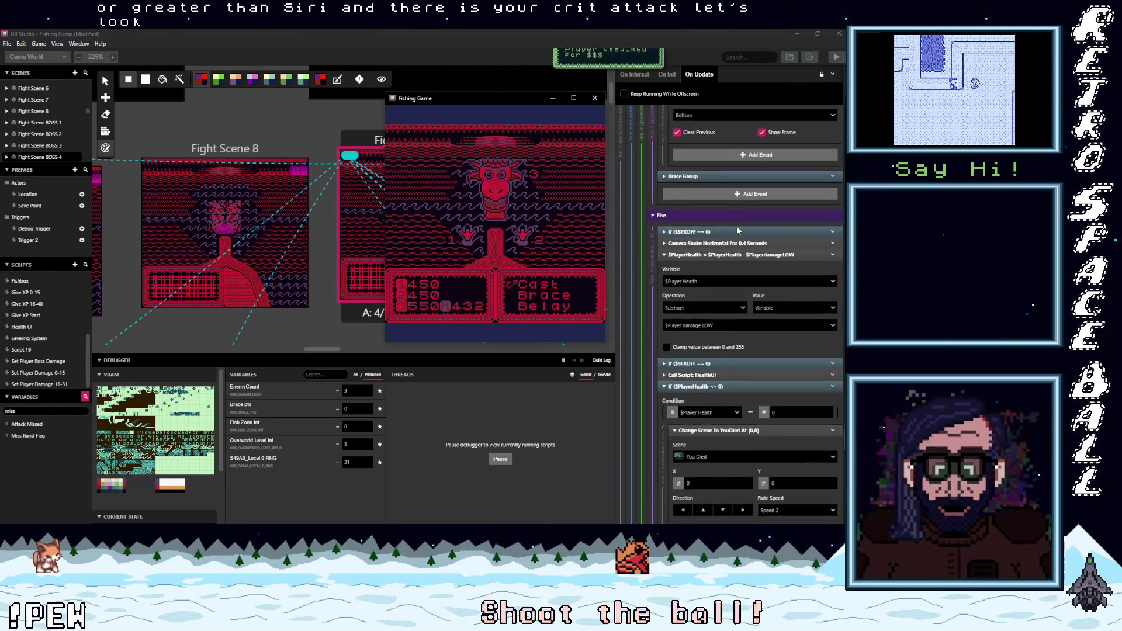
pyautogui.scroll(-12, 737, 231)
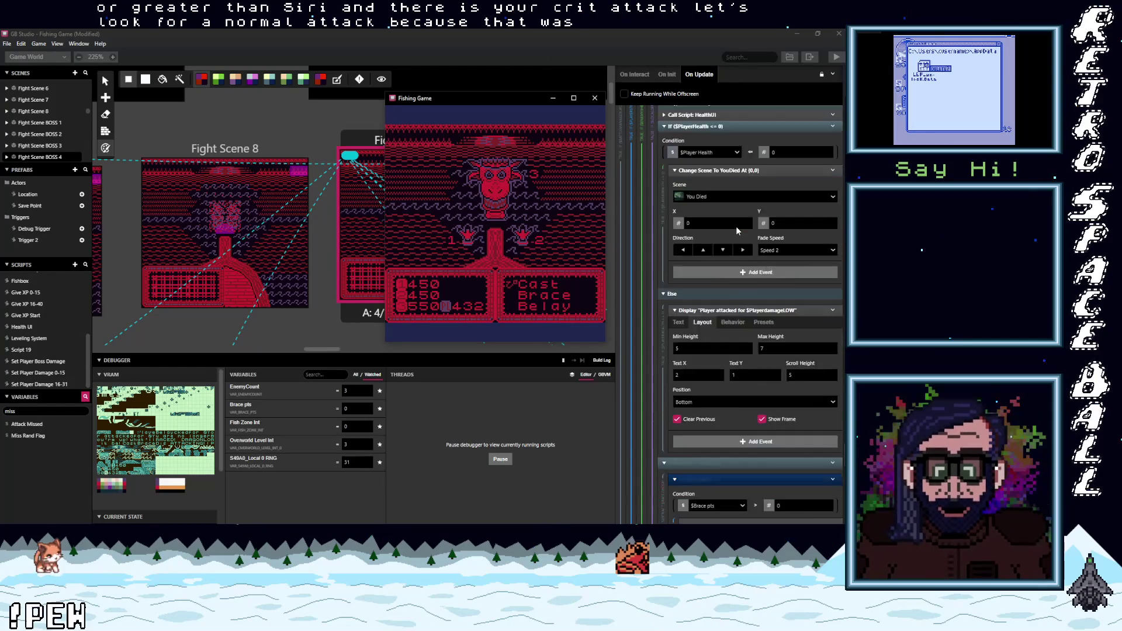
pyautogui.scroll(-7, 736, 229)
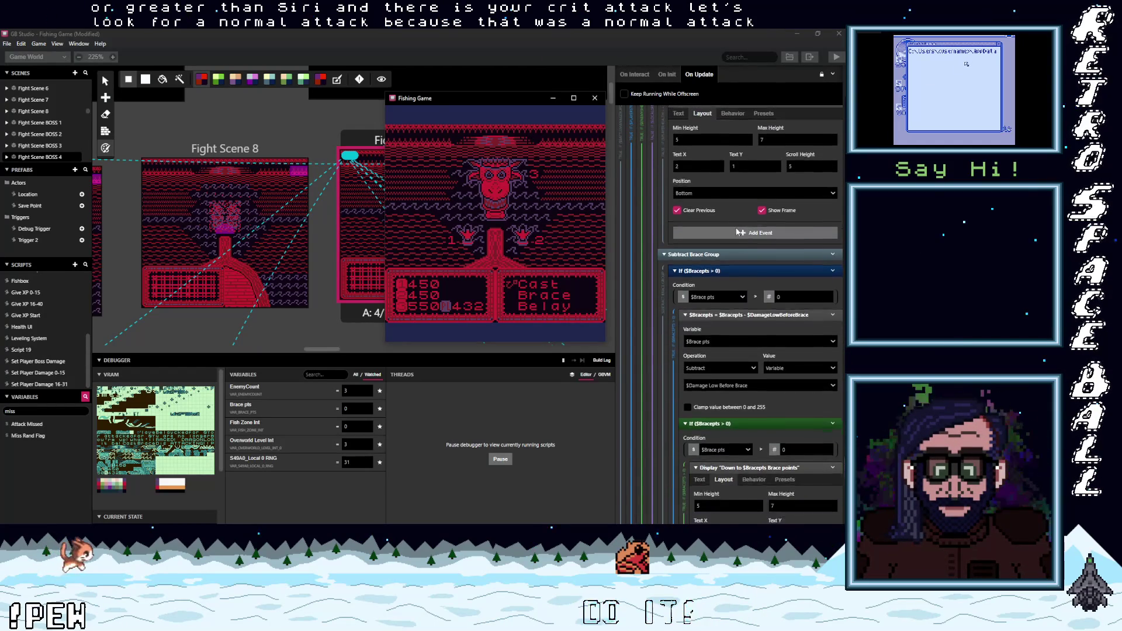
pyautogui.scroll(7, 735, 229)
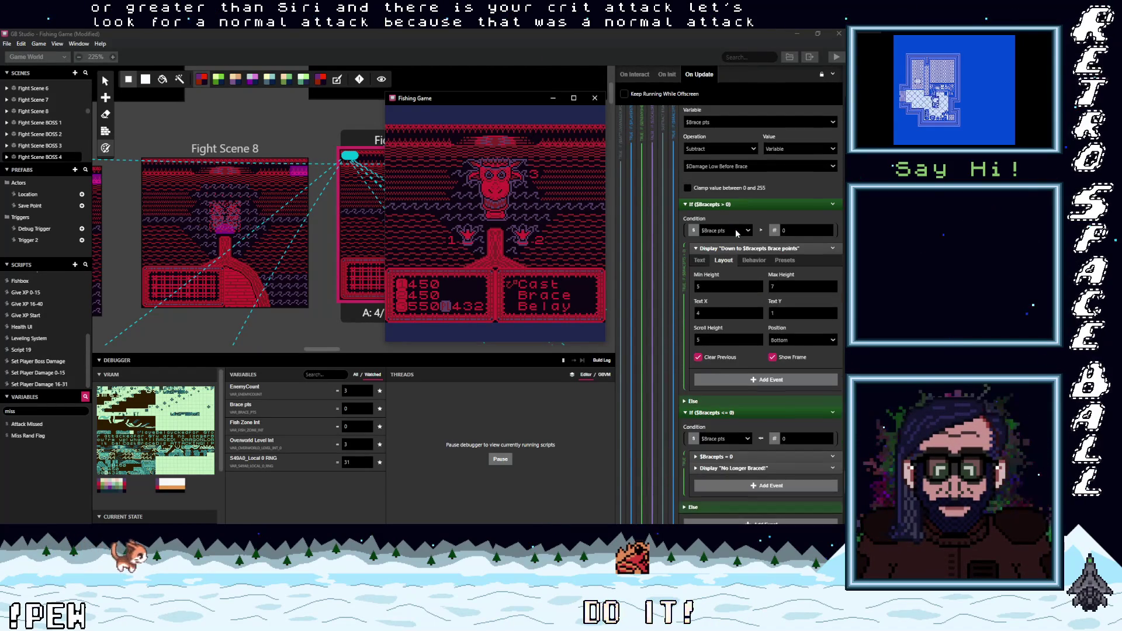
pyautogui.scroll(13, 736, 229)
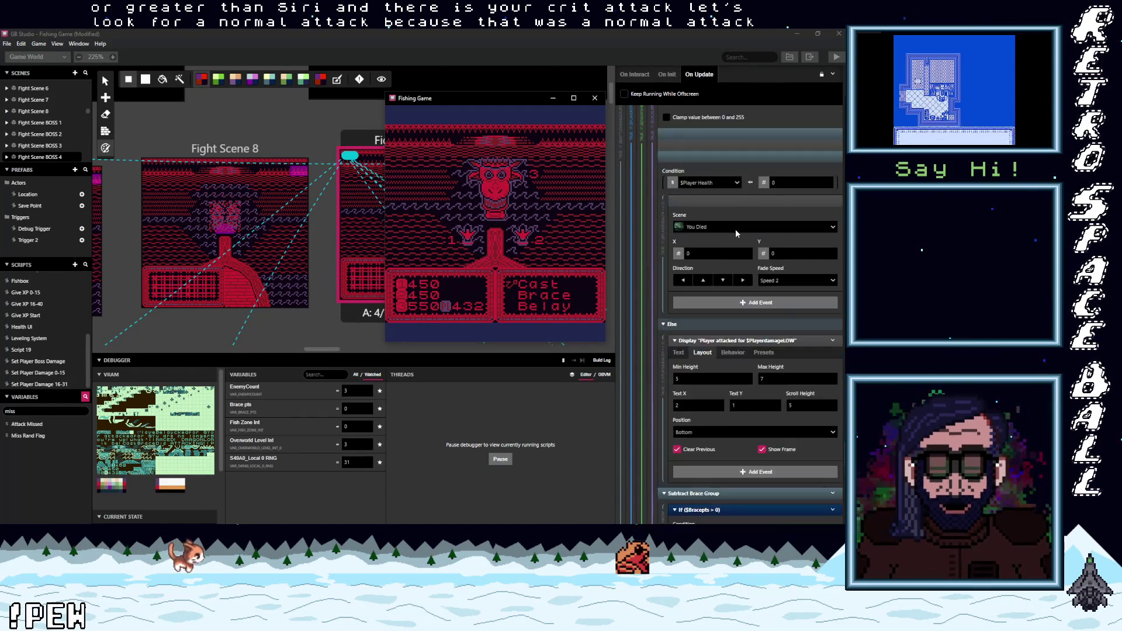
pyautogui.scroll(3, 736, 229)
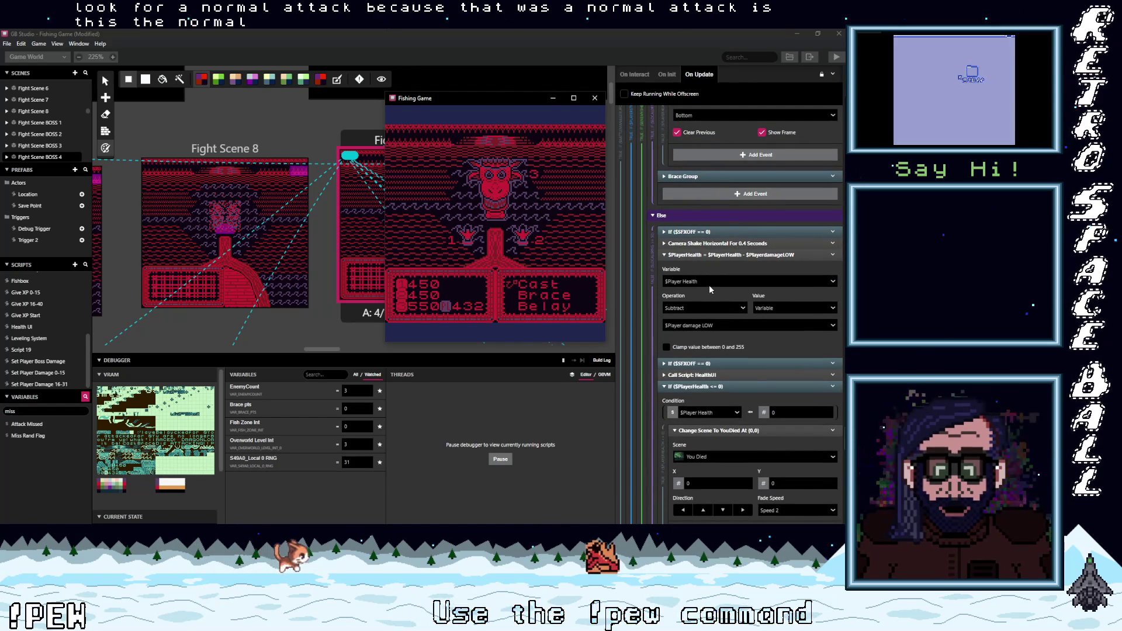
pyautogui.scroll(-2, 713, 279)
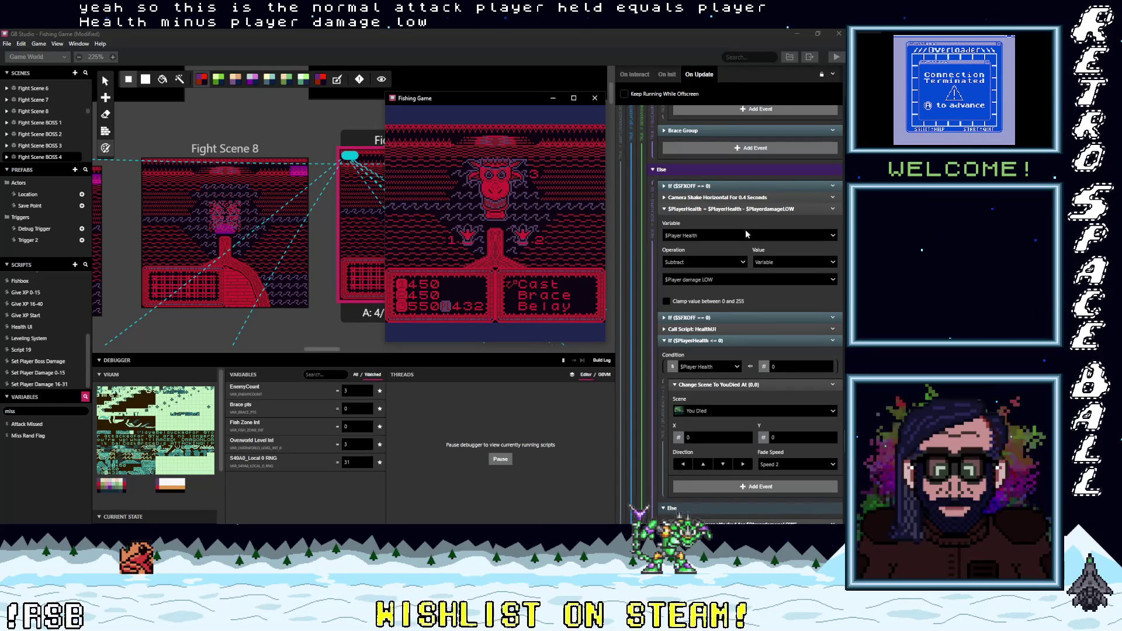
pyautogui.scroll(-1, 743, 234)
pyautogui.scroll(-3, 742, 233)
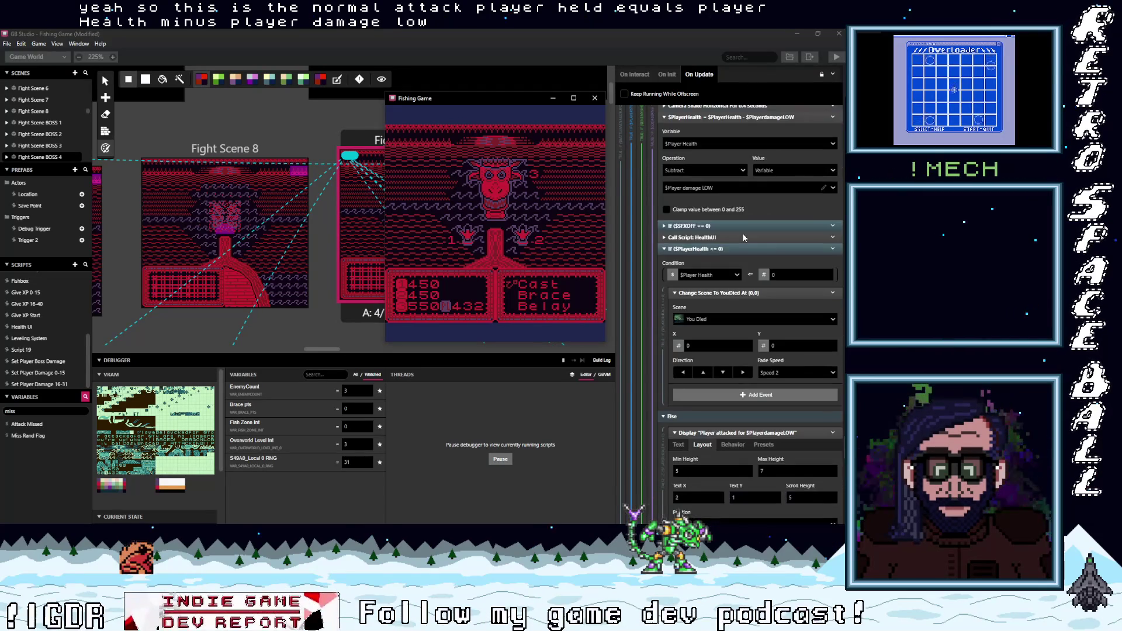
pyautogui.scroll(-5, 743, 232)
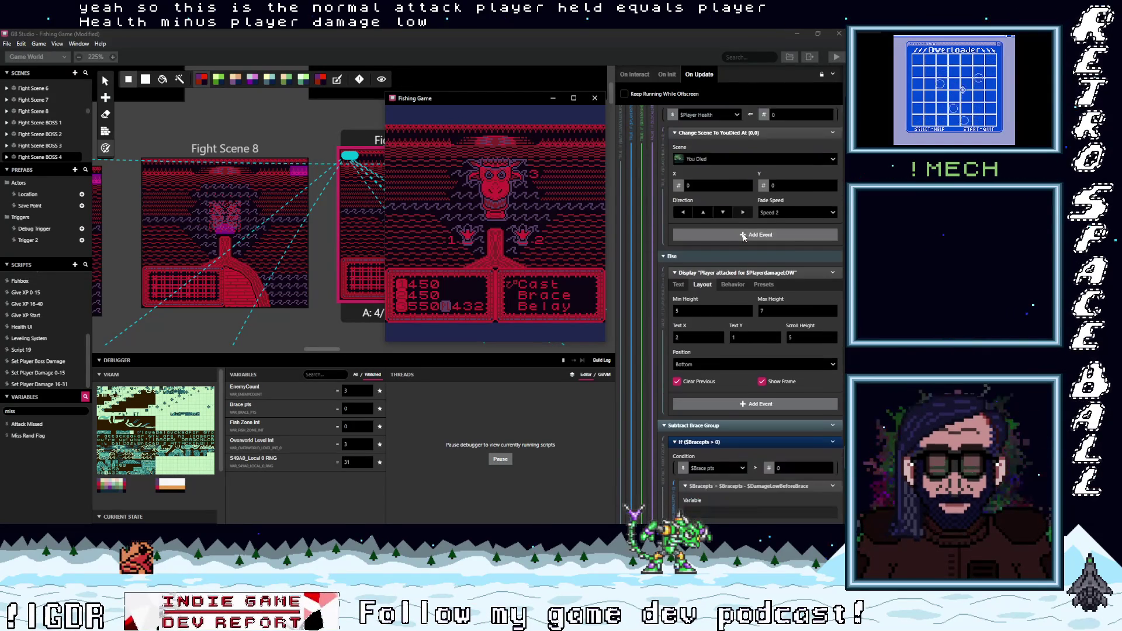
pyautogui.scroll(-1, 742, 234)
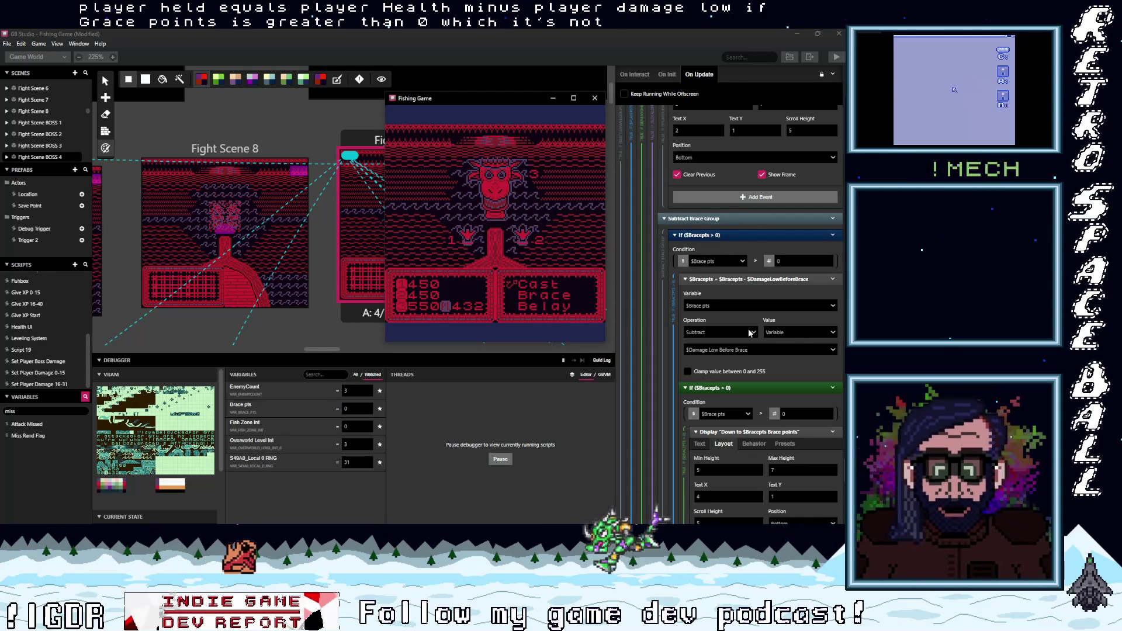
pyautogui.scroll(-3, 748, 333)
pyautogui.scroll(-2, 745, 331)
pyautogui.click(688, 359)
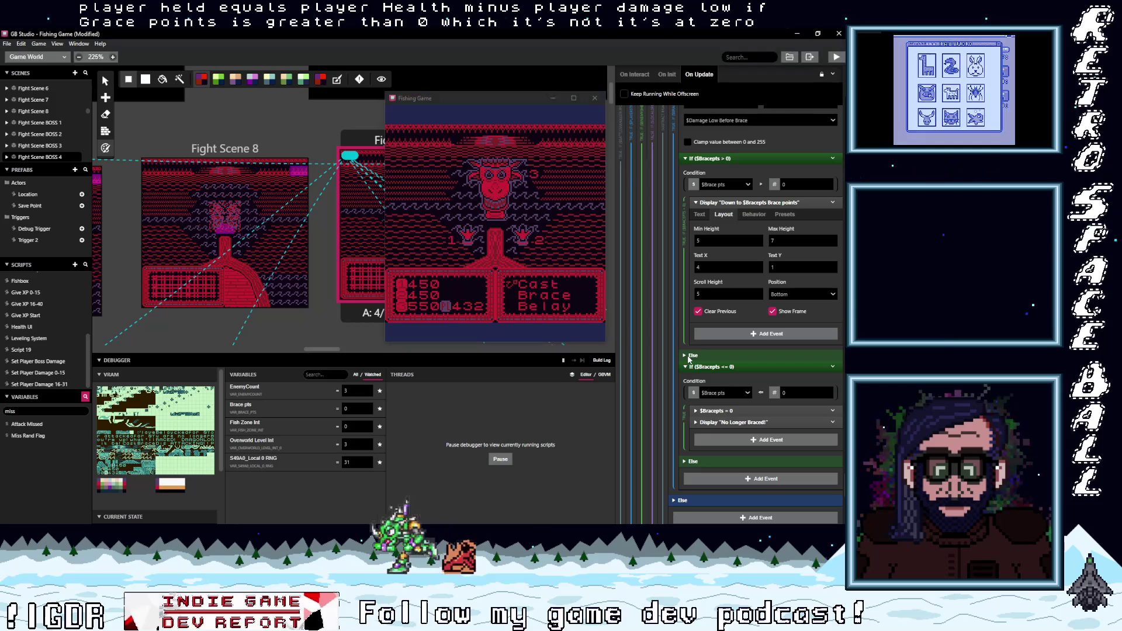
pyautogui.click(685, 356)
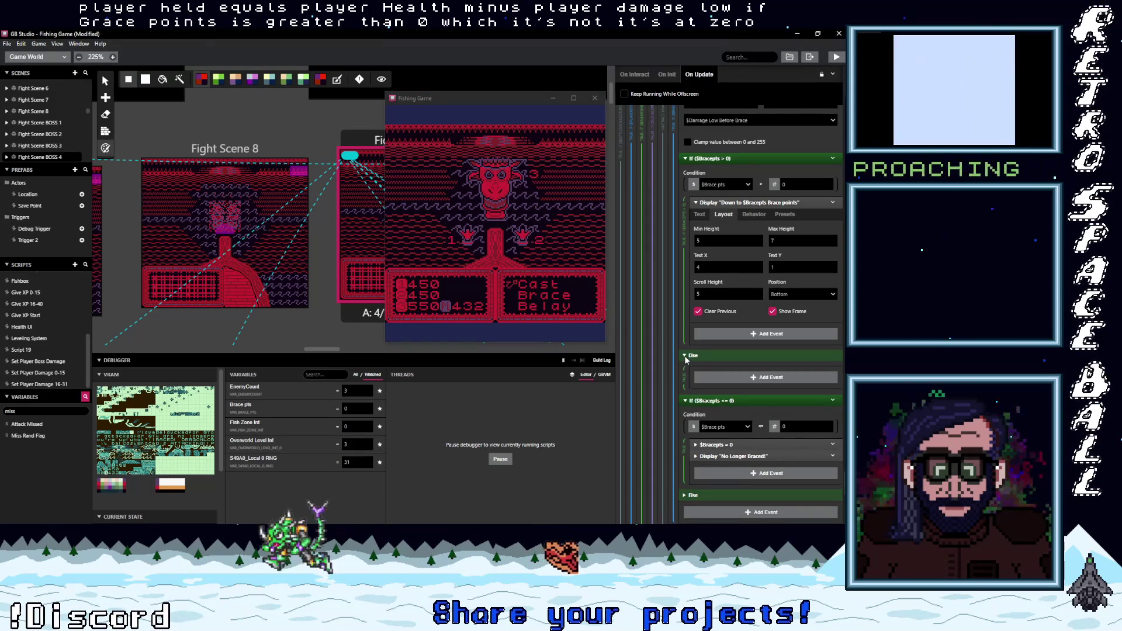
pyautogui.click(688, 357)
pyautogui.scroll(-4, 701, 382)
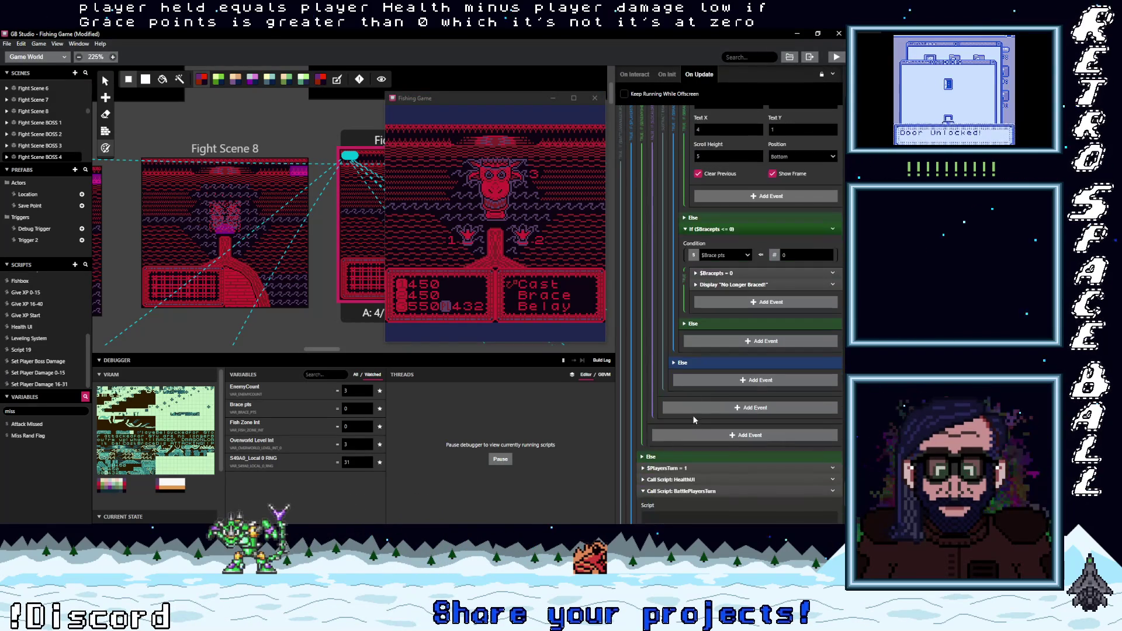
pyautogui.click(679, 366)
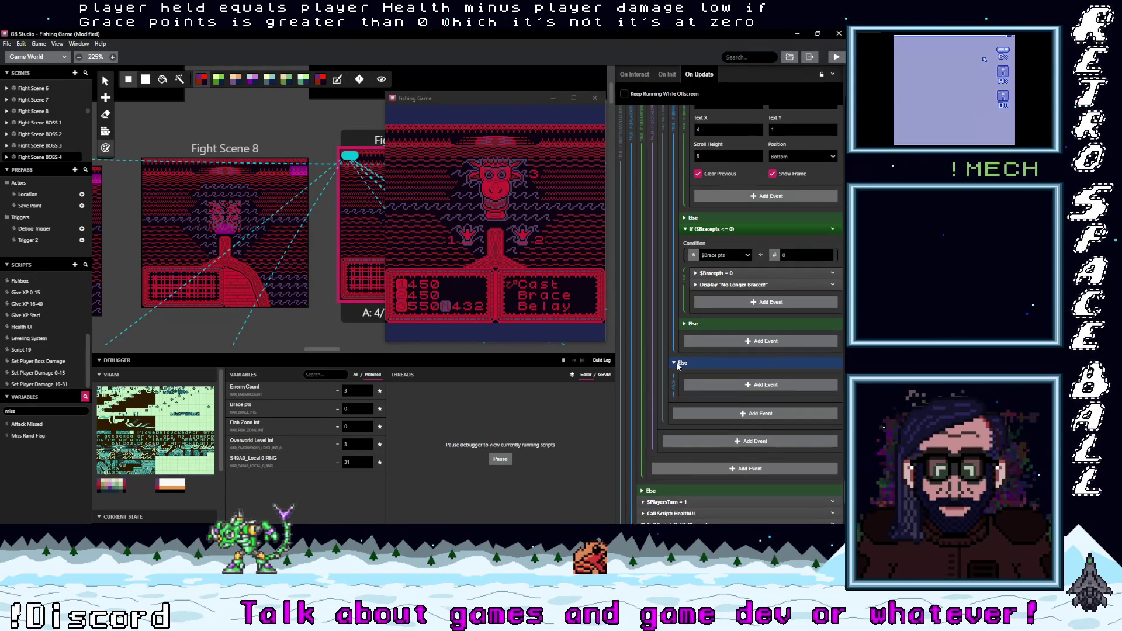
pyautogui.click(679, 367)
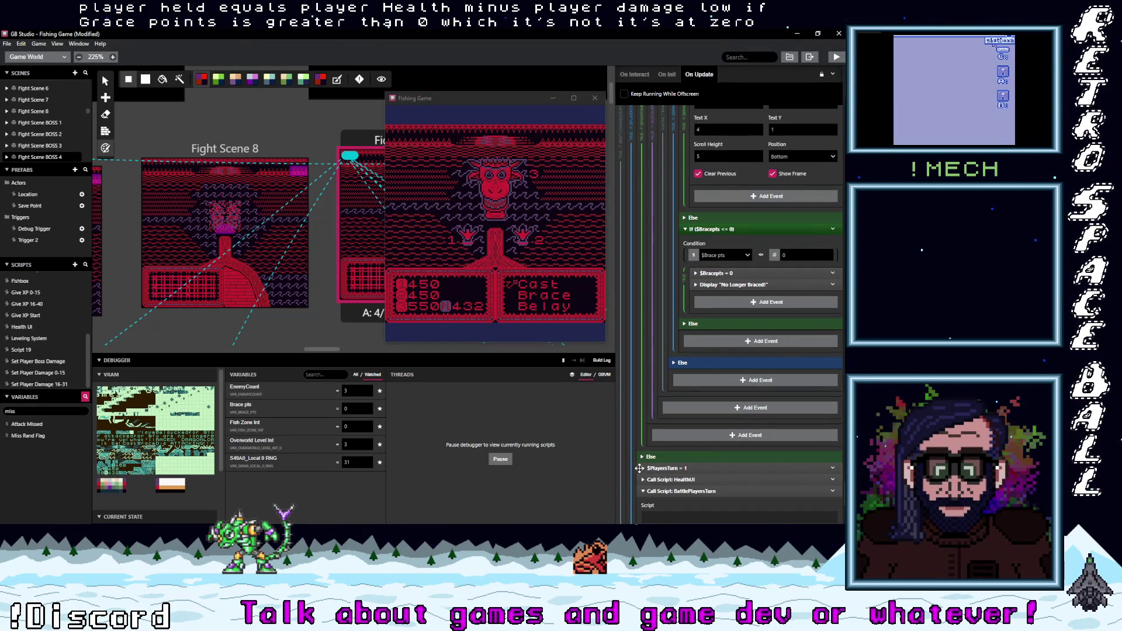
pyautogui.click(643, 457)
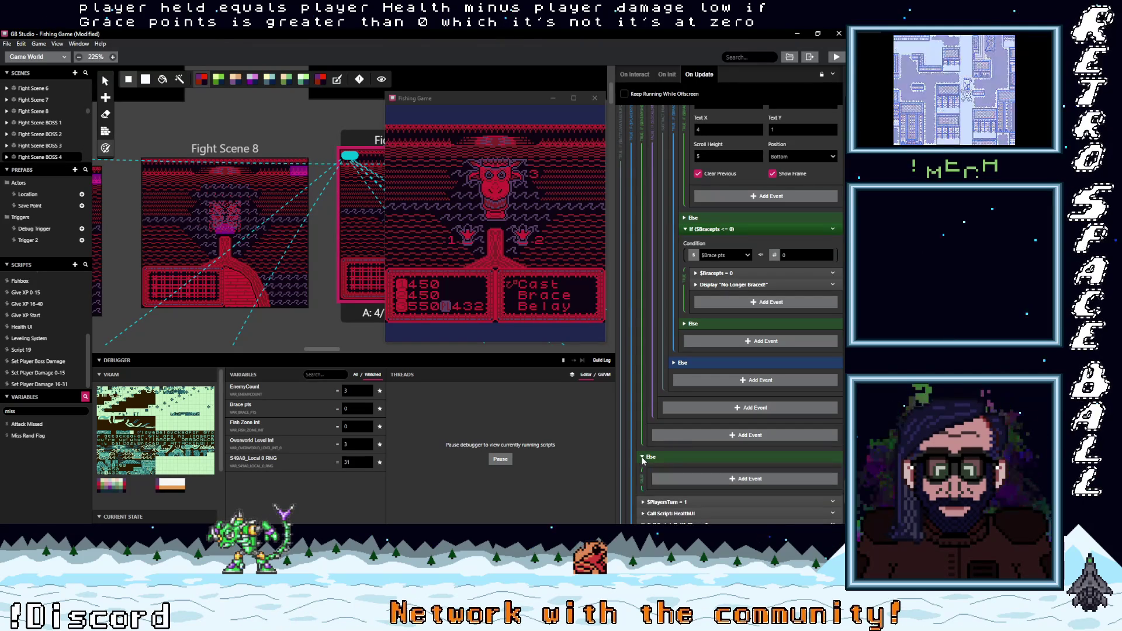
pyautogui.click(643, 458)
pyautogui.scroll(-1, 706, 454)
pyautogui.scroll(-4, 706, 459)
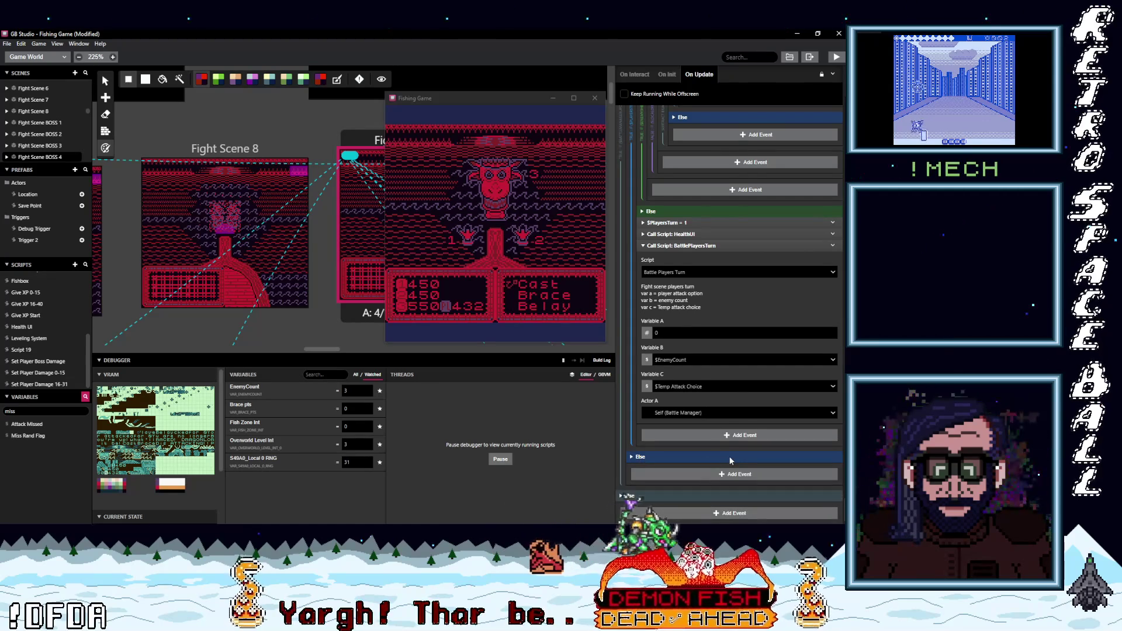
pyautogui.scroll(3, 729, 460)
pyautogui.scroll(3, 734, 381)
pyautogui.scroll(2, 734, 383)
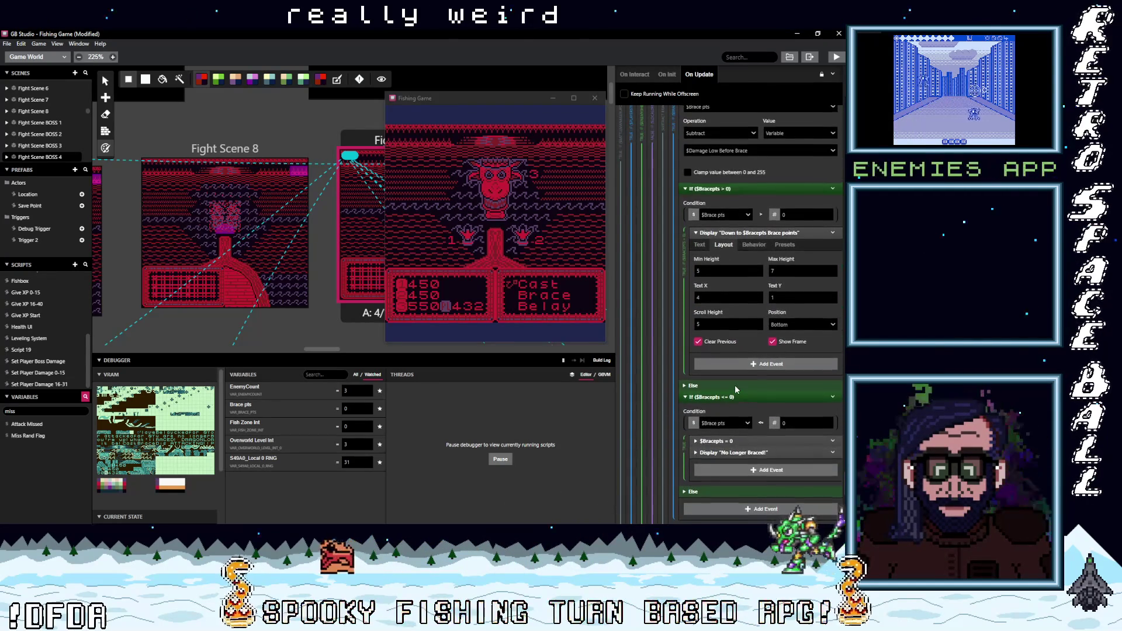
pyautogui.scroll(1, 735, 385)
pyautogui.scroll(2, 735, 392)
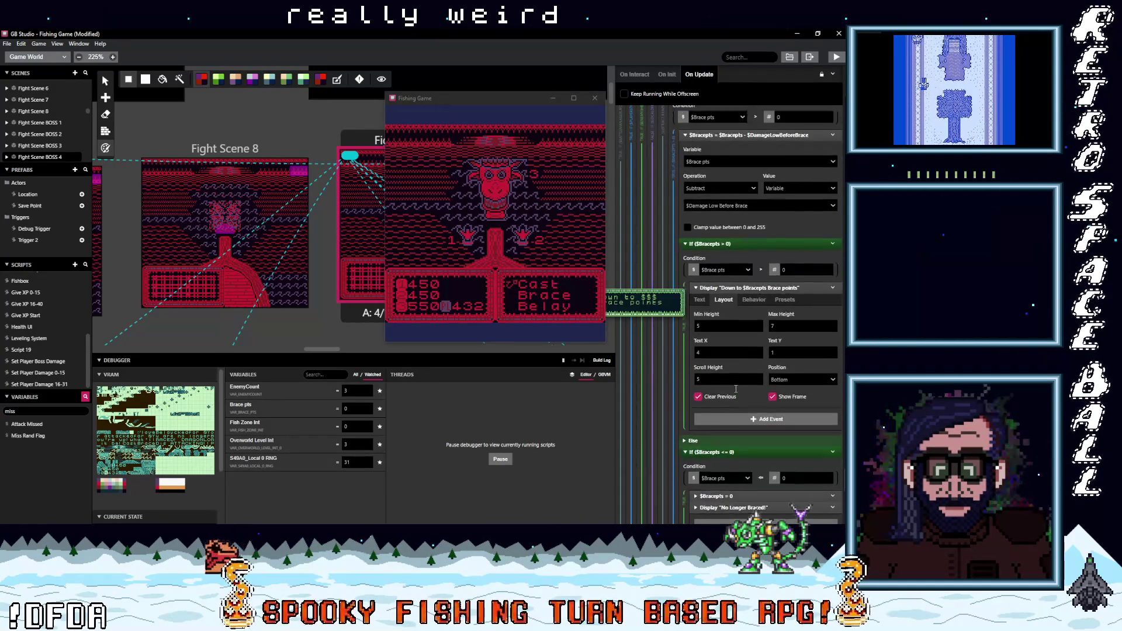
pyautogui.scroll(1, 735, 391)
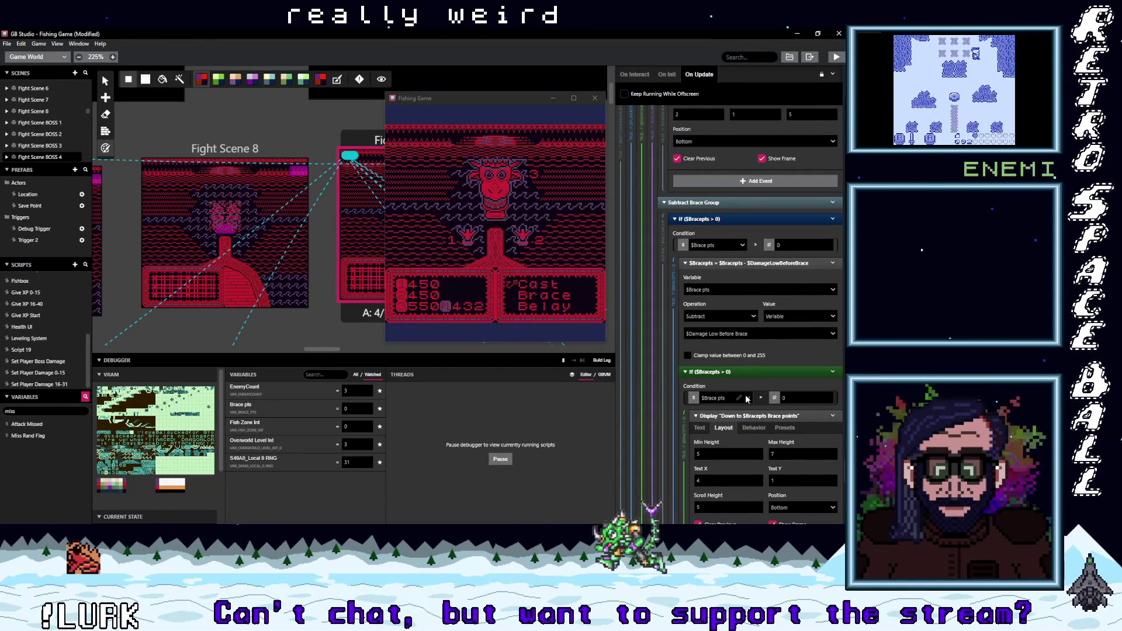
pyautogui.scroll(1, 746, 398)
pyautogui.scroll(4, 746, 399)
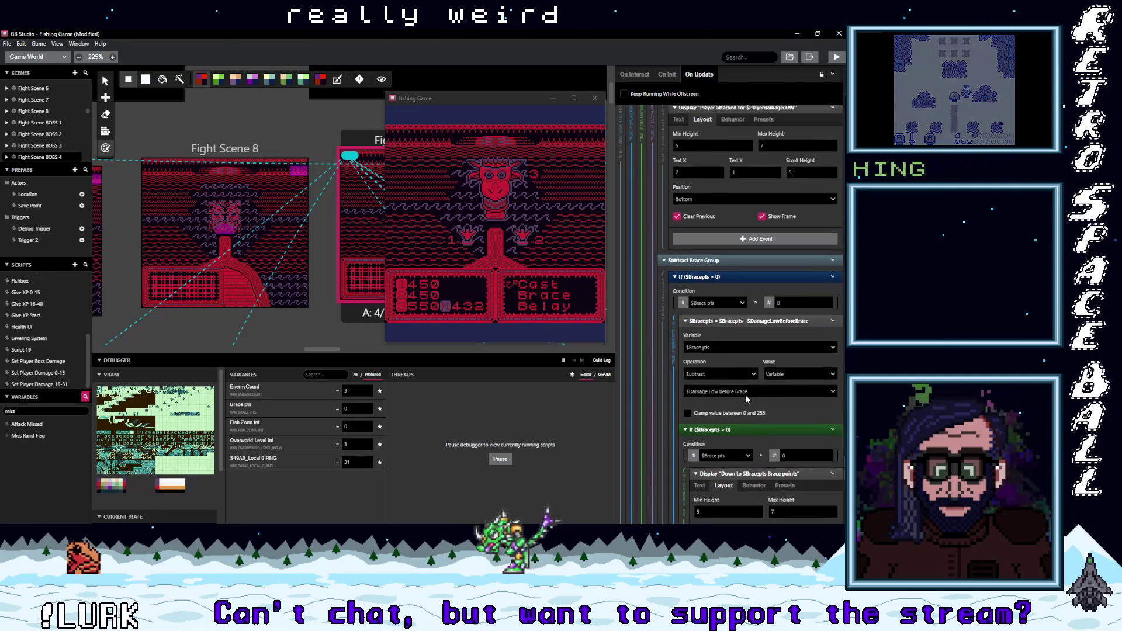
pyautogui.scroll(3, 745, 395)
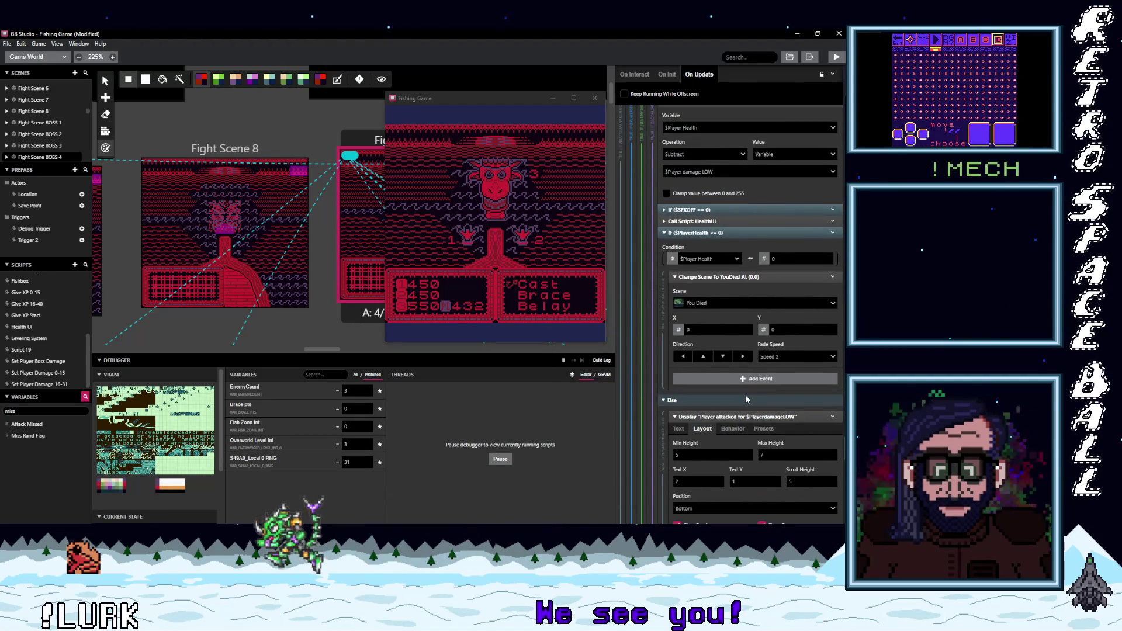
pyautogui.scroll(1, 745, 395)
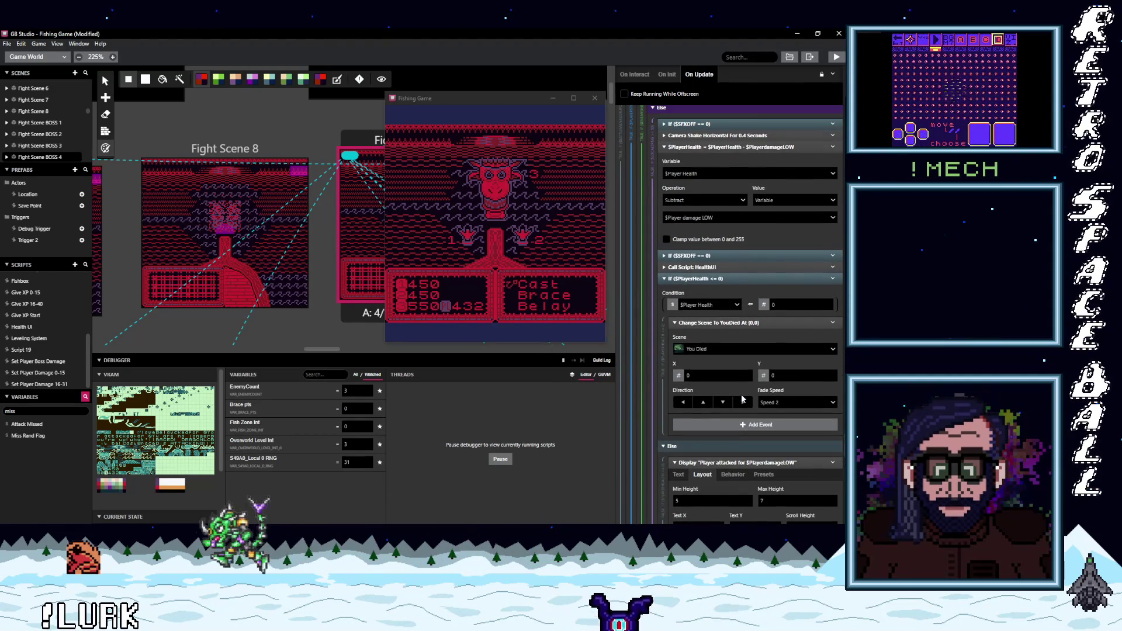
# Step: Collapse the $PlayerHealth <= 0 check, expand Brace Group, and fold its Display Dialogue event
pyautogui.click(695, 280)
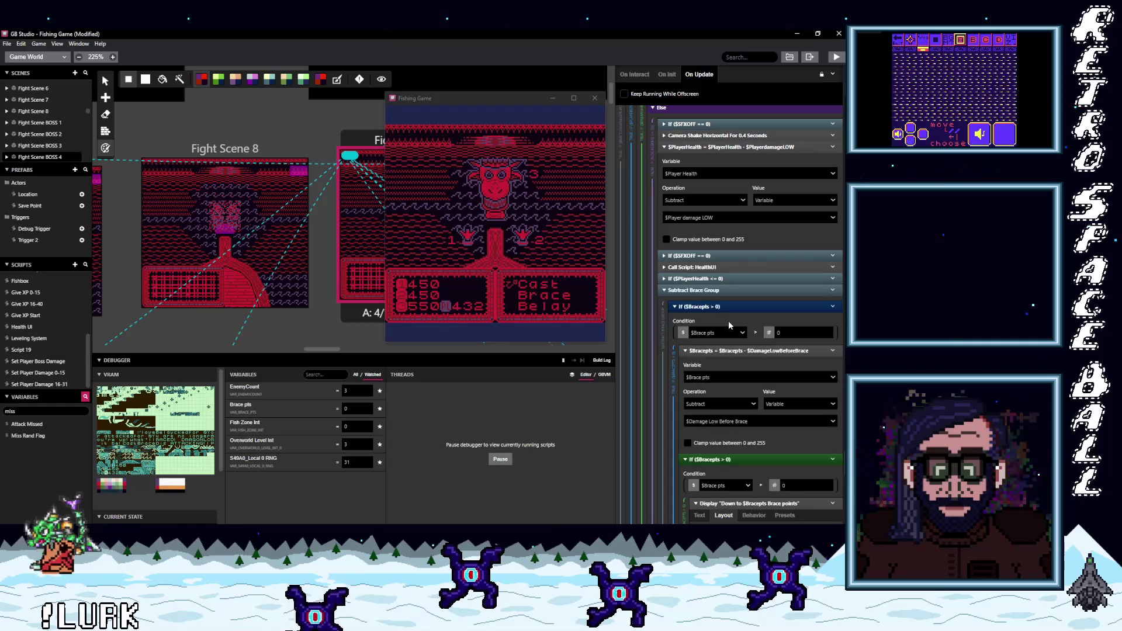
pyautogui.scroll(1, 729, 325)
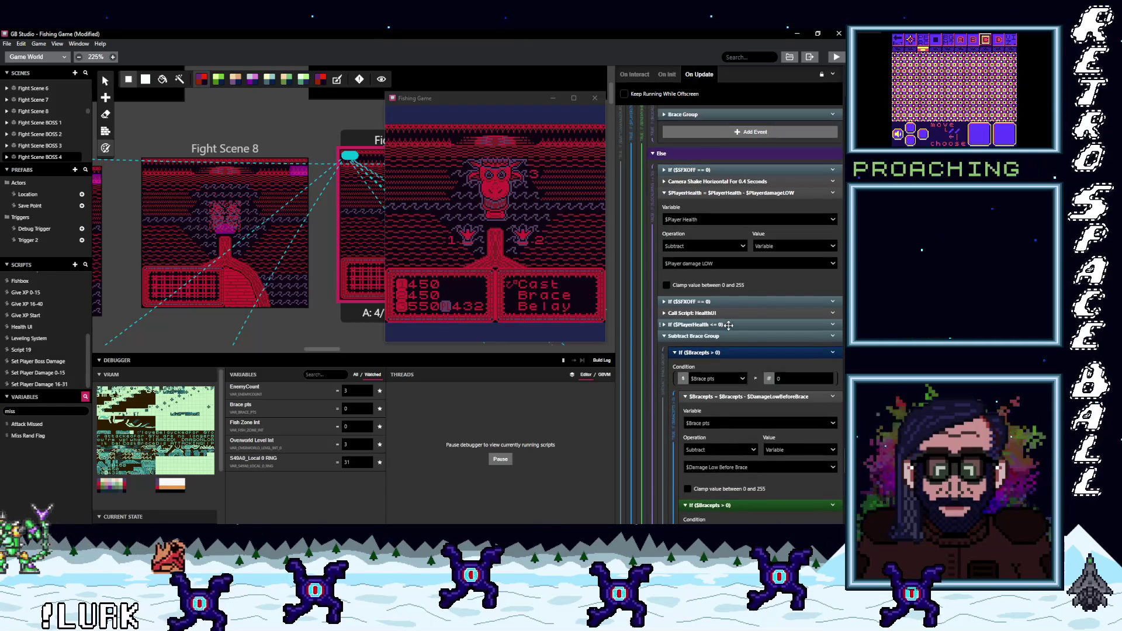
pyautogui.scroll(1, 729, 325)
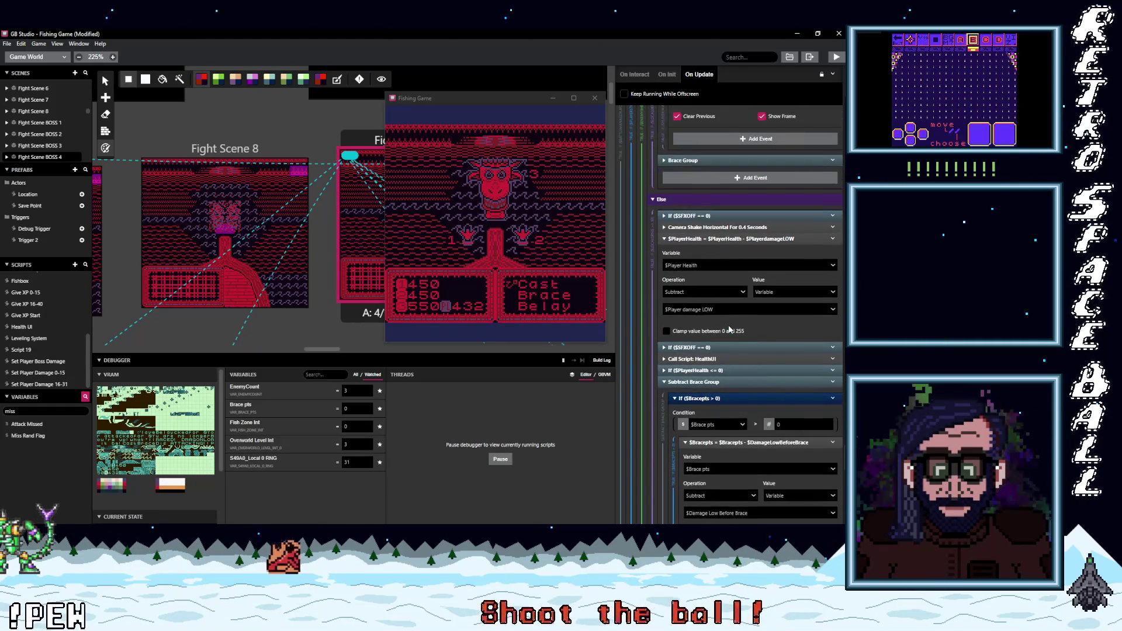
pyautogui.click(687, 159)
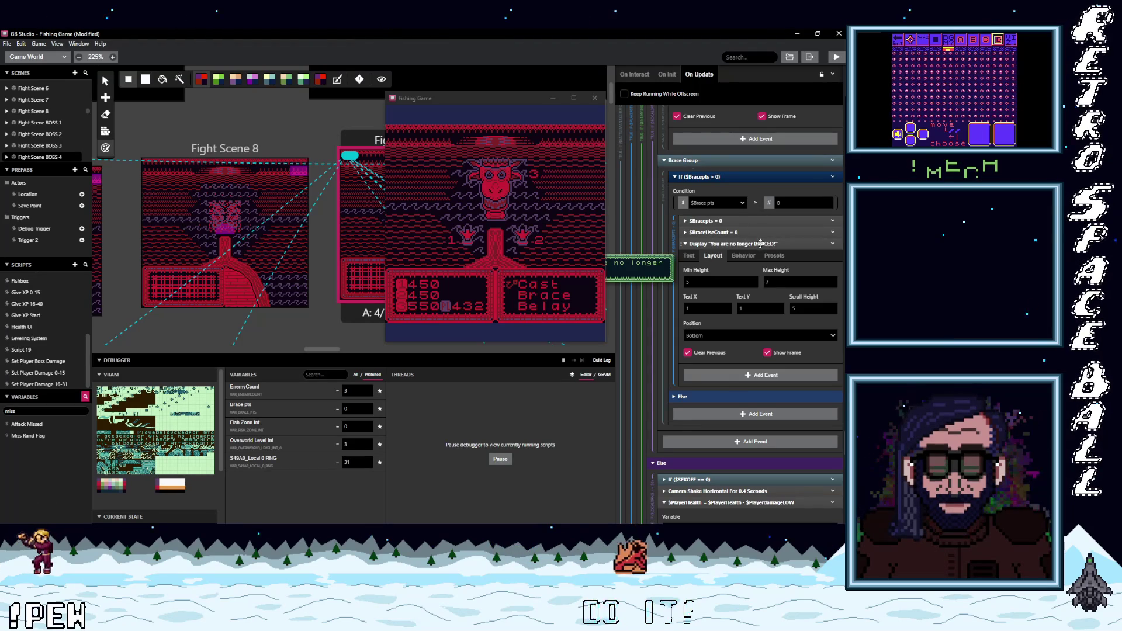
pyautogui.click(760, 244)
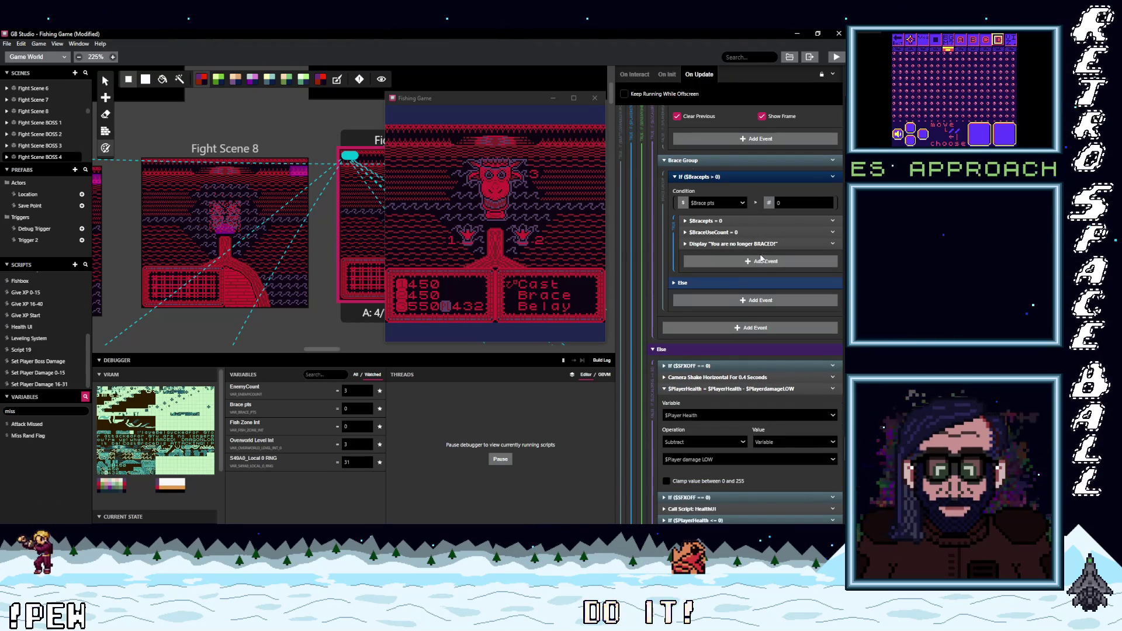
pyautogui.scroll(-3, 756, 283)
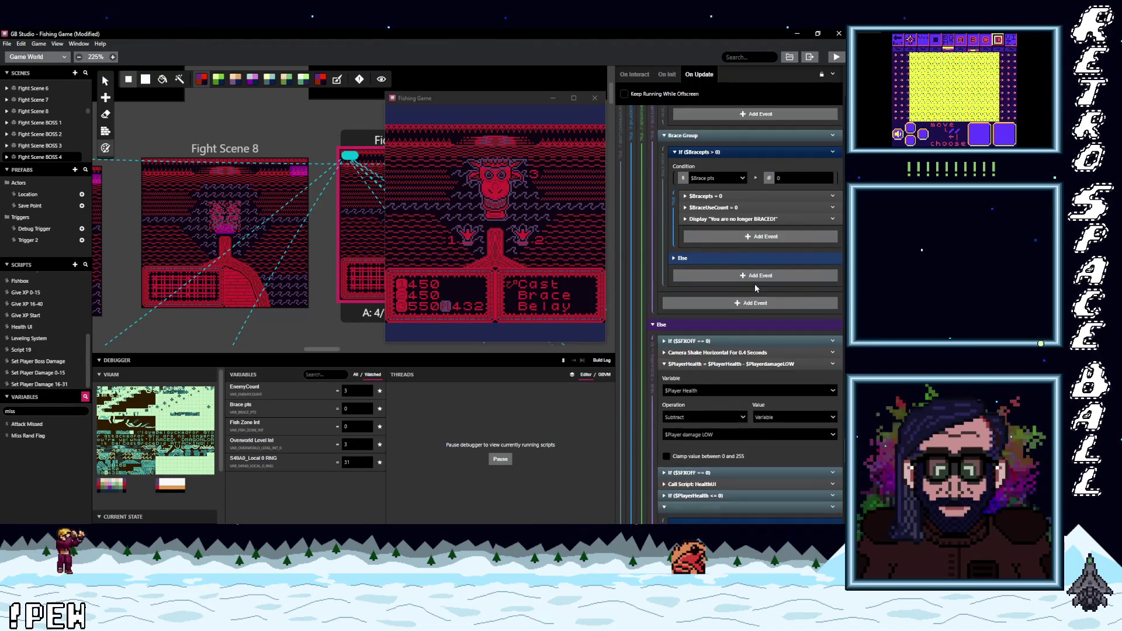
pyautogui.scroll(-2, 754, 285)
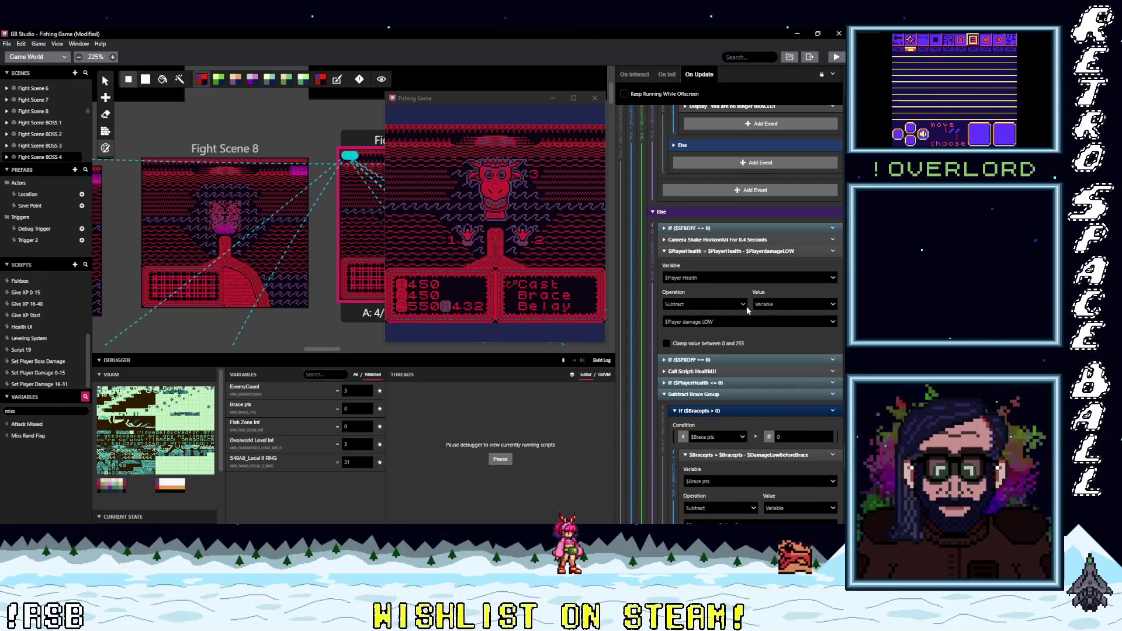
# Step: Fold the If $Bracepts > 0 check inside the Subtract Brace Group
pyautogui.scroll(-1, 746, 306)
pyautogui.scroll(-2, 748, 311)
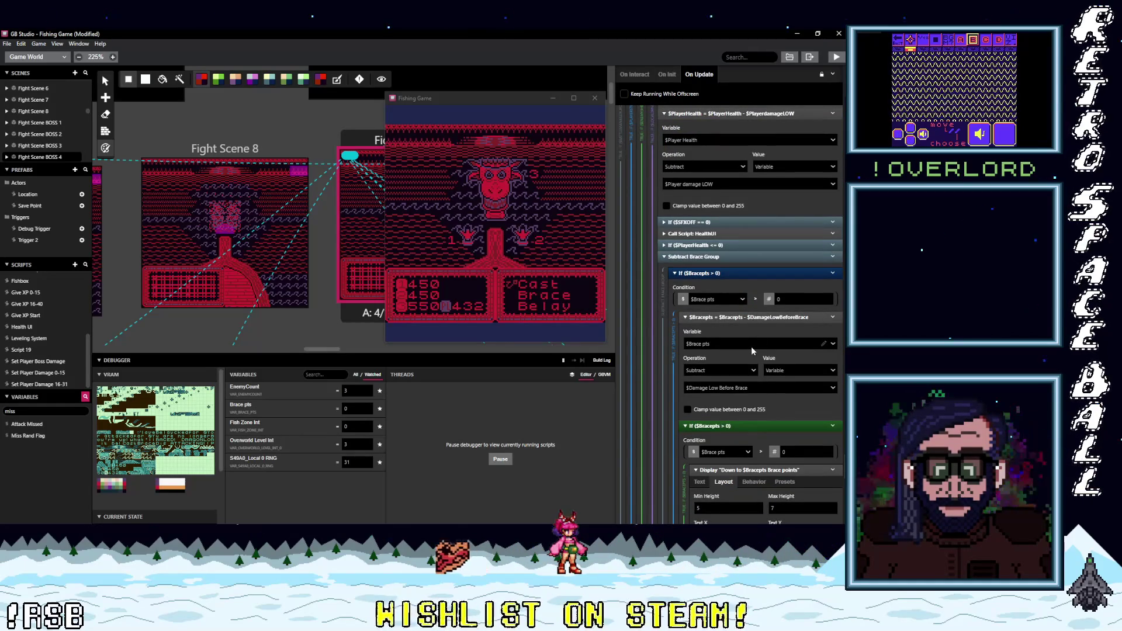
pyautogui.scroll(-1, 752, 349)
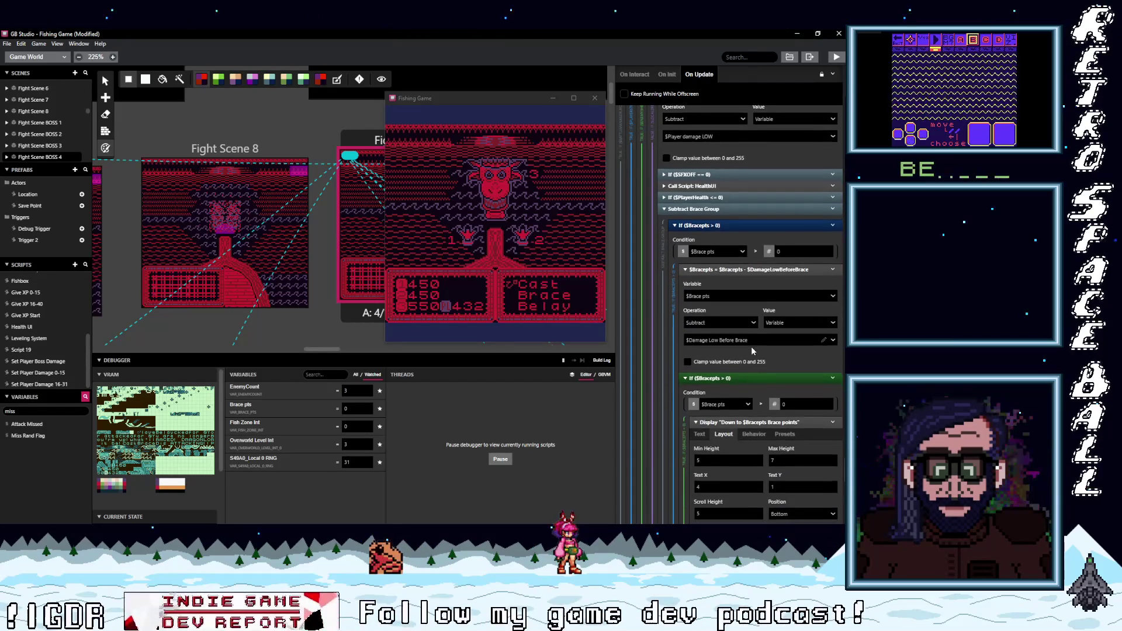
pyautogui.scroll(-1, 752, 346)
pyautogui.scroll(-1, 717, 257)
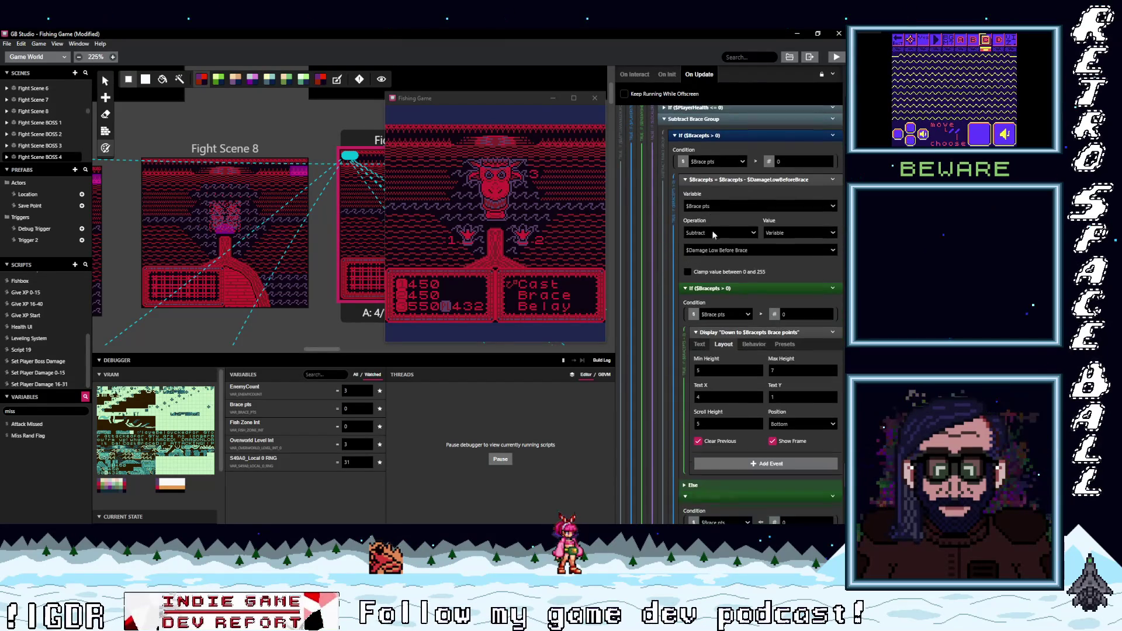
pyautogui.click(695, 135)
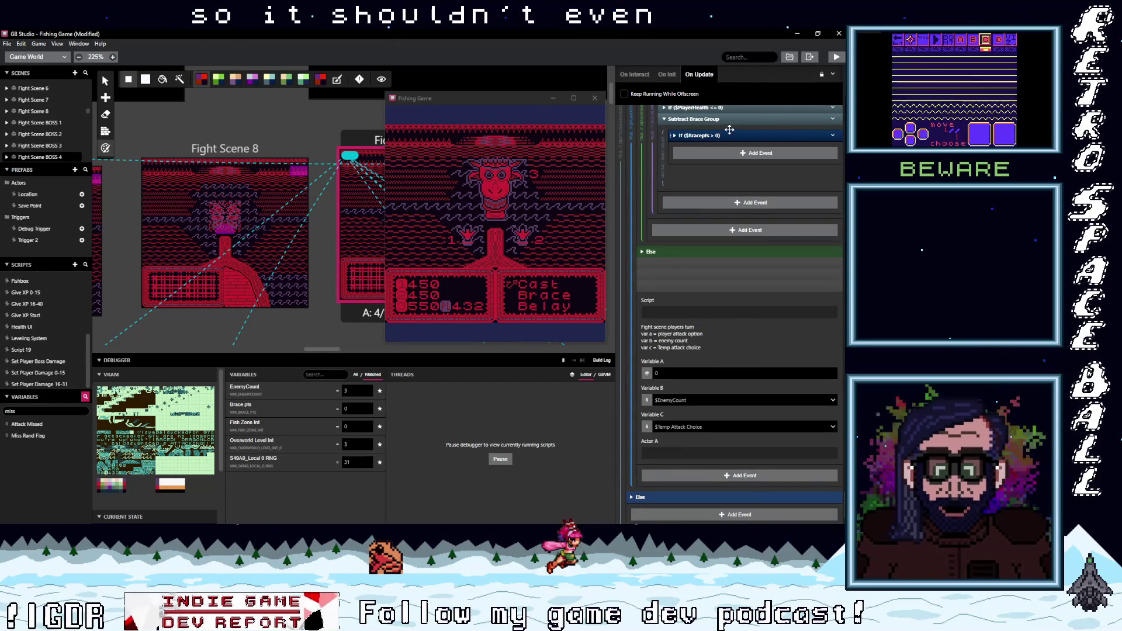
pyautogui.click(725, 233)
pyautogui.scroll(1, 735, 257)
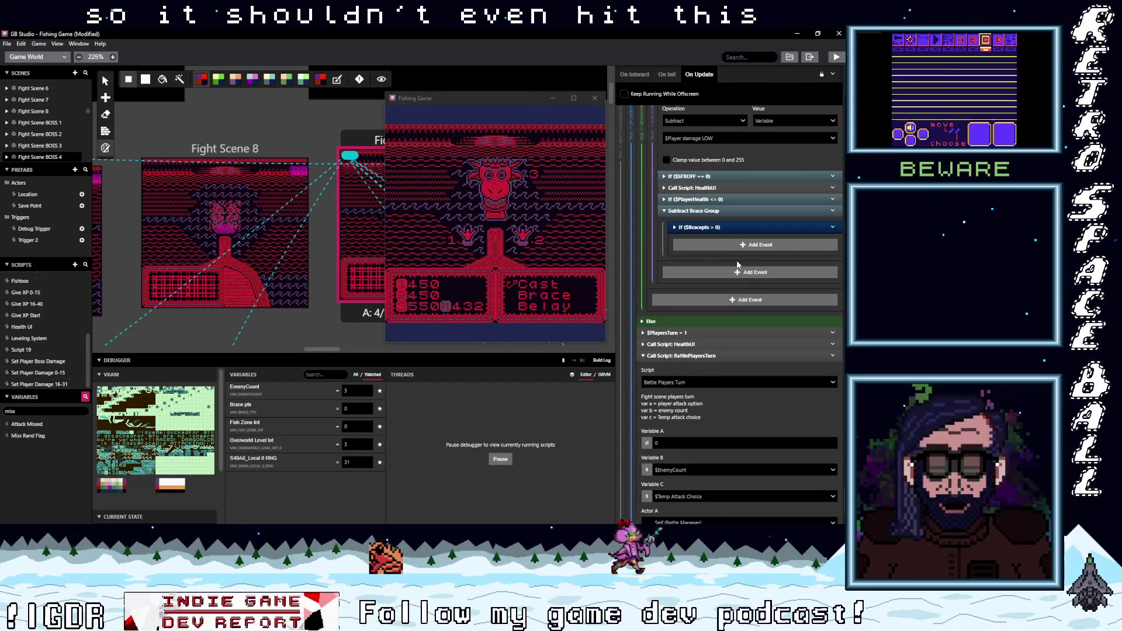
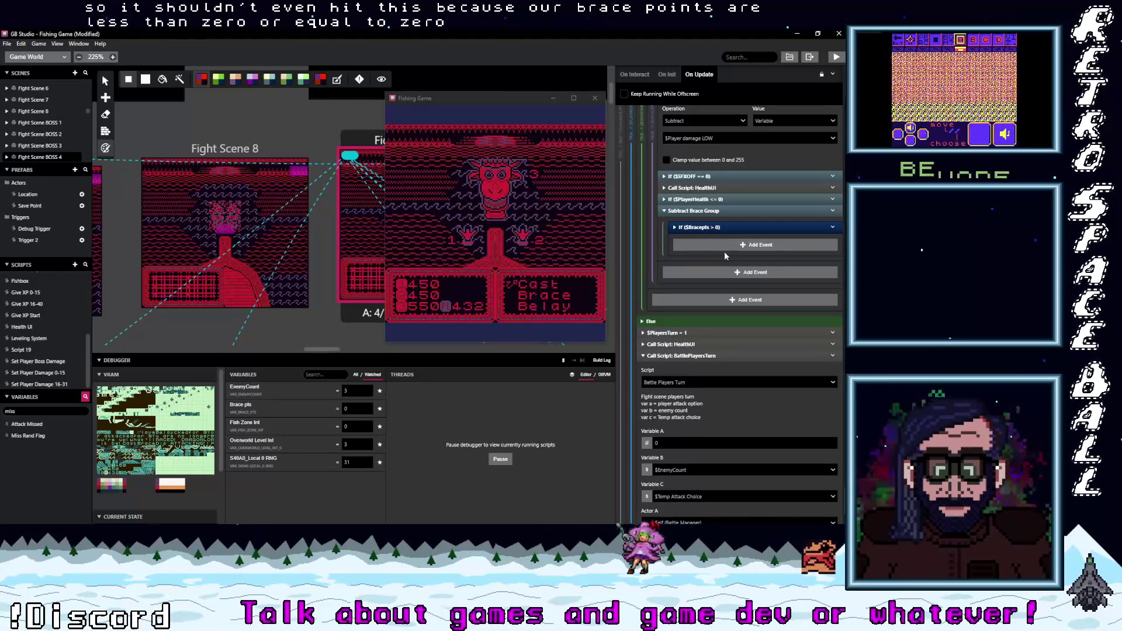
# Step: Collapse the Player attacked message, player death check and high damage subtraction events
pyautogui.scroll(3, 724, 254)
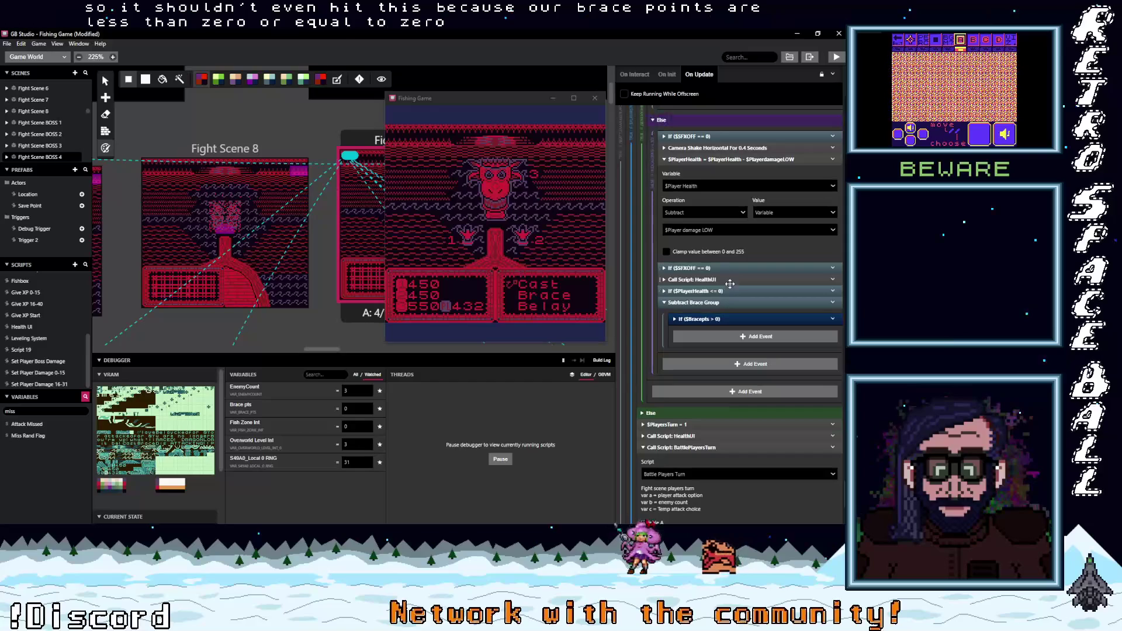
pyautogui.scroll(2, 730, 290)
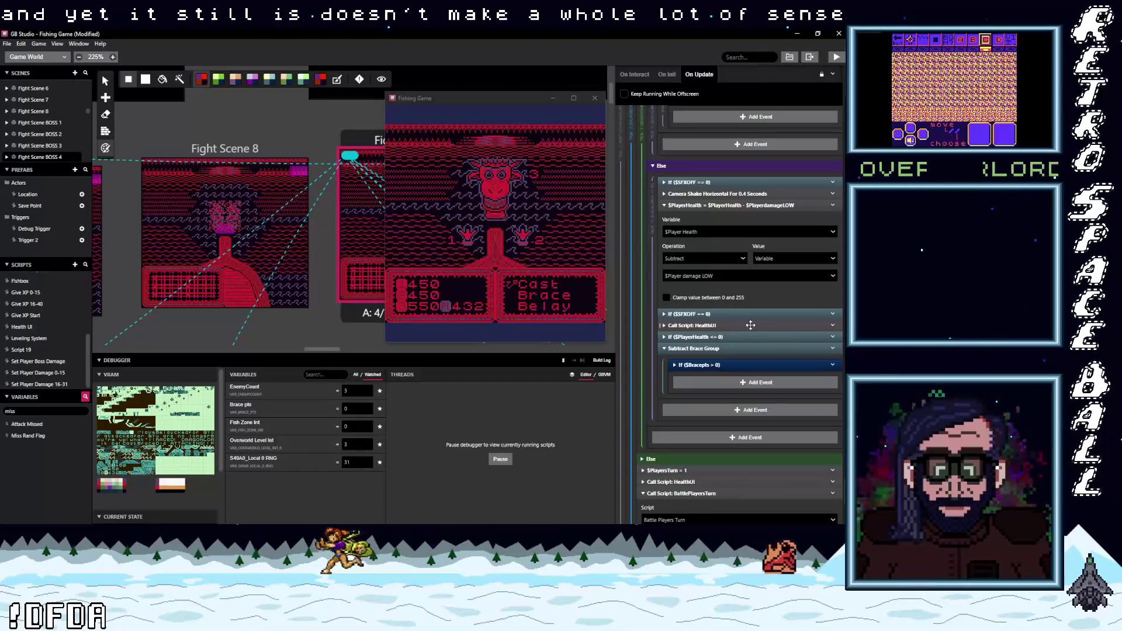
pyautogui.scroll(3, 750, 325)
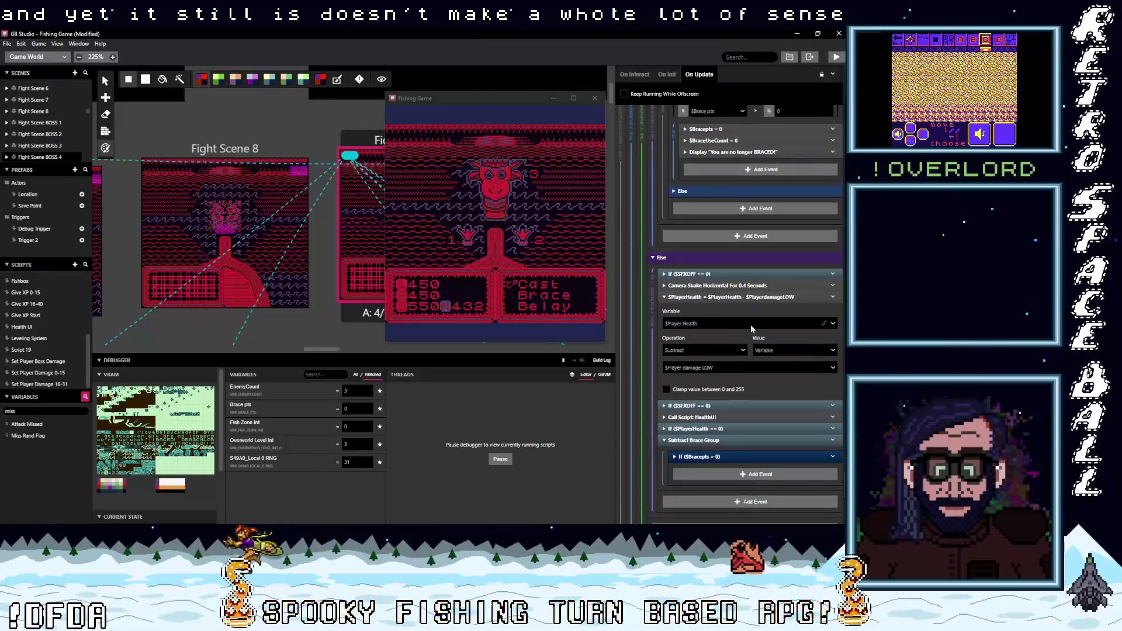
pyautogui.scroll(4, 750, 325)
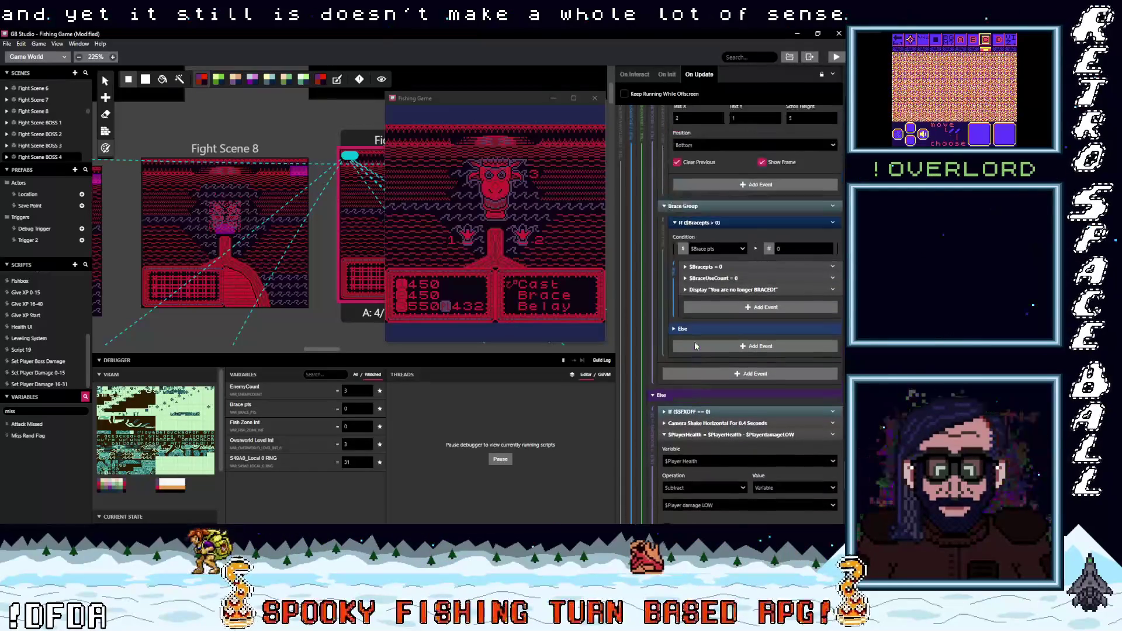
pyautogui.scroll(7, 695, 341)
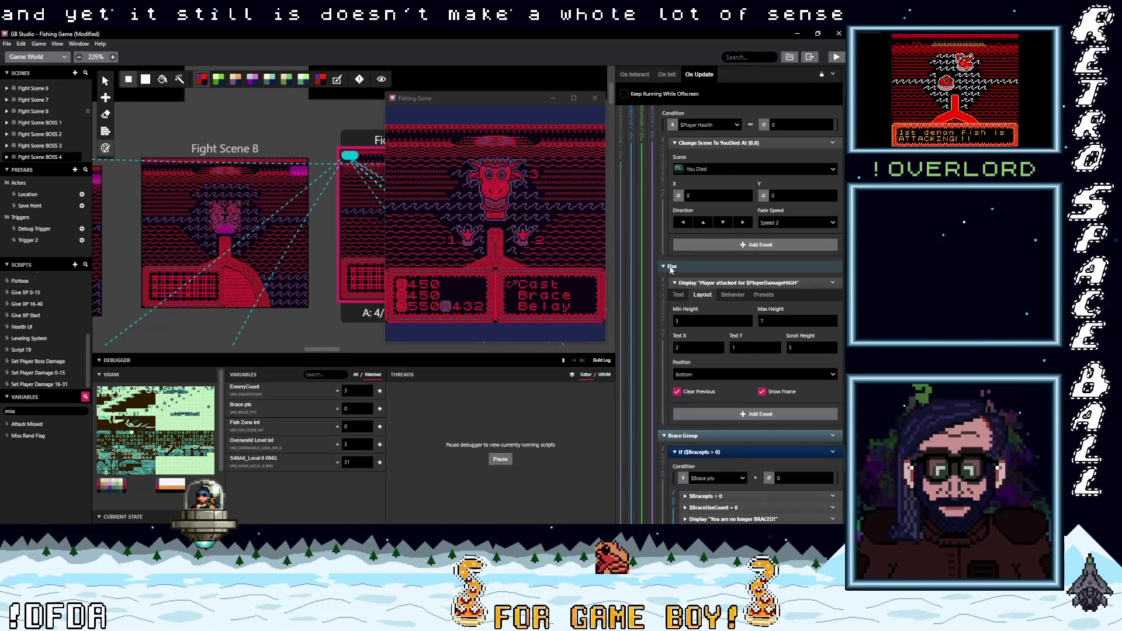
pyautogui.click(694, 283)
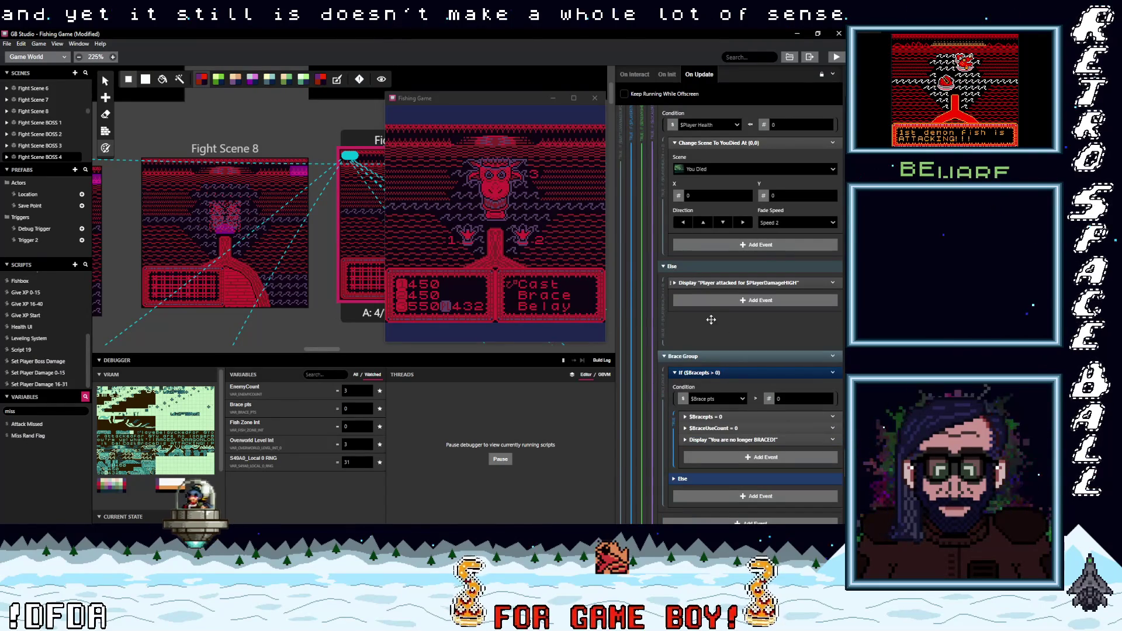
pyautogui.scroll(2, 711, 320)
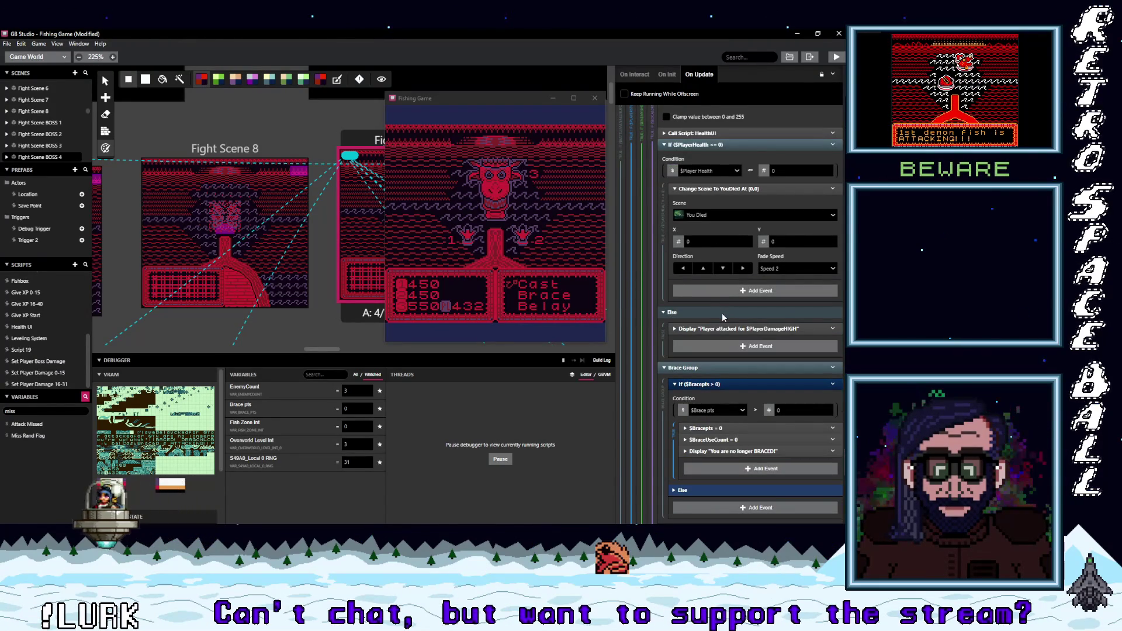
pyautogui.scroll(2, 717, 303)
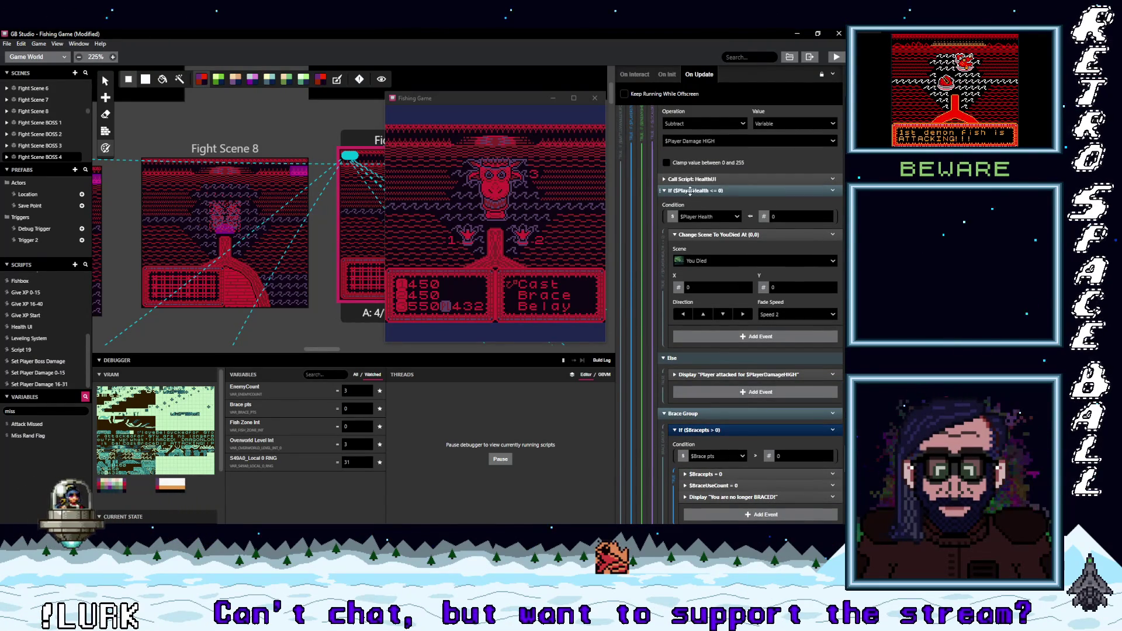
pyautogui.click(689, 191)
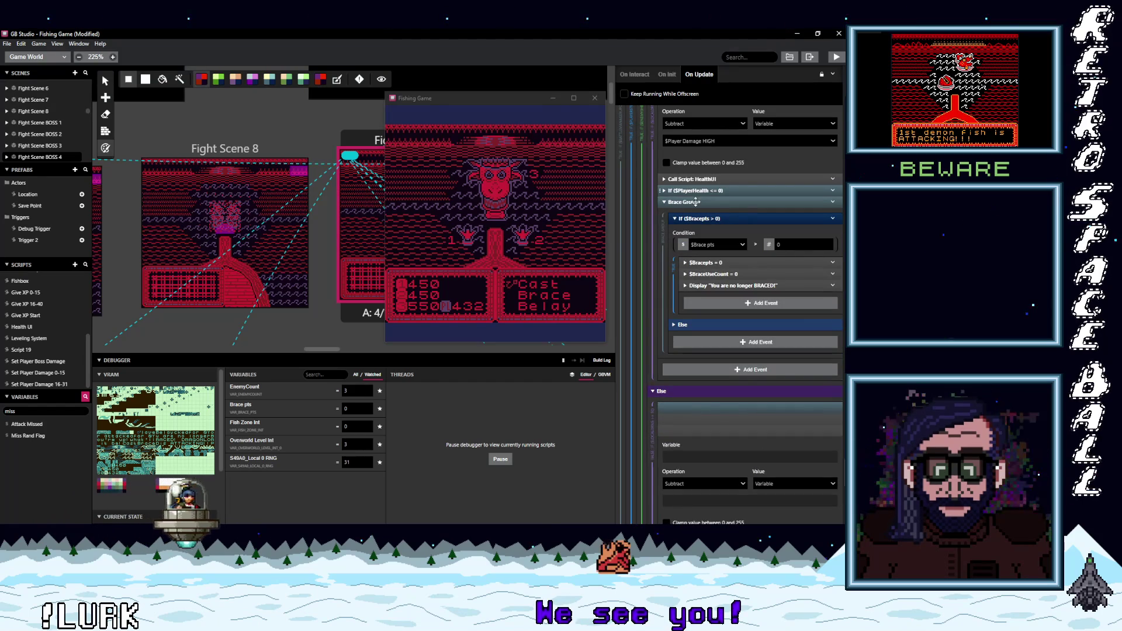
pyautogui.scroll(2, 707, 257)
pyautogui.scroll(2, 711, 275)
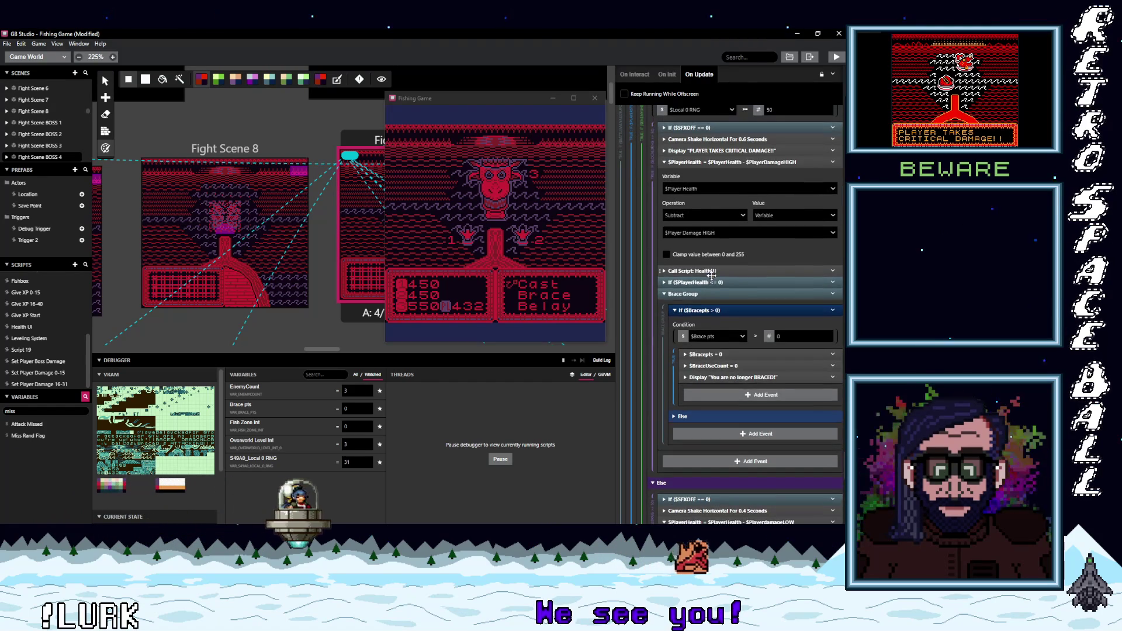
pyautogui.scroll(2, 707, 258)
pyautogui.click(705, 208)
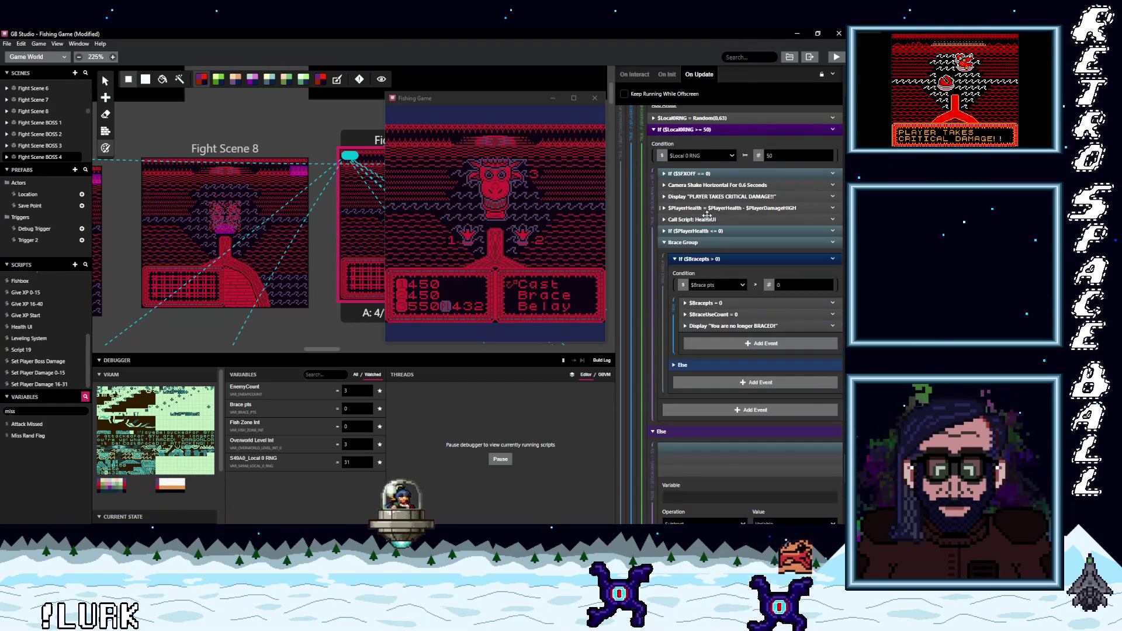
pyautogui.scroll(2, 722, 248)
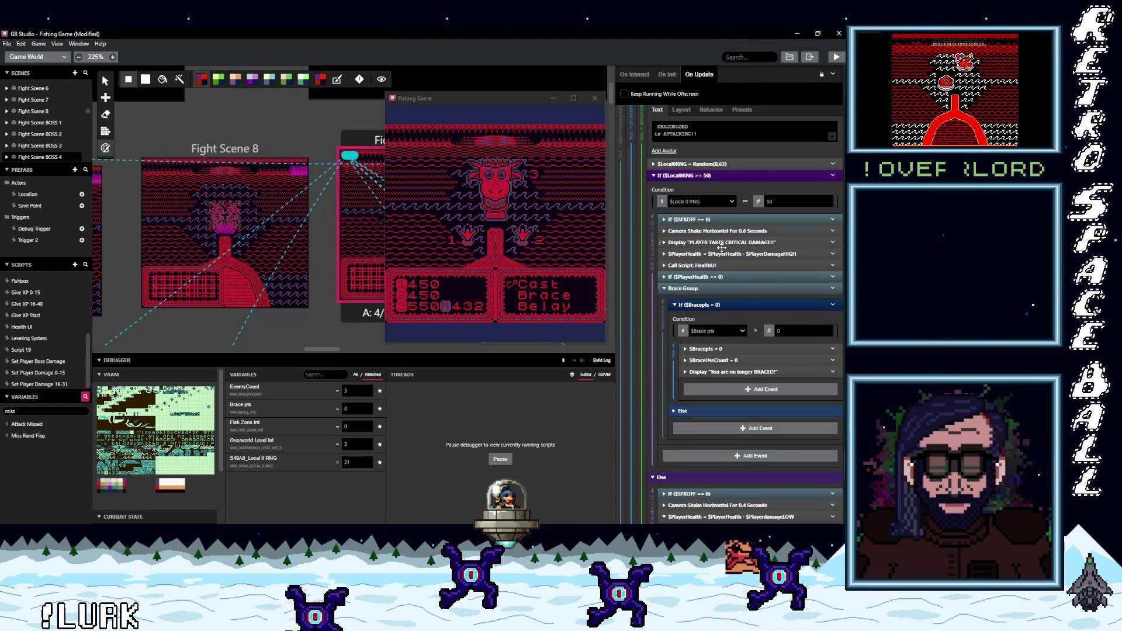
pyautogui.scroll(-7, 721, 243)
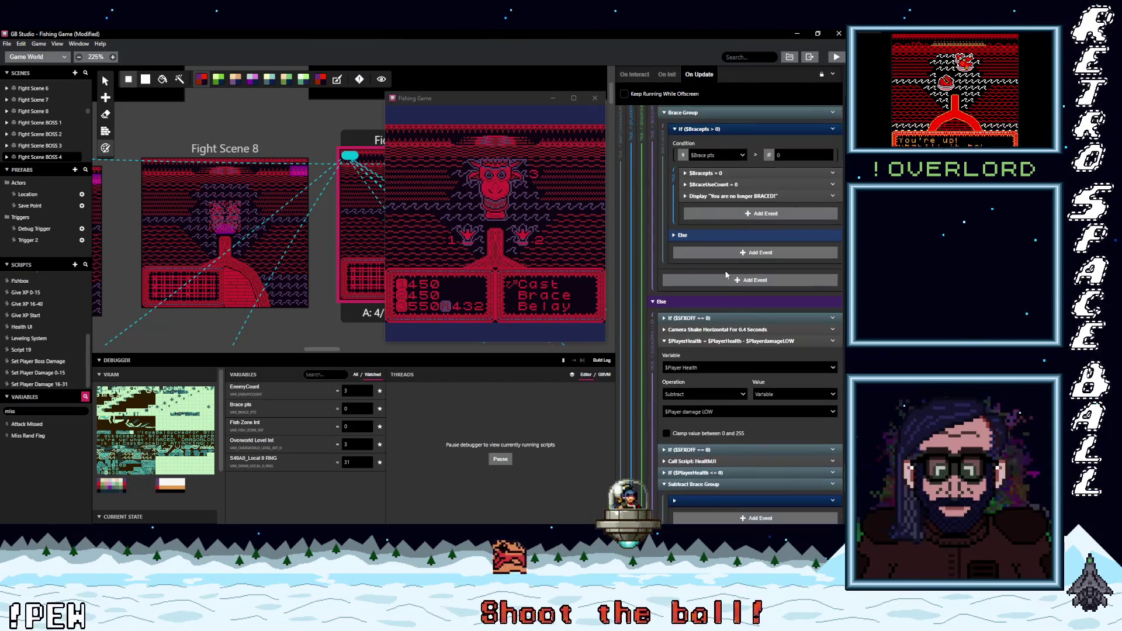
# Step: Inspect the Else branch's sound-effect checks and camera shake settings, folding each back up
pyautogui.click(712, 310)
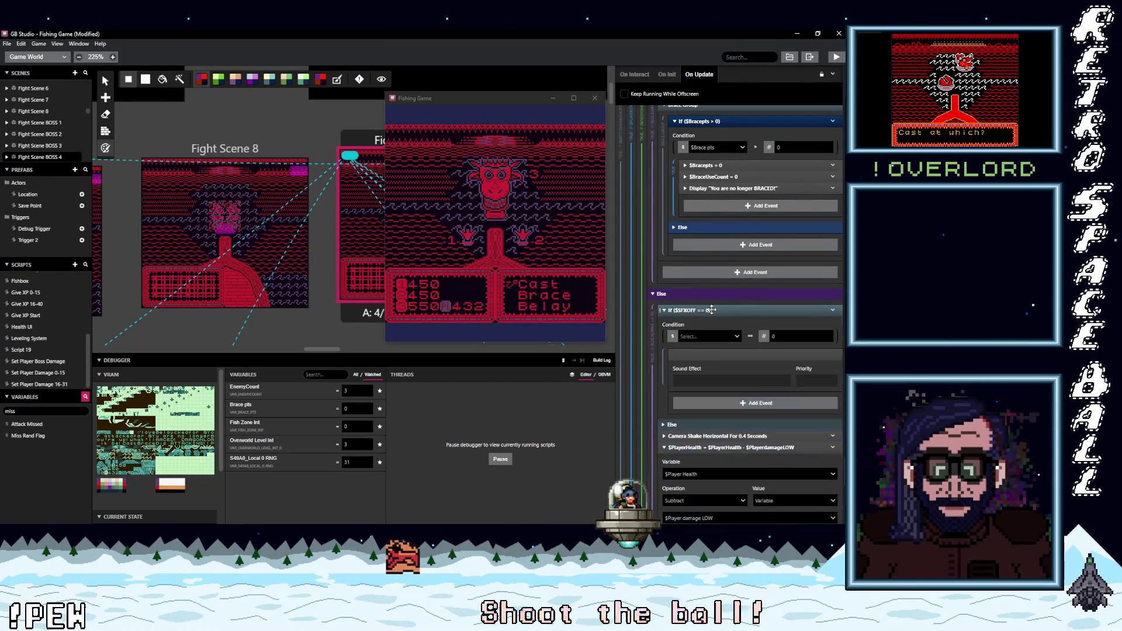
pyautogui.click(711, 309)
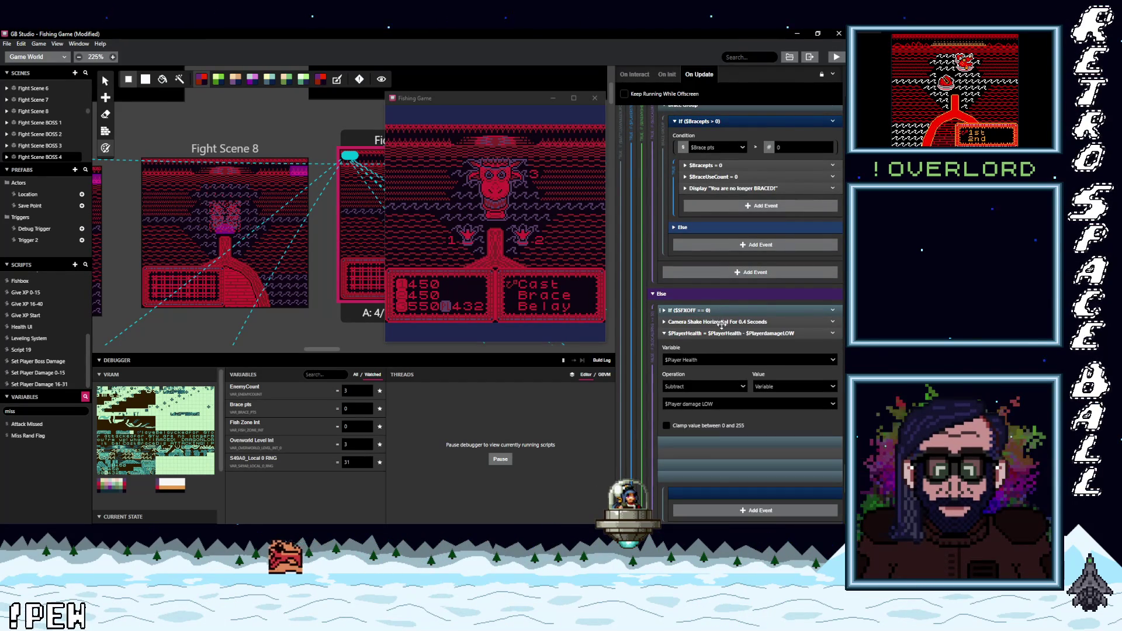
pyautogui.click(708, 322)
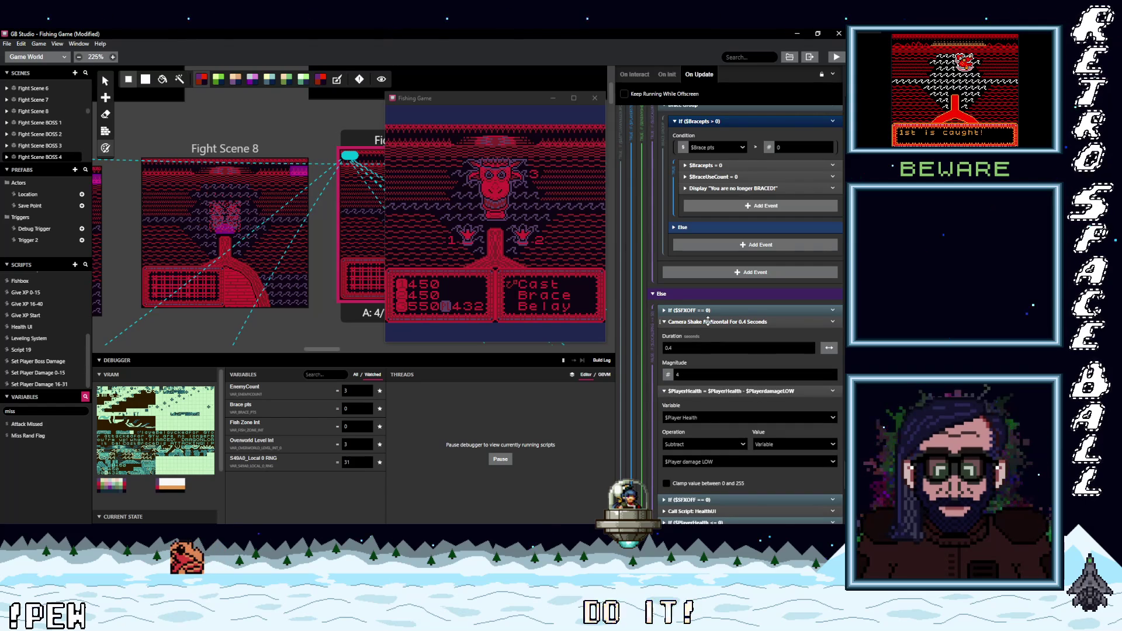
pyautogui.click(709, 321)
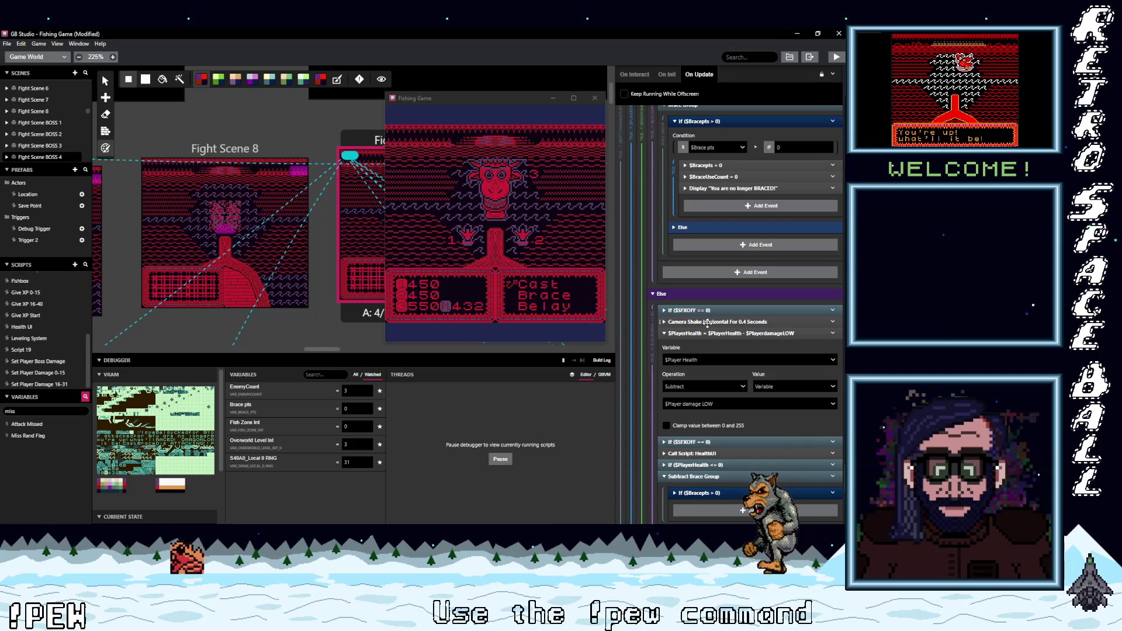
pyautogui.scroll(-1, 731, 358)
pyautogui.scroll(-3, 731, 360)
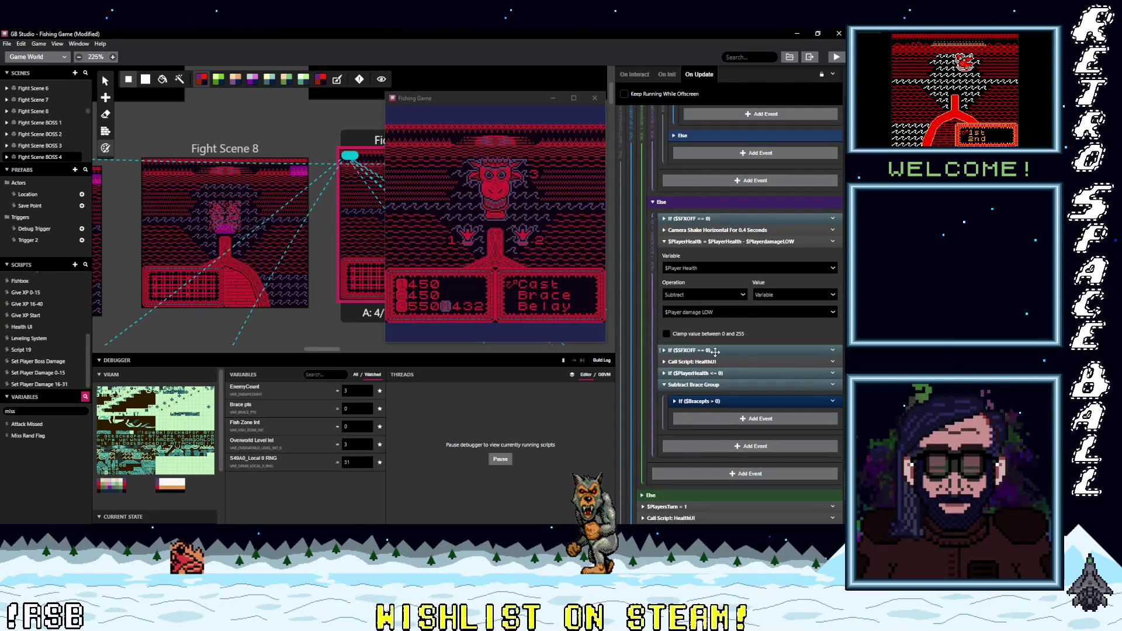
pyautogui.click(717, 350)
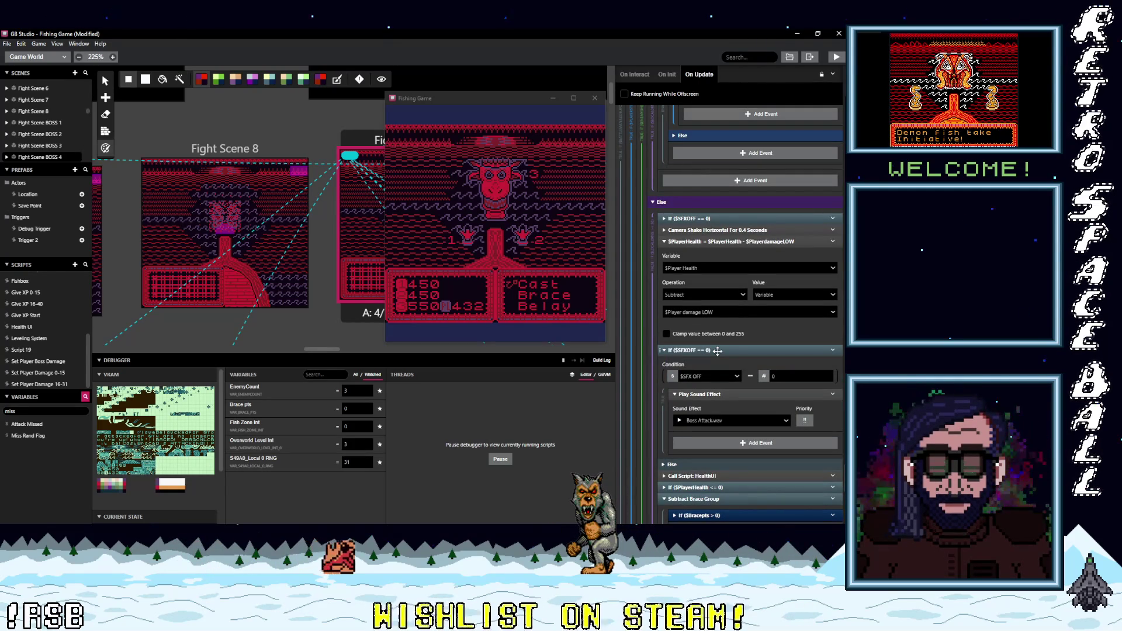
pyautogui.click(704, 217)
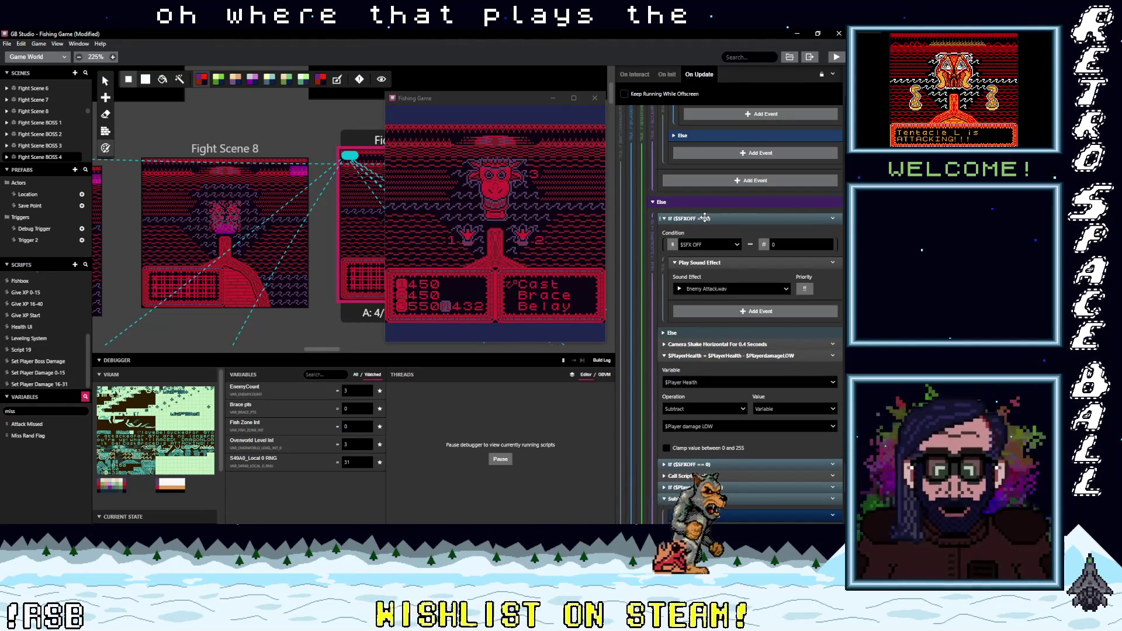
pyautogui.click(704, 218)
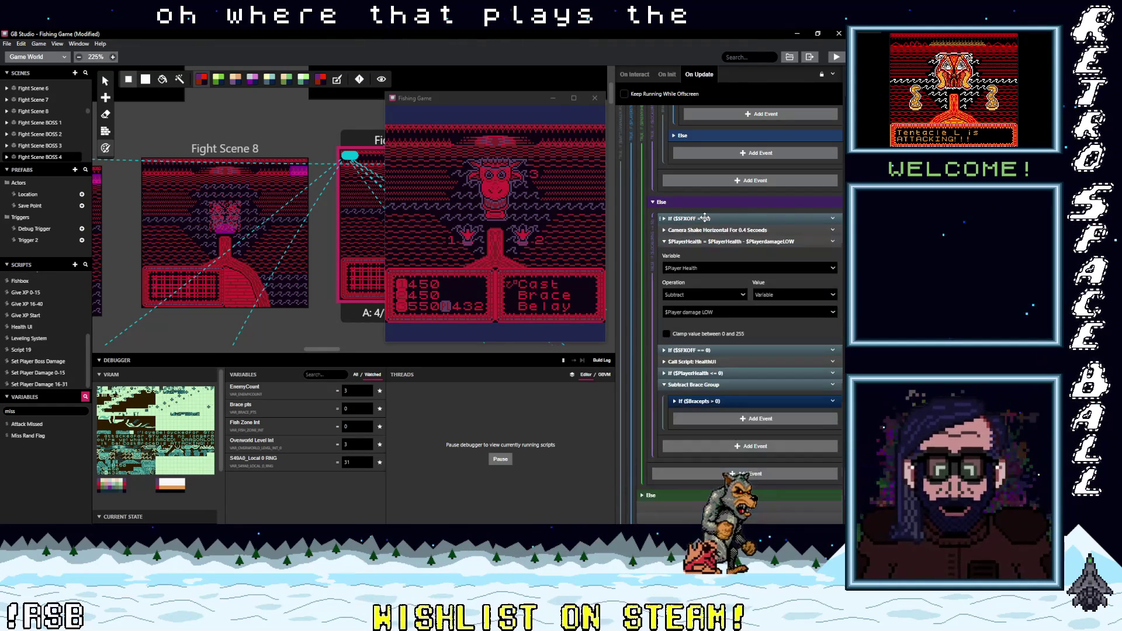
pyautogui.click(699, 351)
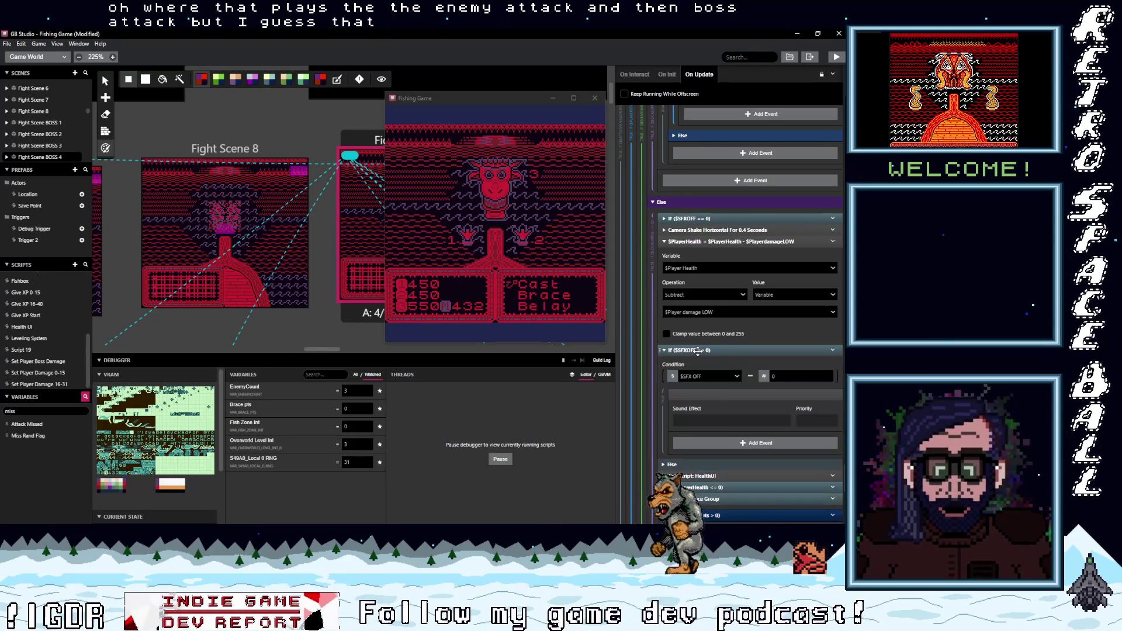
pyautogui.click(698, 351)
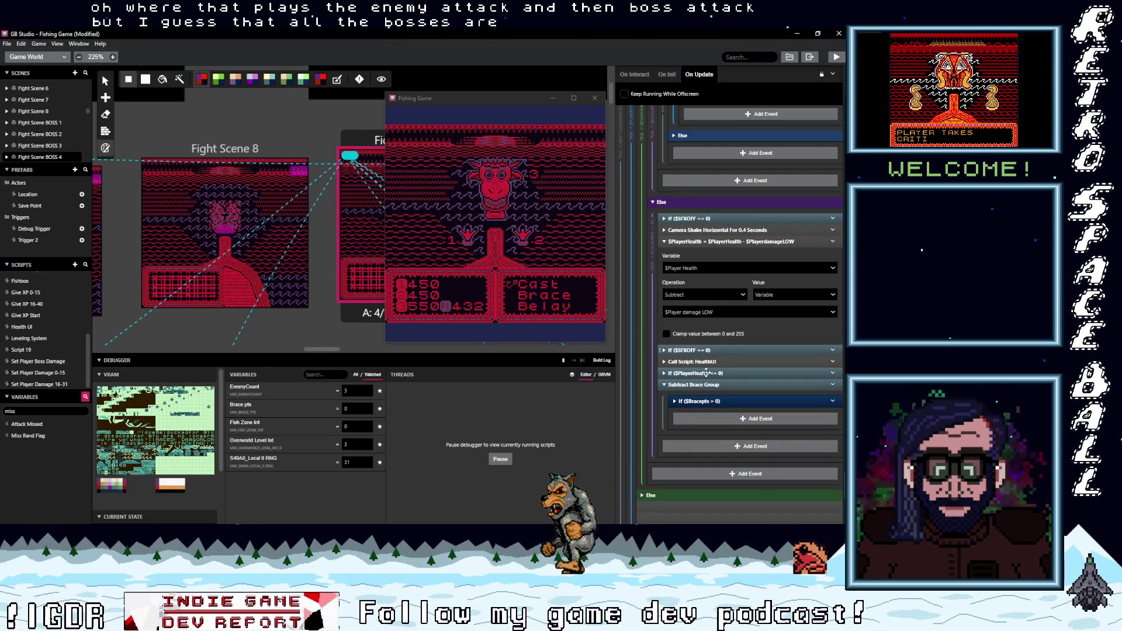
pyautogui.scroll(-1, 706, 382)
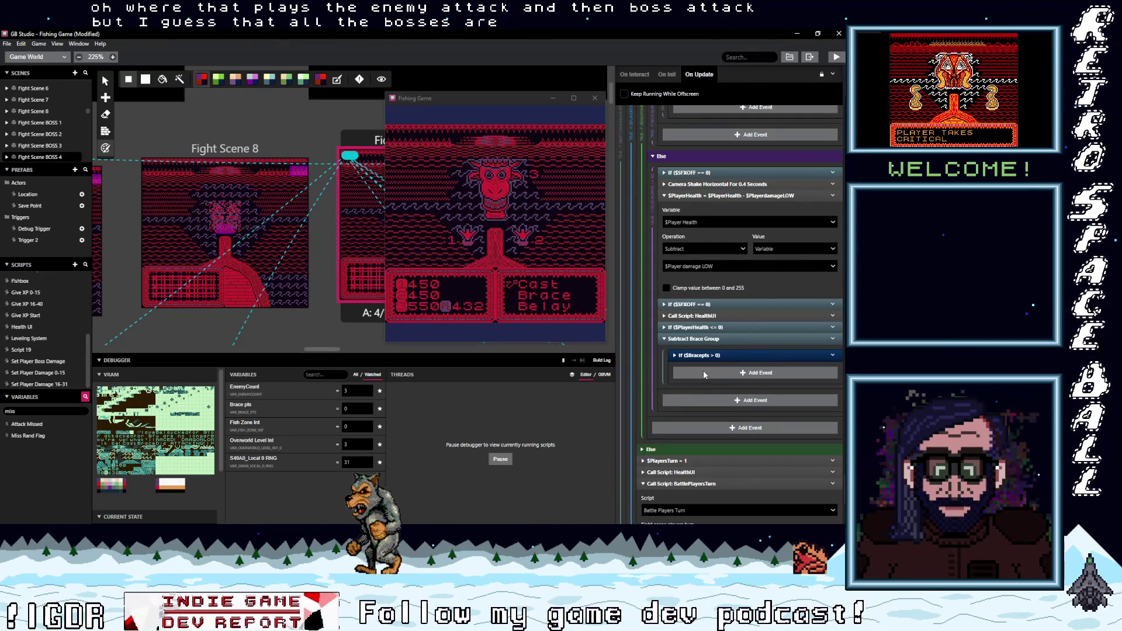
# Step: Reopen the player death check to review its Else branch
pyautogui.click(729, 327)
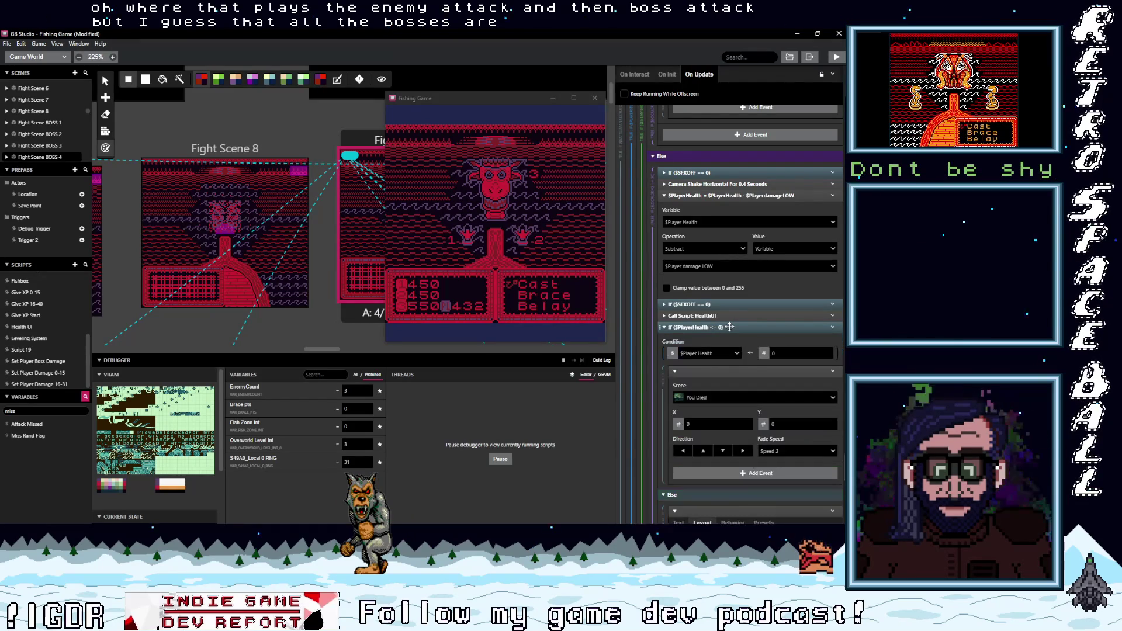
pyautogui.click(730, 326)
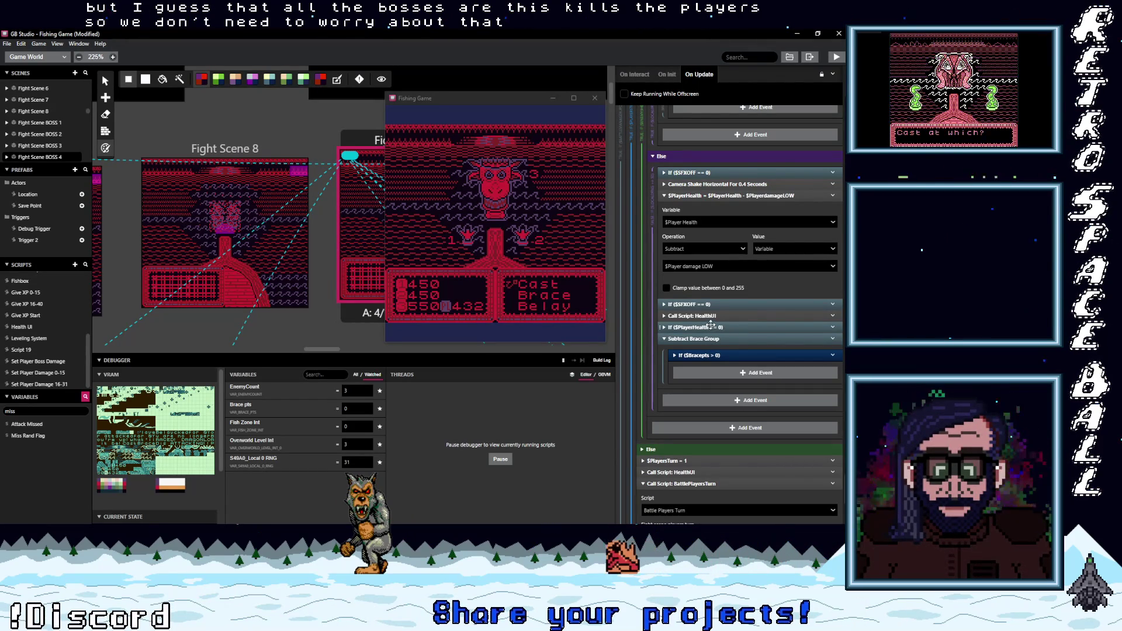
pyautogui.click(713, 327)
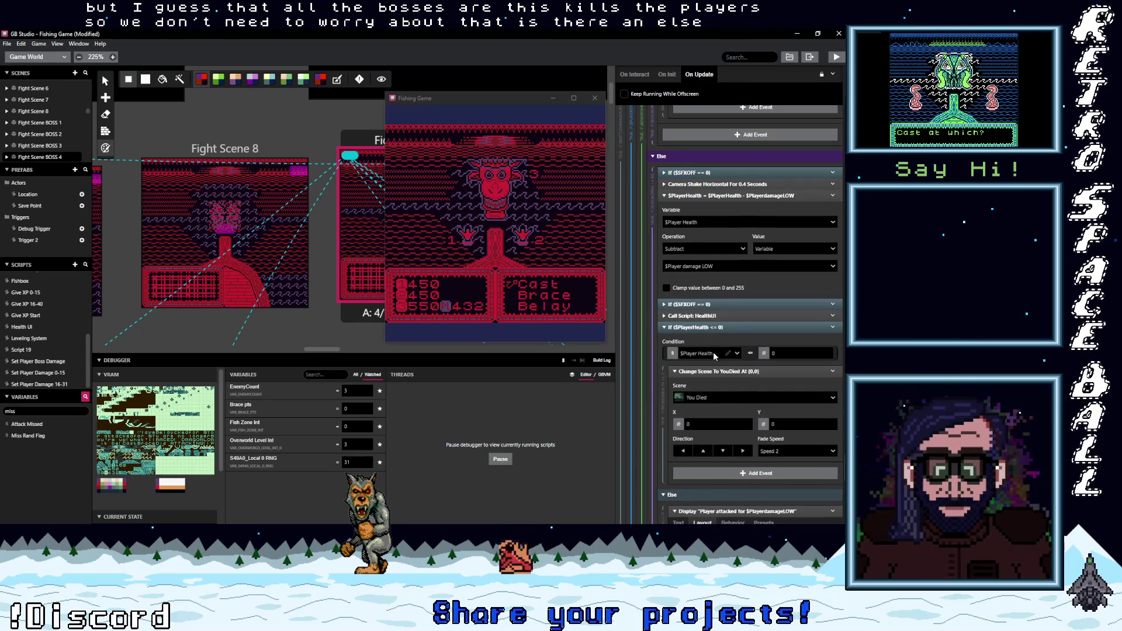
pyautogui.scroll(-2, 713, 353)
pyautogui.scroll(-1, 713, 353)
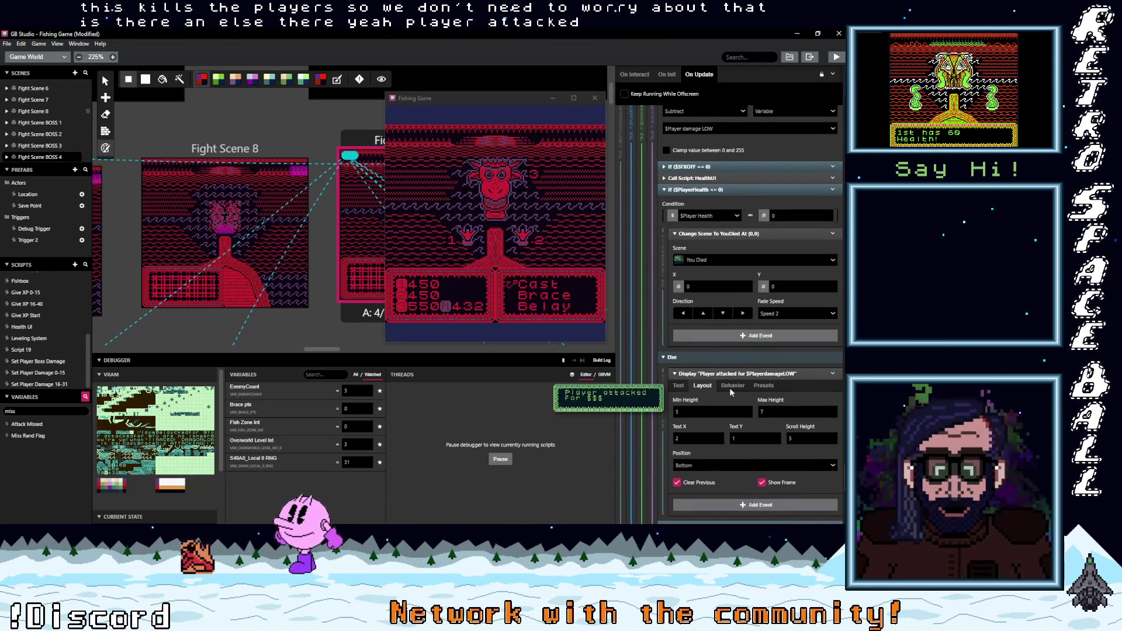
pyautogui.scroll(-1, 730, 389)
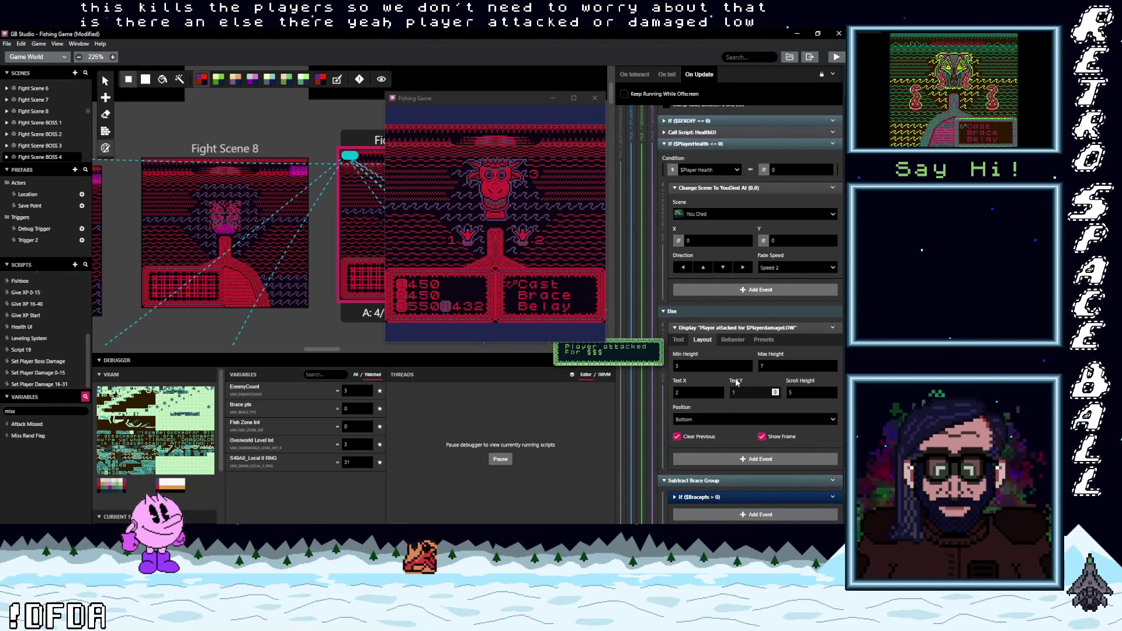
# Step: Filter debugger variables by 'dam', watch Player damage LOW, and pick a battle action
pyautogui.moveTo(737, 382)
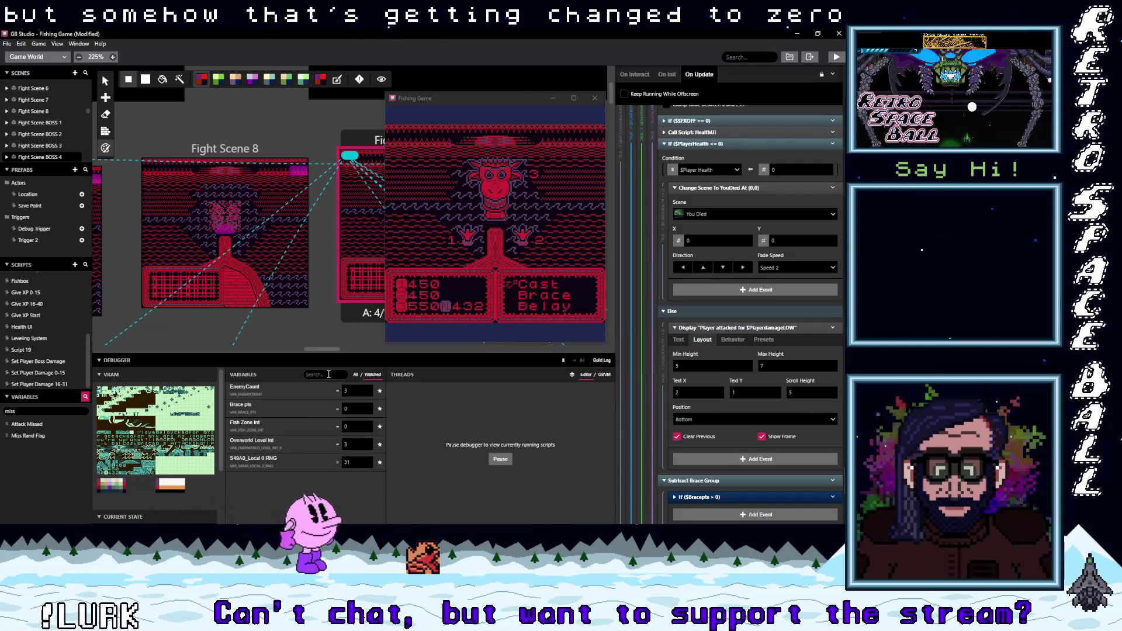
pyautogui.write('dam')
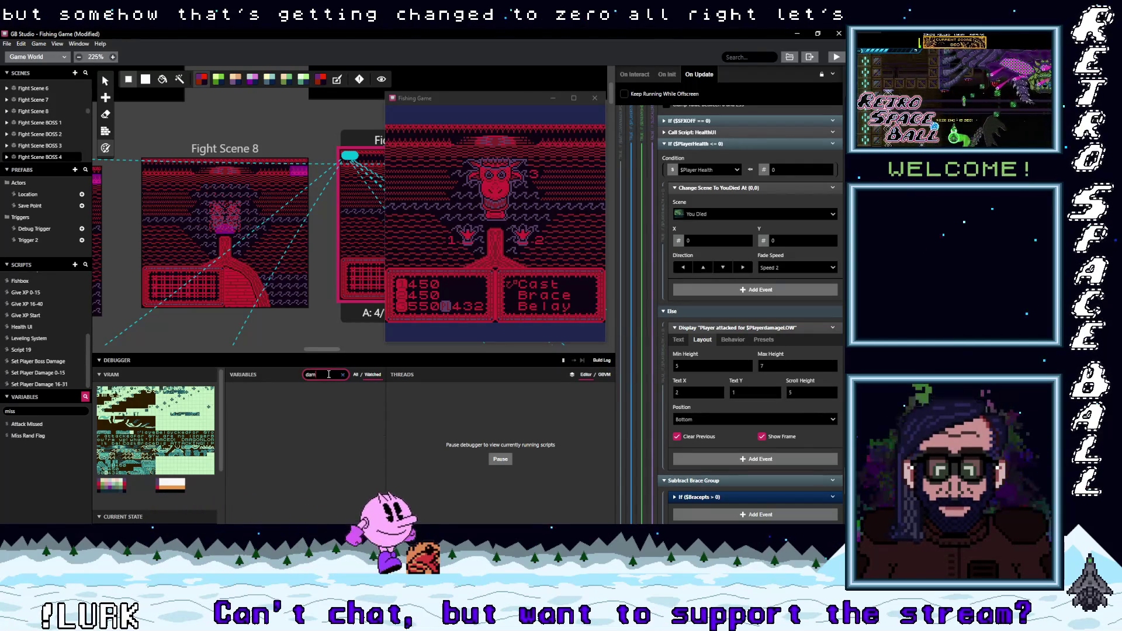
pyautogui.click(355, 375)
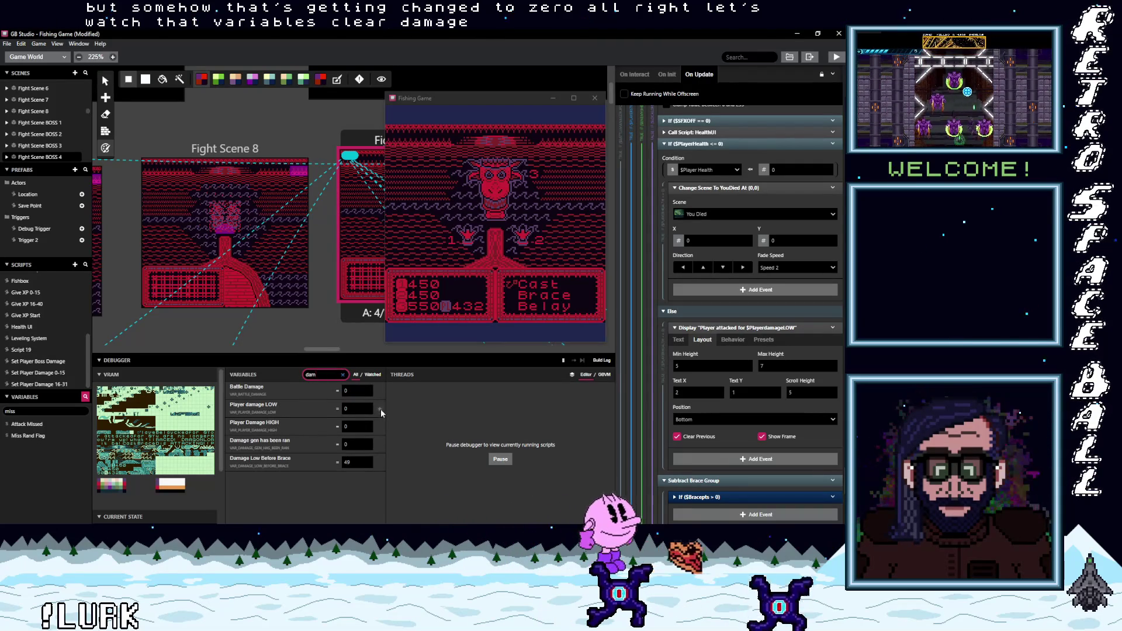
pyautogui.click(380, 408)
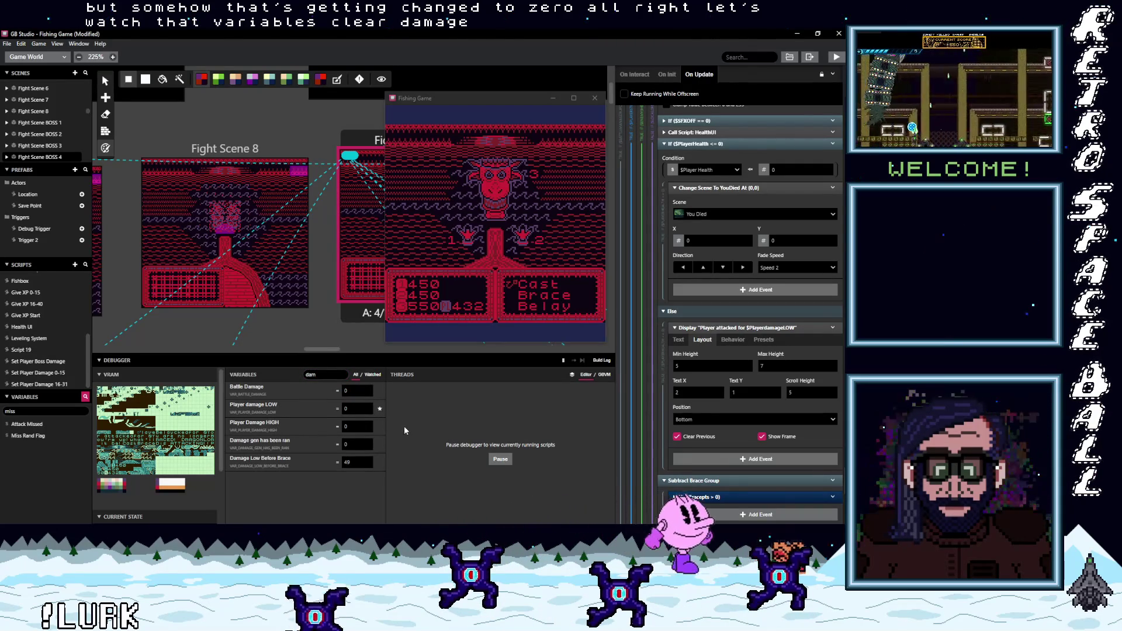
pyautogui.click(537, 233)
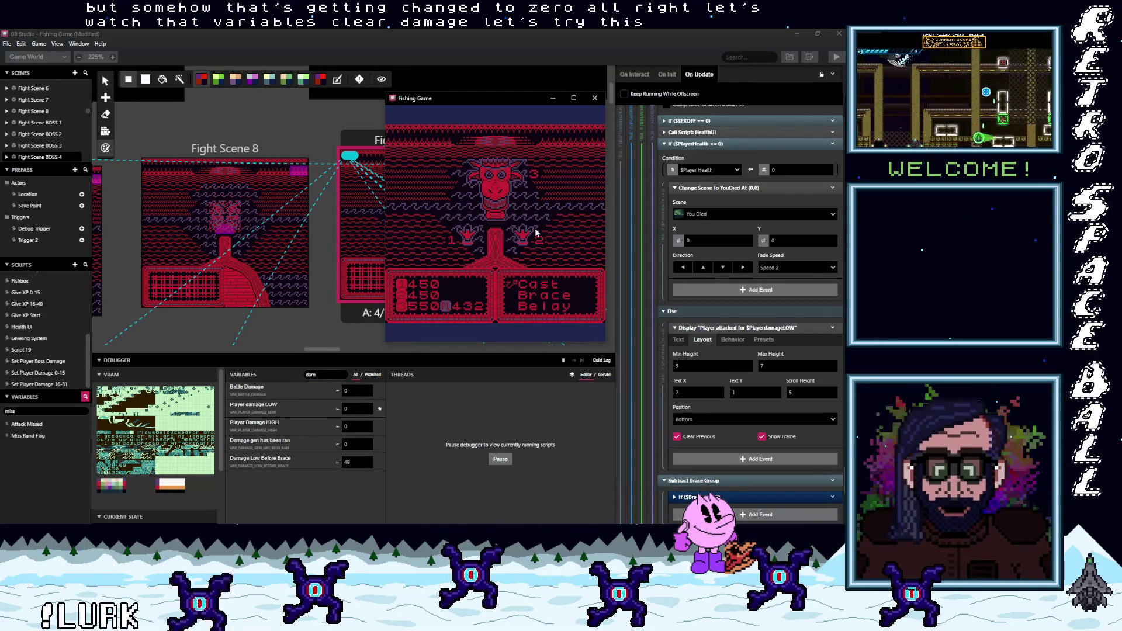
pyautogui.press('z')
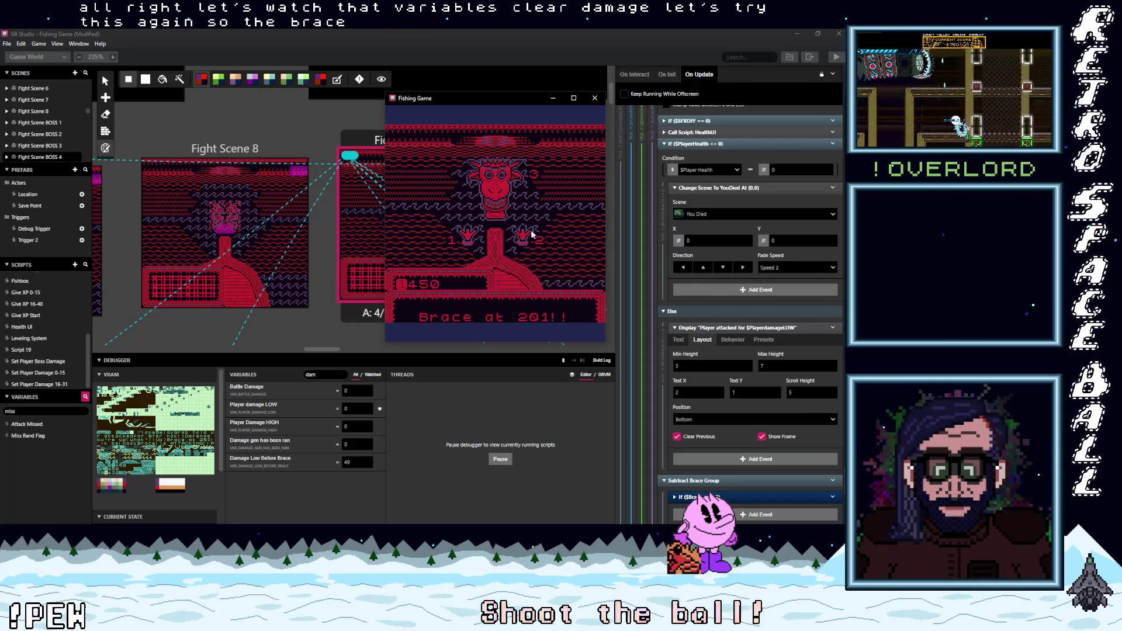
# Step: Clear the variable search and list only the watched variables
pyautogui.click(343, 378)
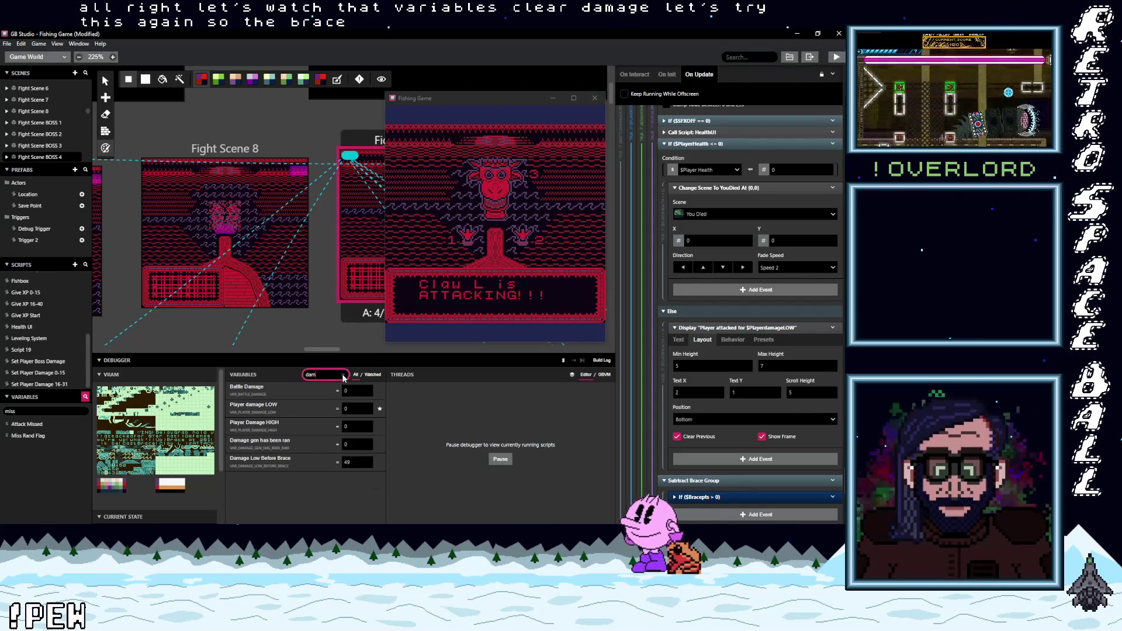
pyautogui.click(343, 376)
pyautogui.click(368, 375)
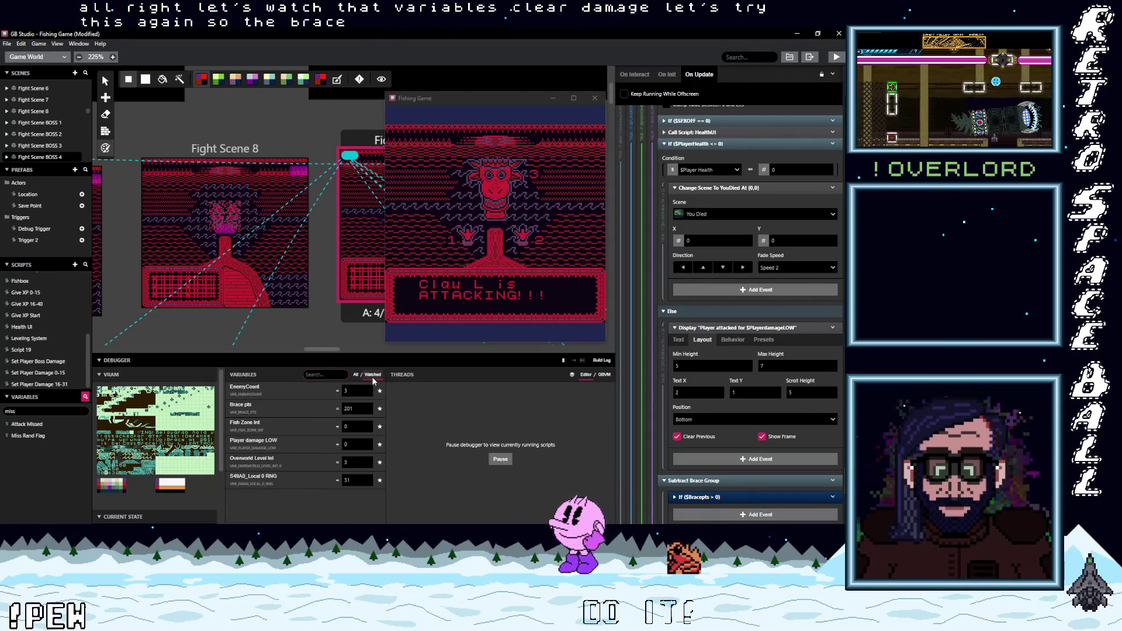
# Step: Set the Local 0 RNG debug value to 50 and resume the game
pyautogui.click(514, 237)
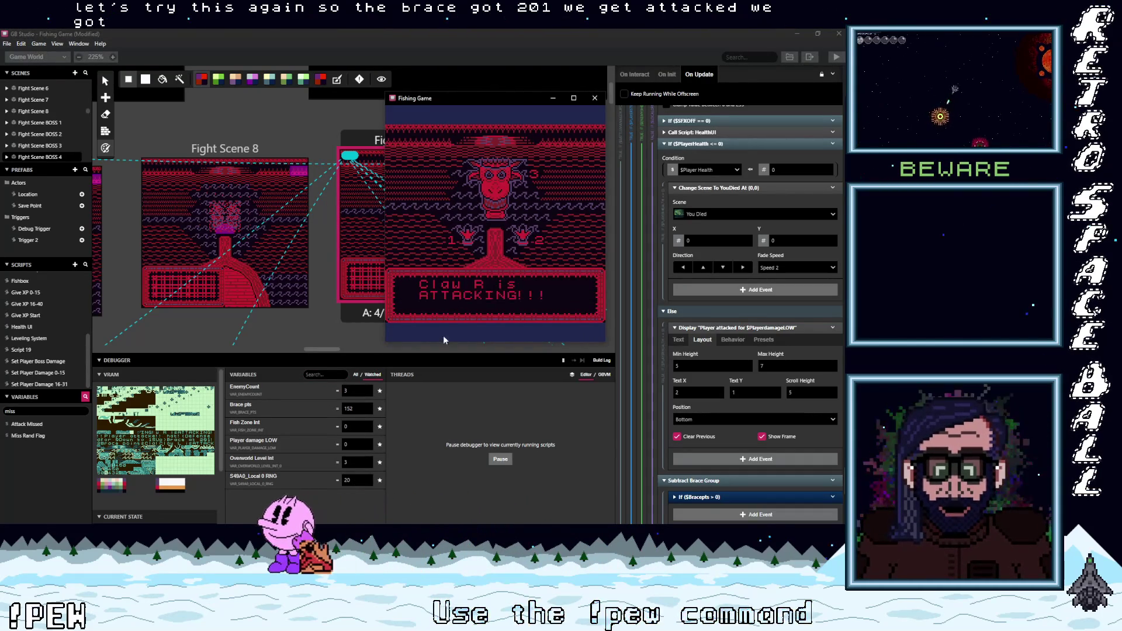
pyautogui.click(336, 481)
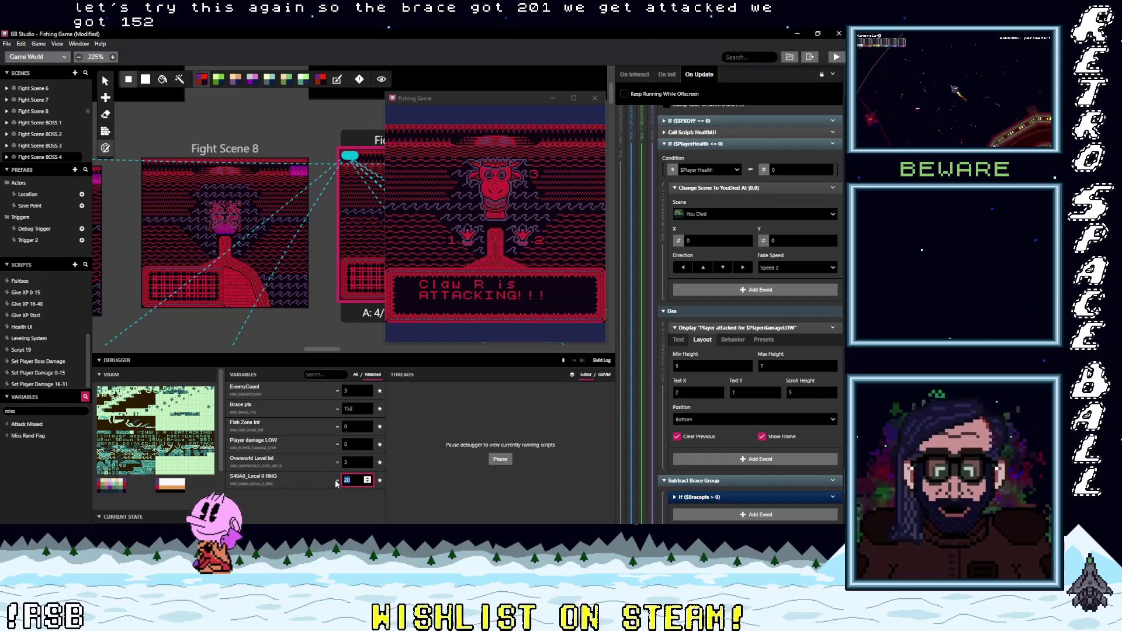
pyautogui.write('50')
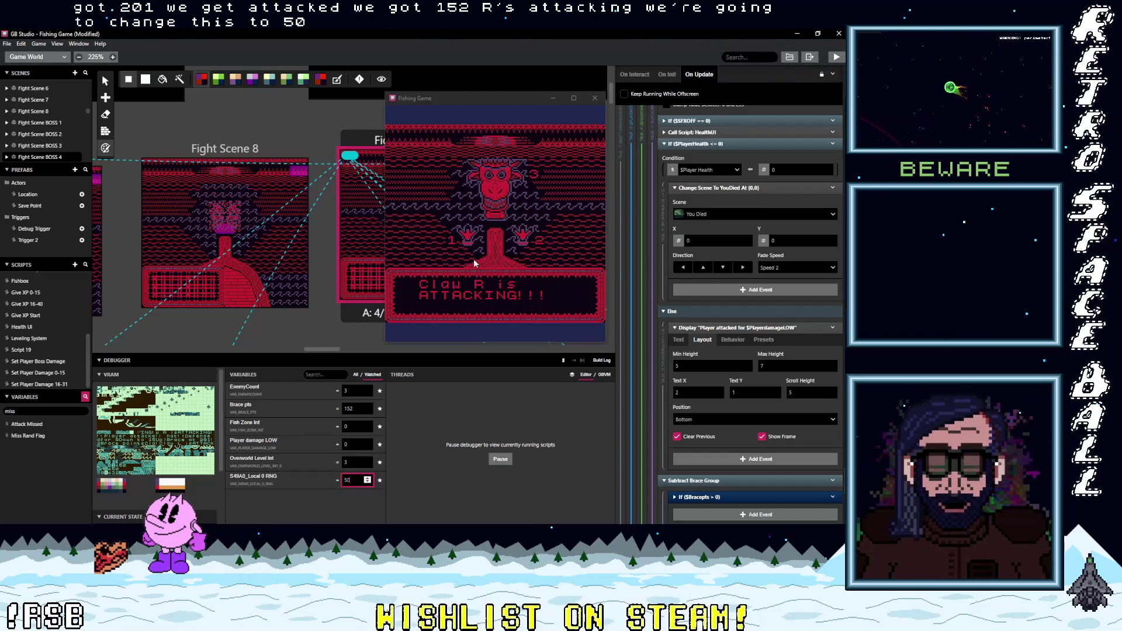
pyautogui.click(473, 263)
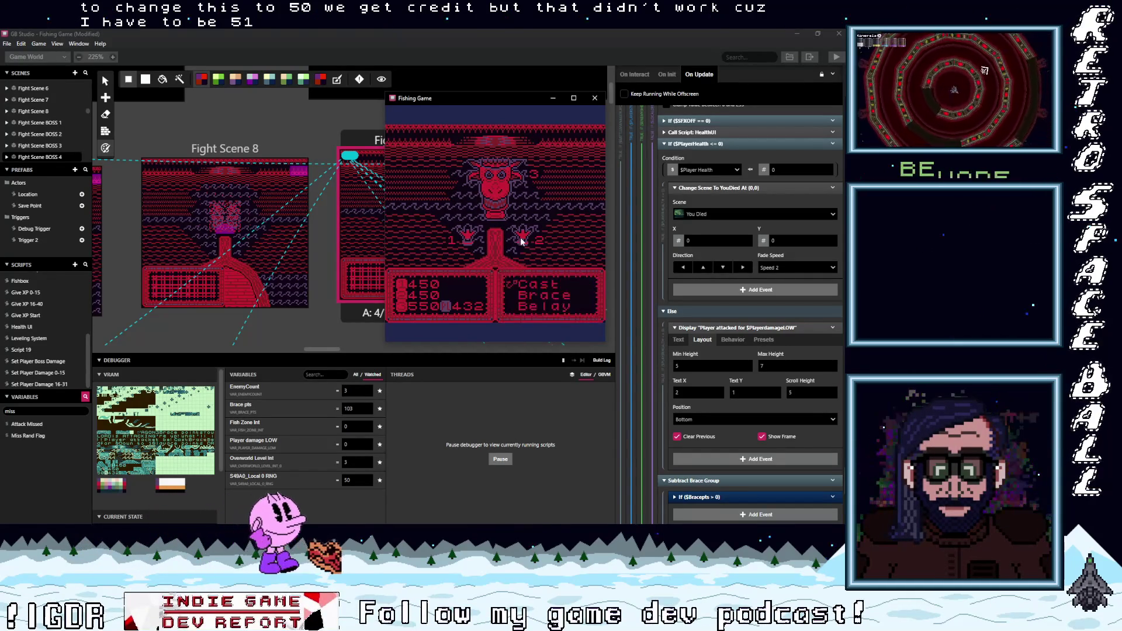
# Step: Choose Brace and advance through two boss claw attacks and their brace point results
pyautogui.press('z')
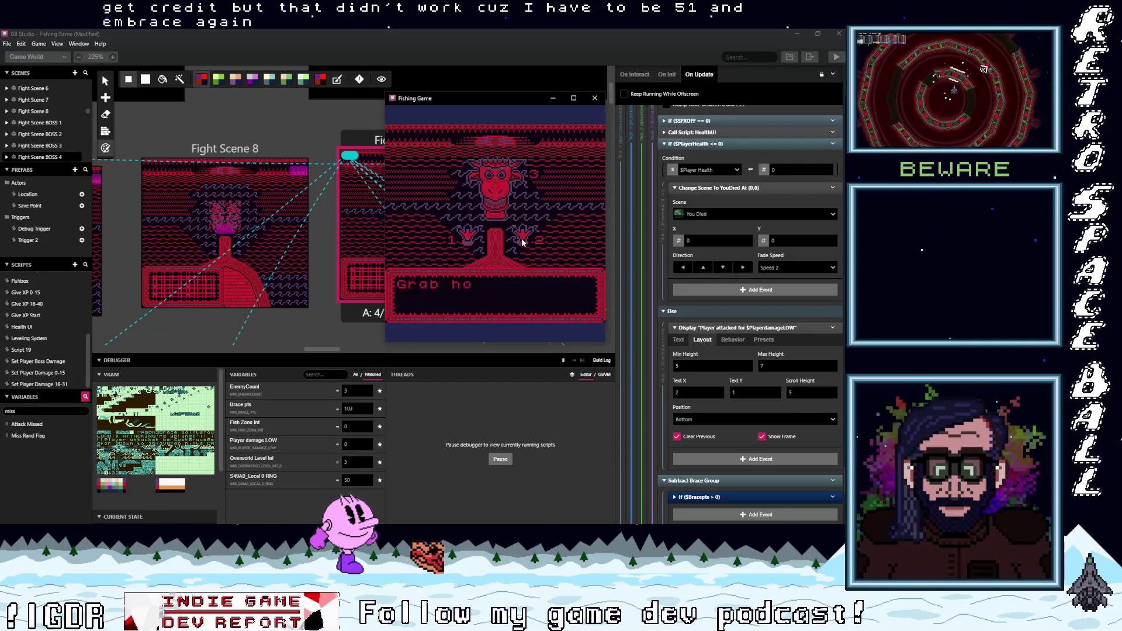
pyautogui.press('z')
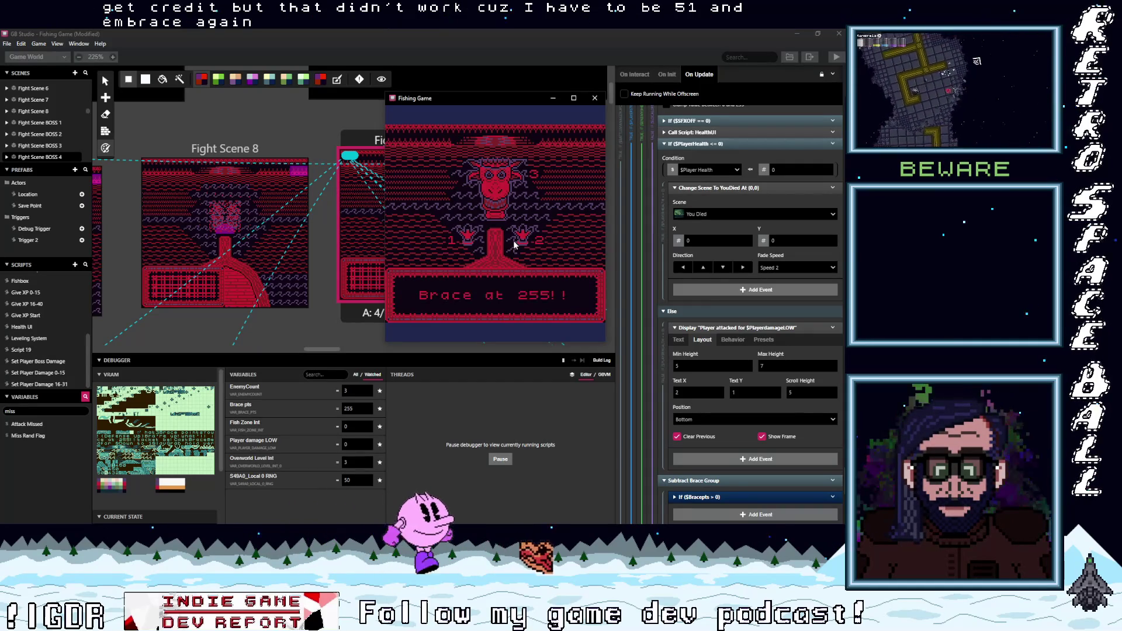
pyautogui.press('z')
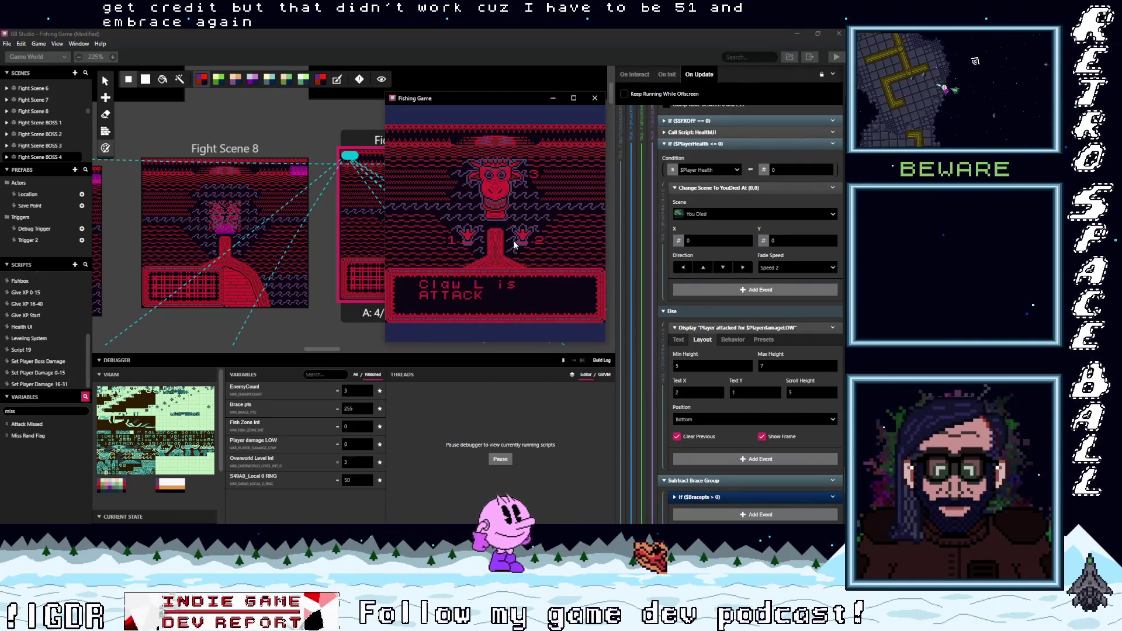
pyautogui.press('z')
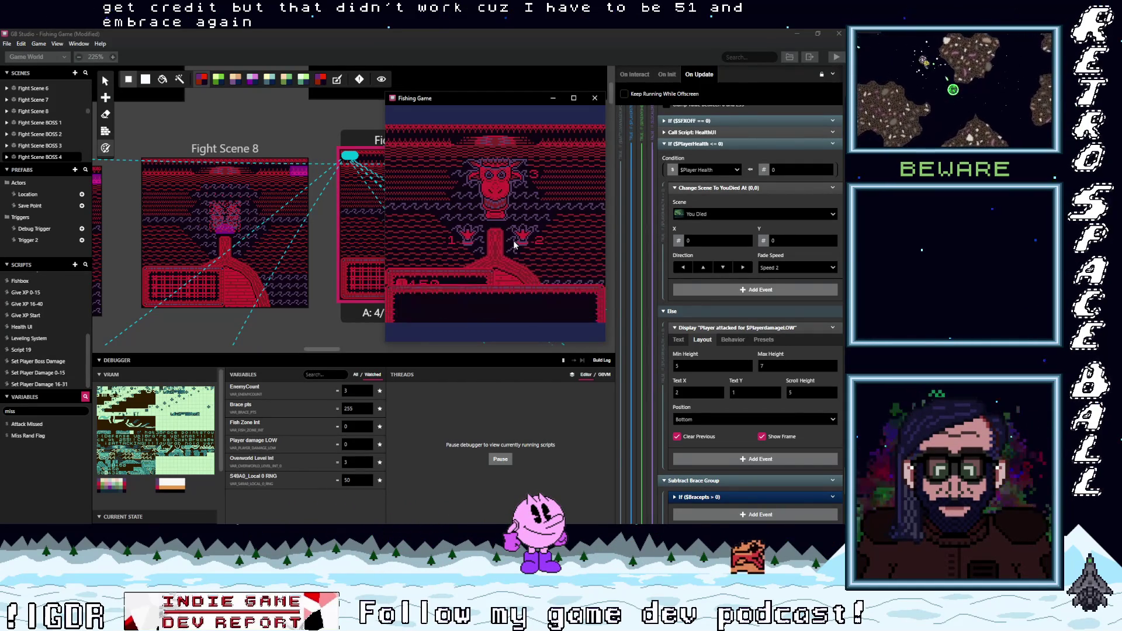
pyautogui.press('z')
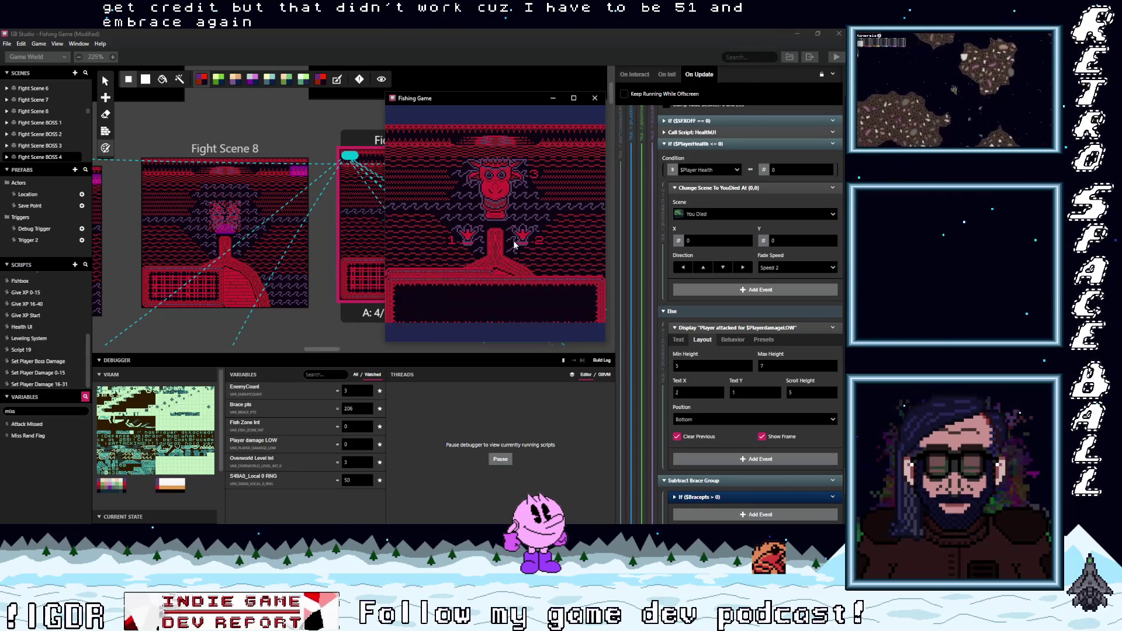
pyautogui.press('z')
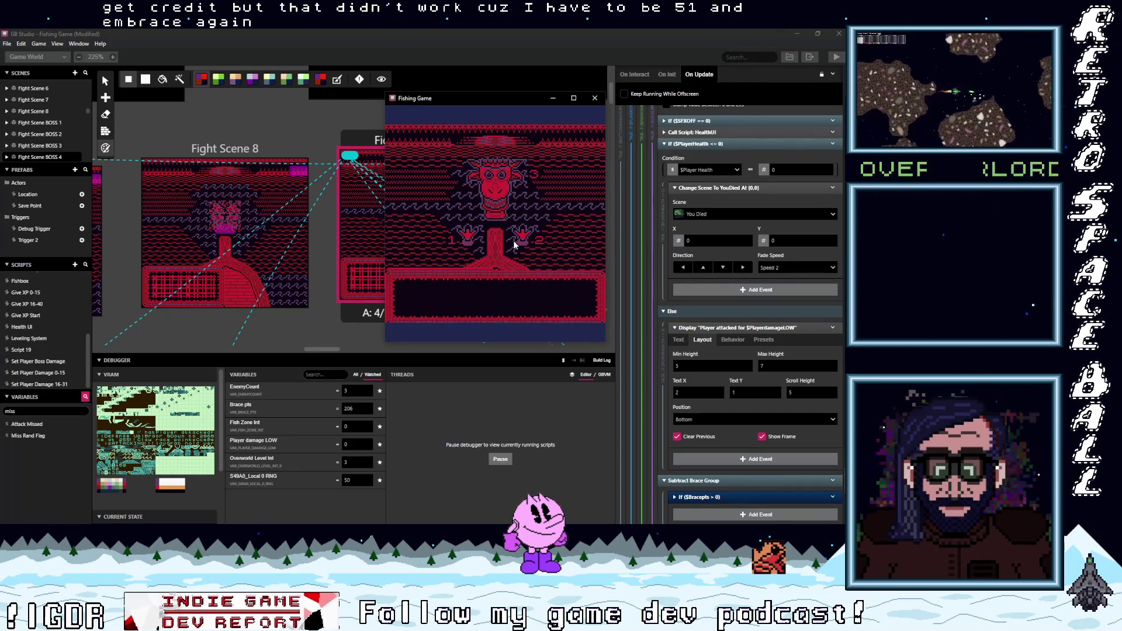
pyautogui.press('z')
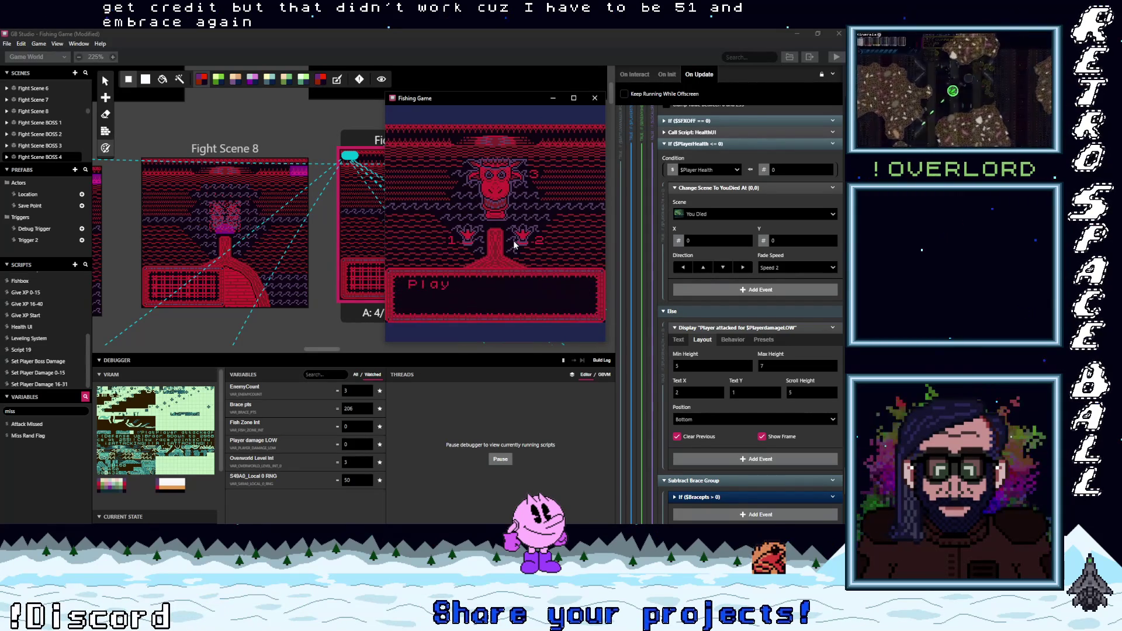
pyautogui.press('z')
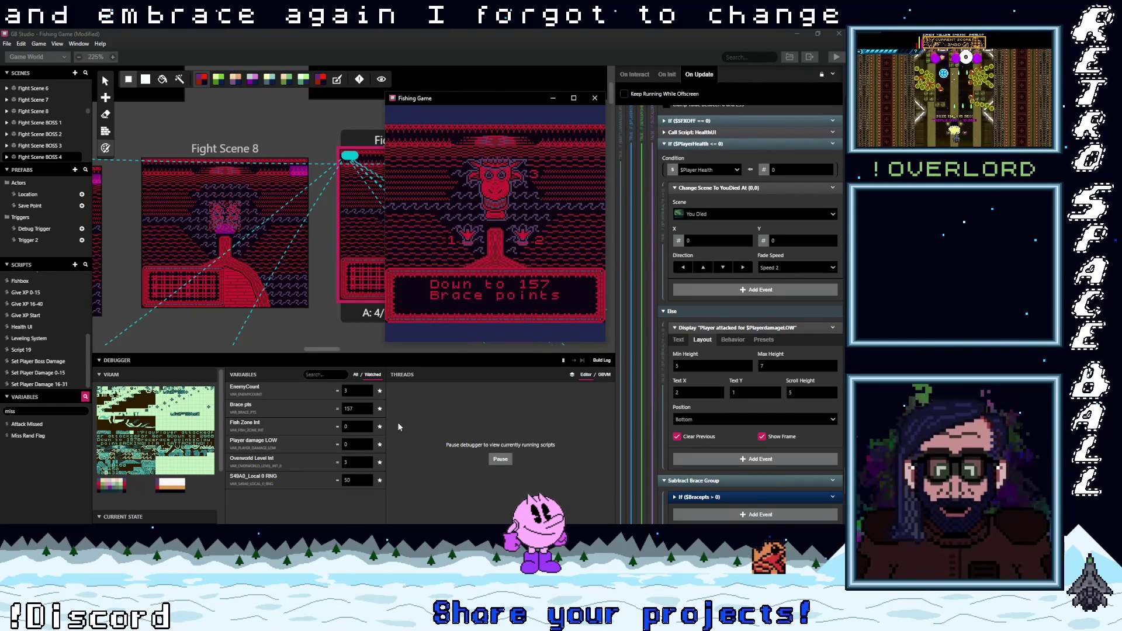
# Step: Advance through the Dragonlord's attack and brace points result back to the battle menu
pyautogui.click(283, 496)
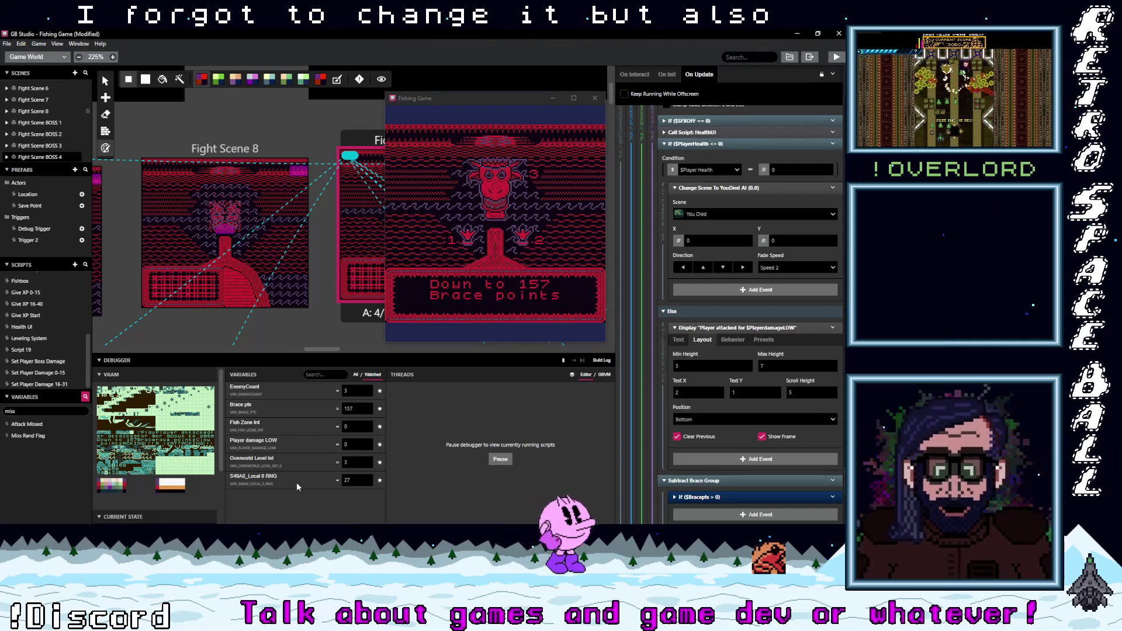
pyautogui.click(475, 280)
pyautogui.press('z')
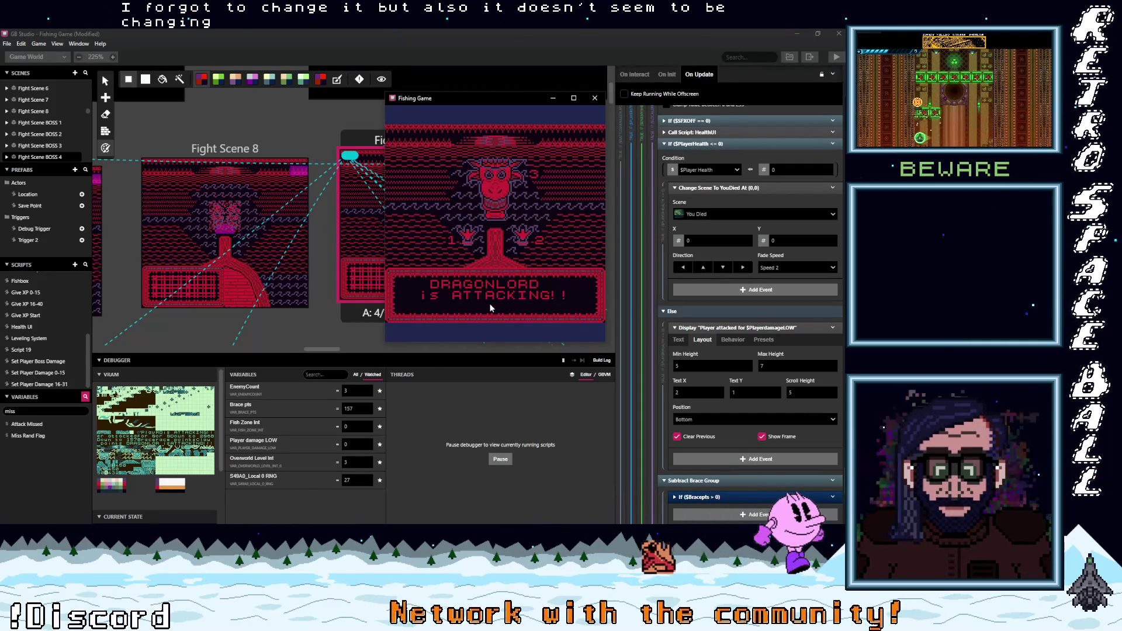
pyautogui.press('z')
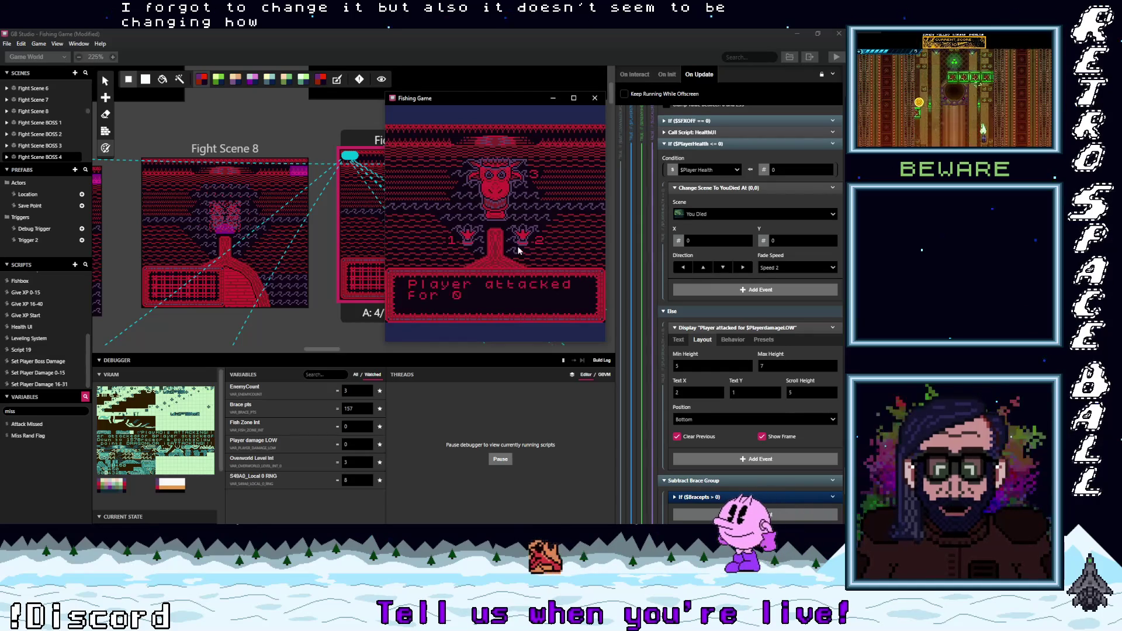
pyautogui.press('z')
pyautogui.press('z')
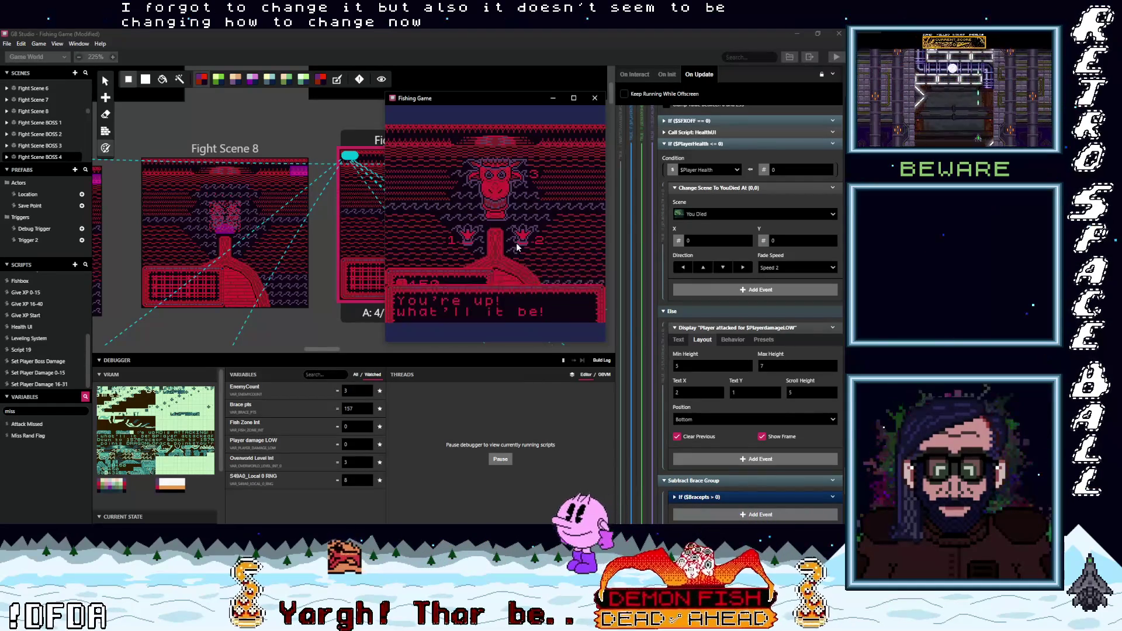
pyautogui.press('z')
pyautogui.press('z')
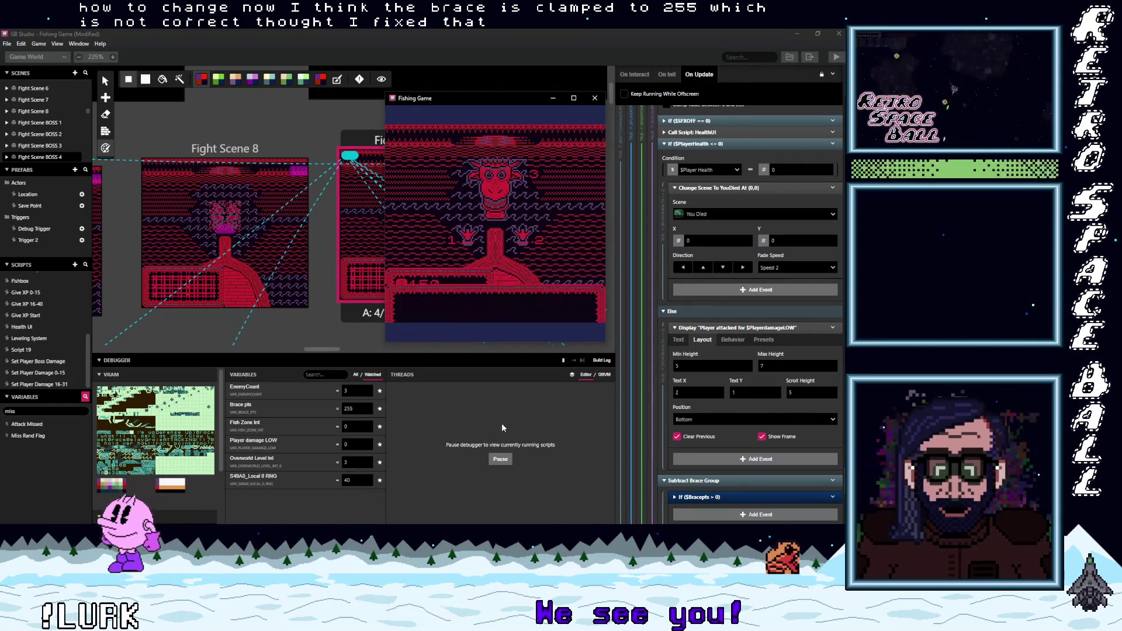
# Step: Change Local 0 RNG to 51 and advance the fight to 'Down to 157 Brace points'
pyautogui.doubleClick(359, 479)
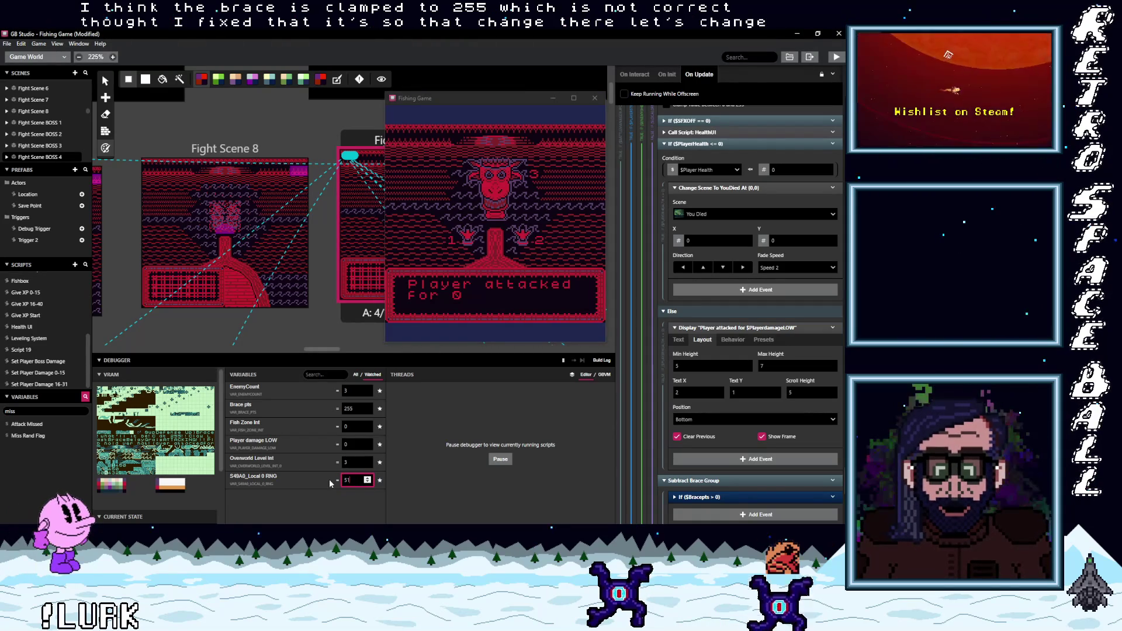
pyautogui.write('51')
pyautogui.click(482, 216)
pyautogui.press('z')
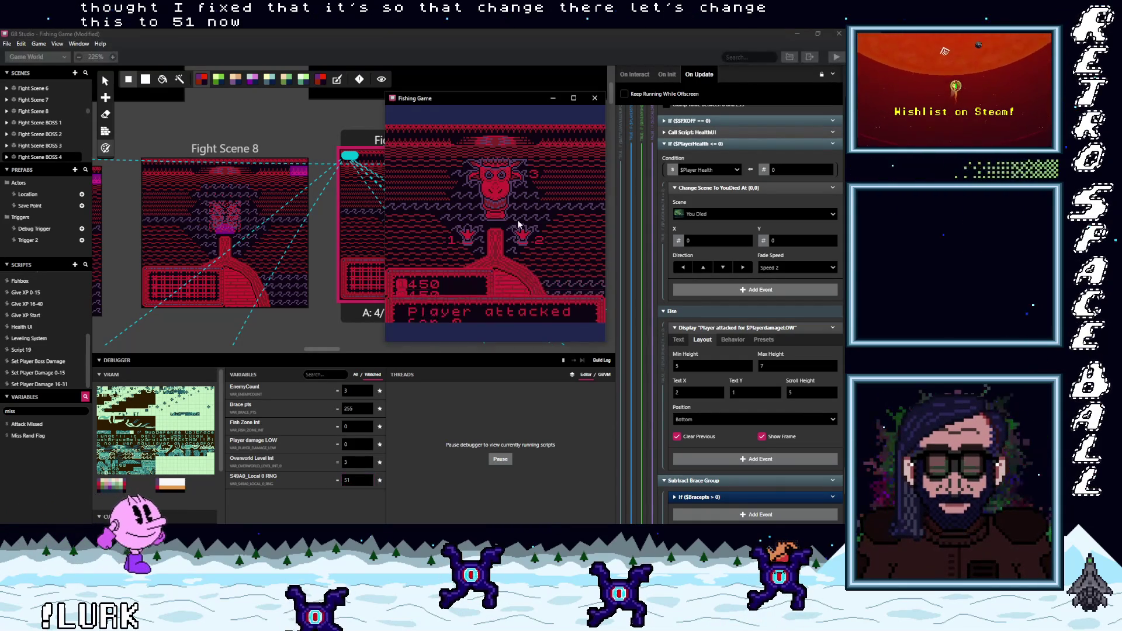
pyautogui.press('z')
pyautogui.press('z')
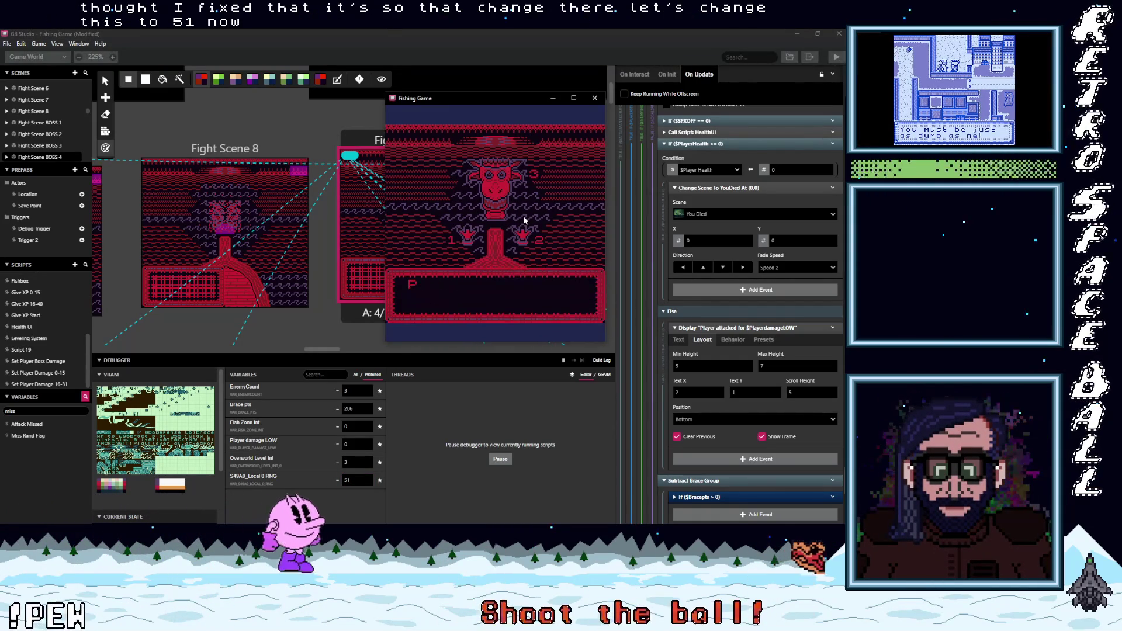
pyautogui.press('z')
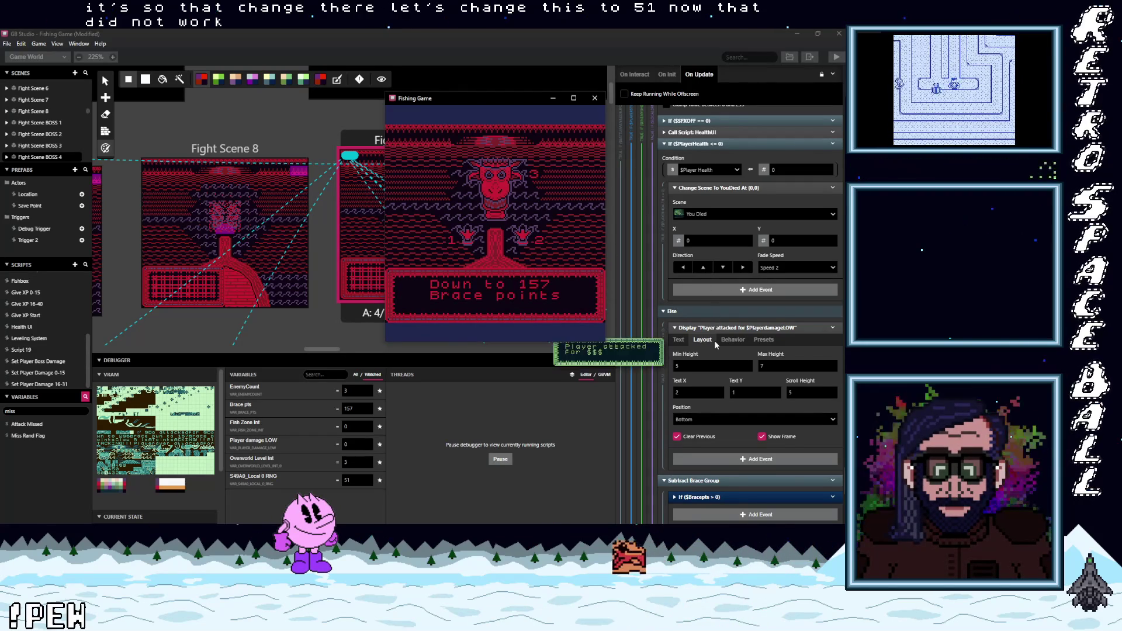
pyautogui.scroll(5, 715, 340)
# Step: Advance the game through the Dragonlord's attack
pyautogui.scroll(5, 714, 341)
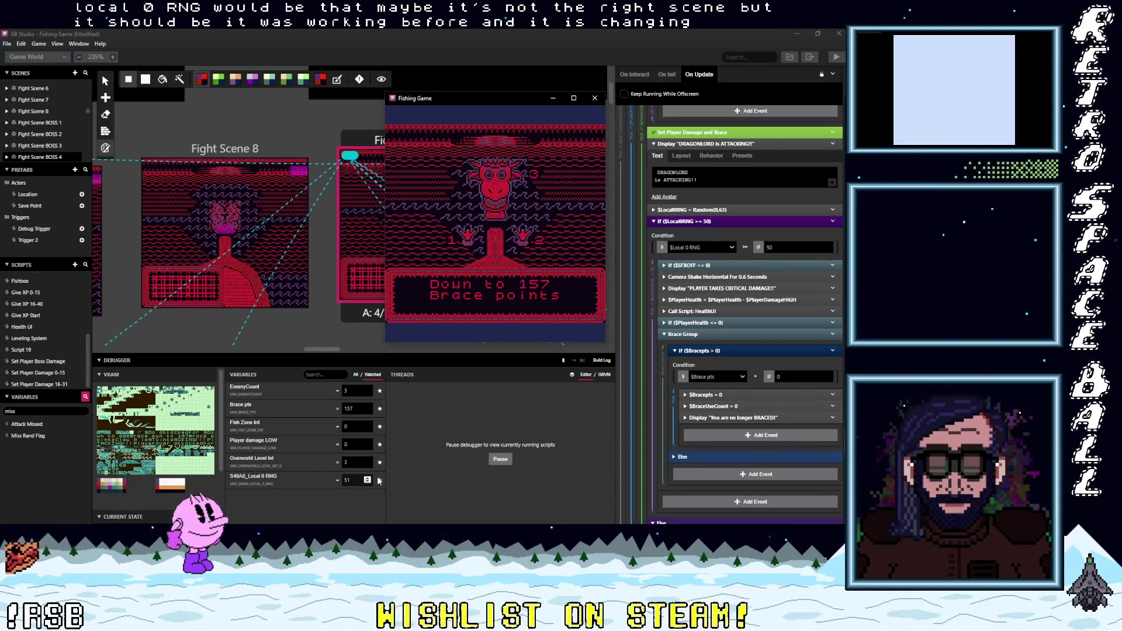
pyautogui.click(387, 503)
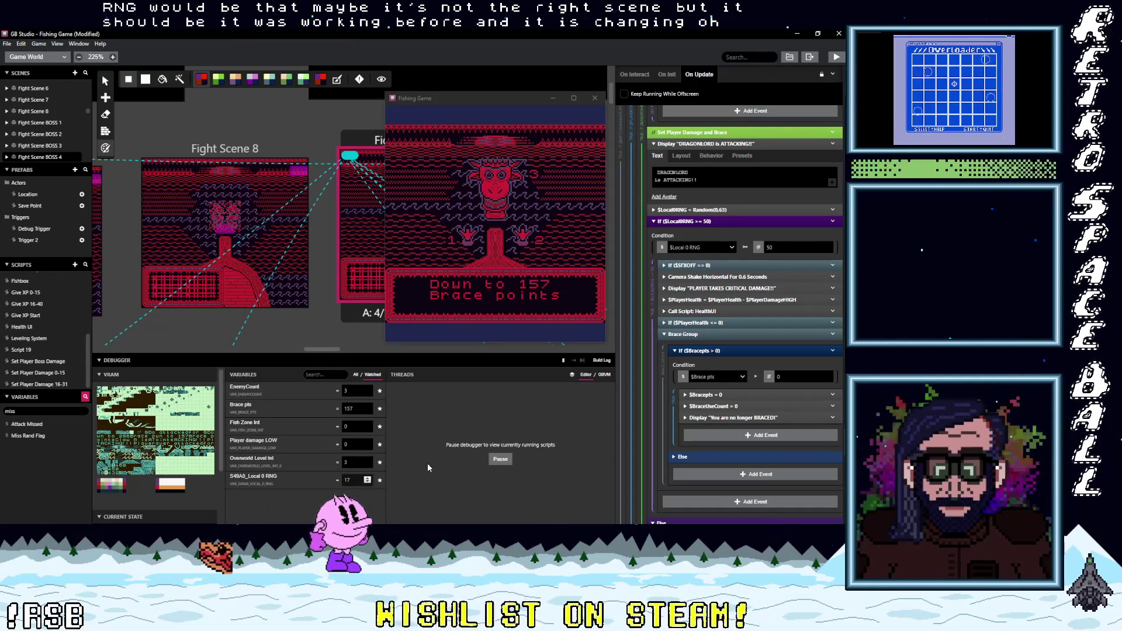
pyautogui.click(473, 334)
pyautogui.press('z')
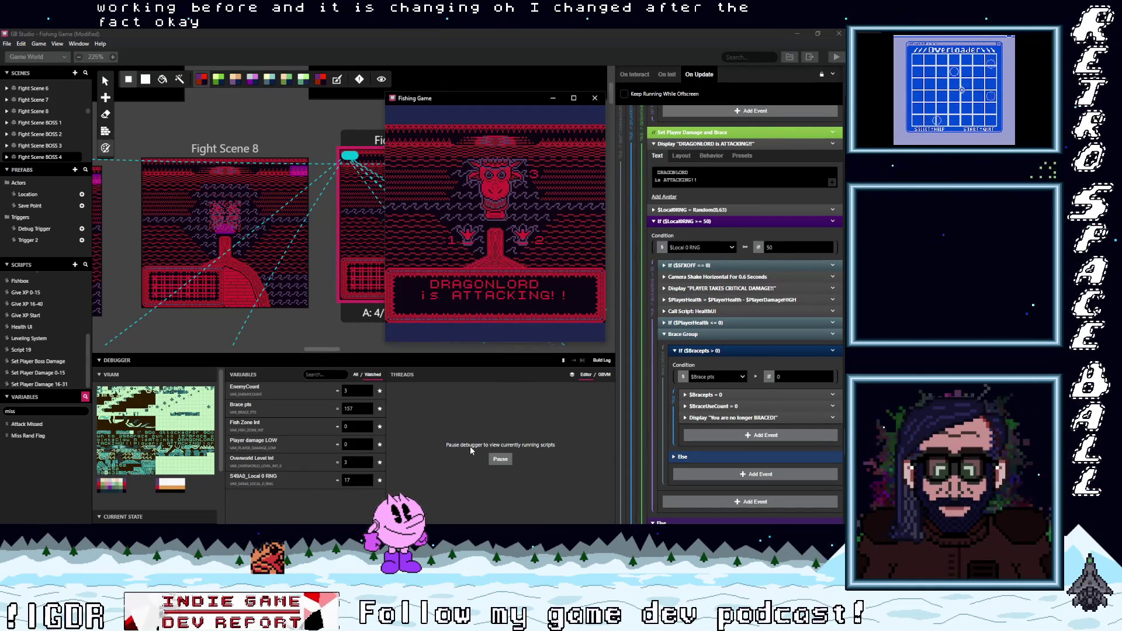
pyautogui.press('z')
pyautogui.press('z')
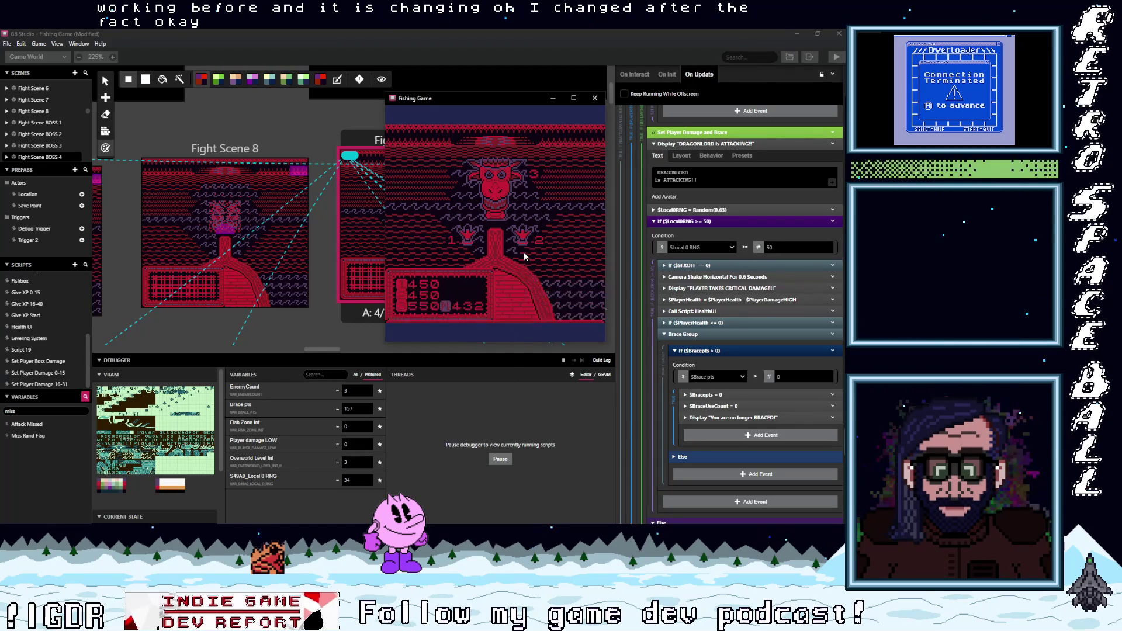
# Step: Choose Brace and advance until 'You are no longer BRACED!' appears
pyautogui.press('z')
pyautogui.press('Down')
pyautogui.press('z')
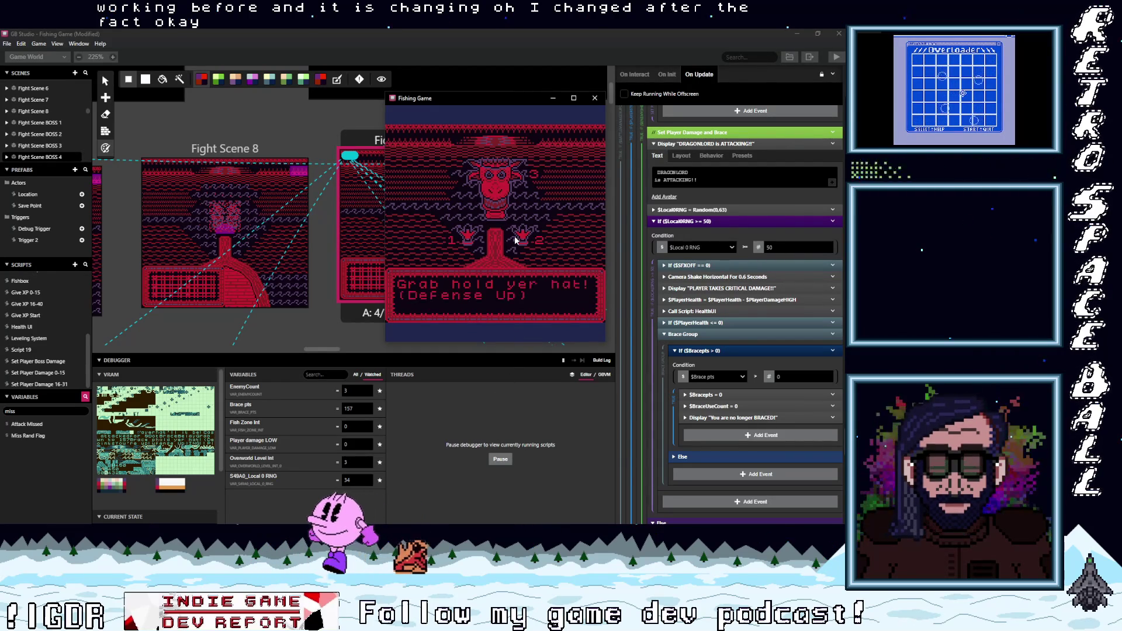
pyautogui.press('z')
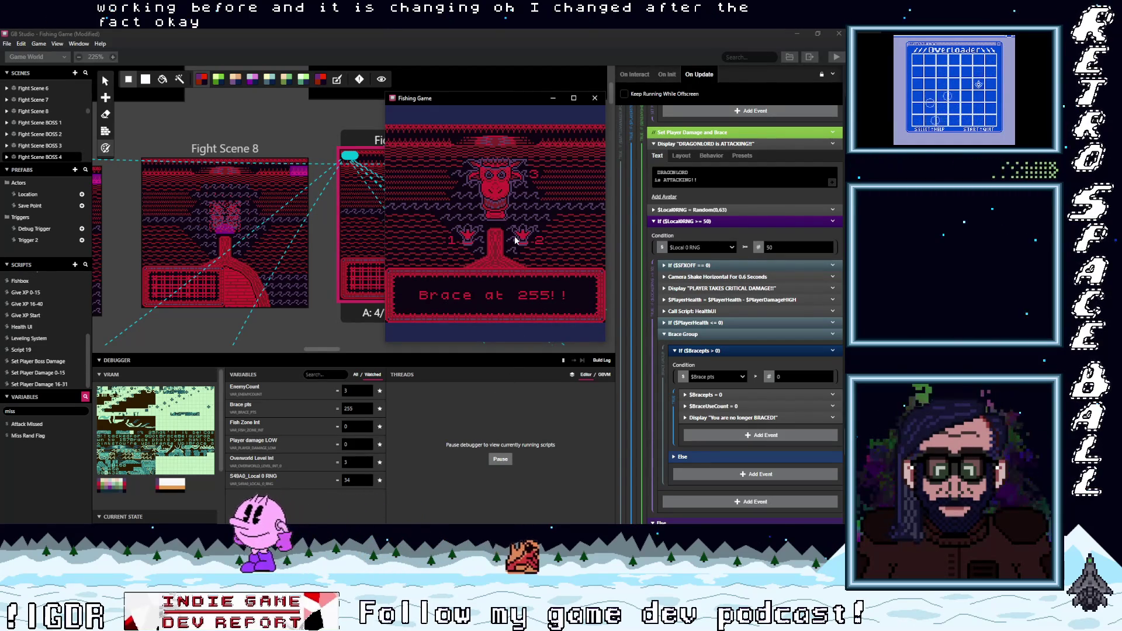
pyautogui.press('z')
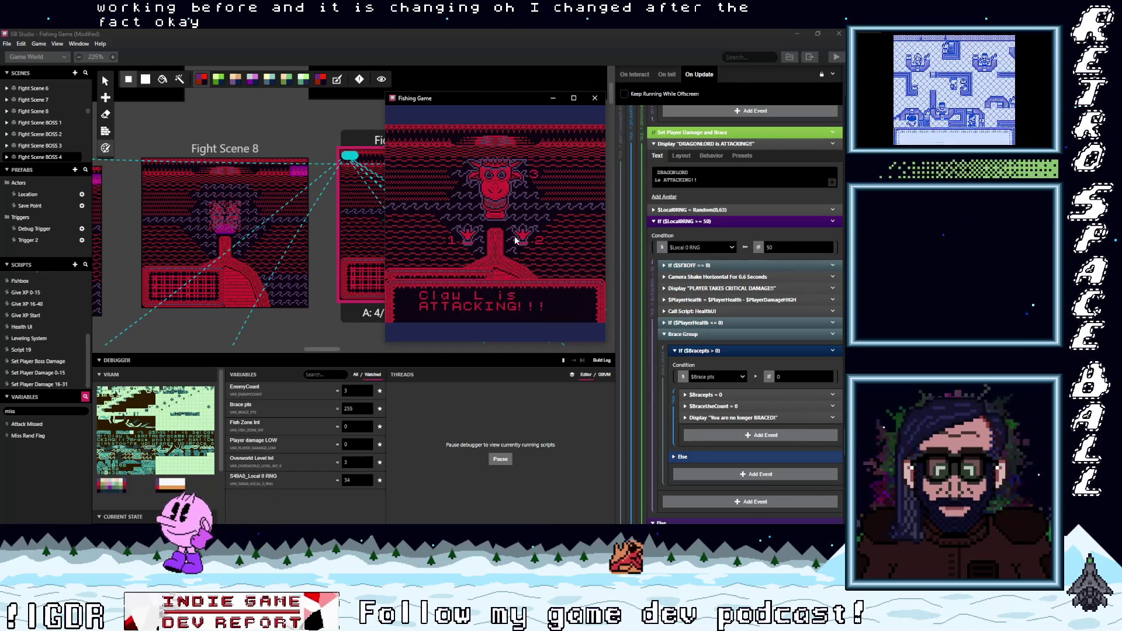
pyautogui.press('z')
pyautogui.press('z')
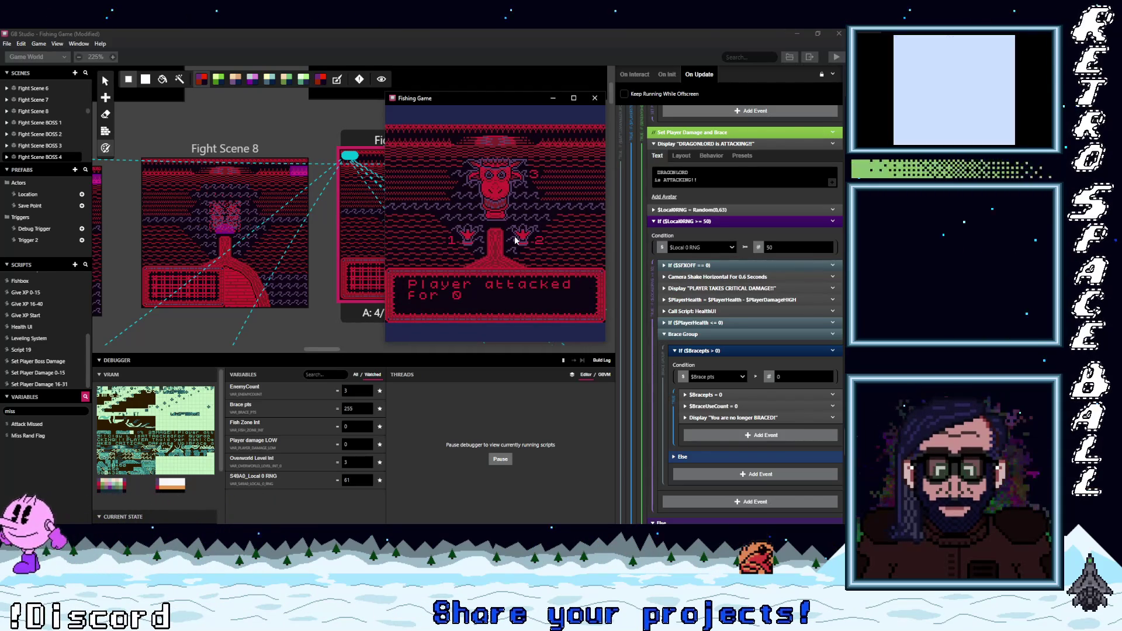
# Step: Advance one battle message and set Brace pts to 255
pyautogui.press('z')
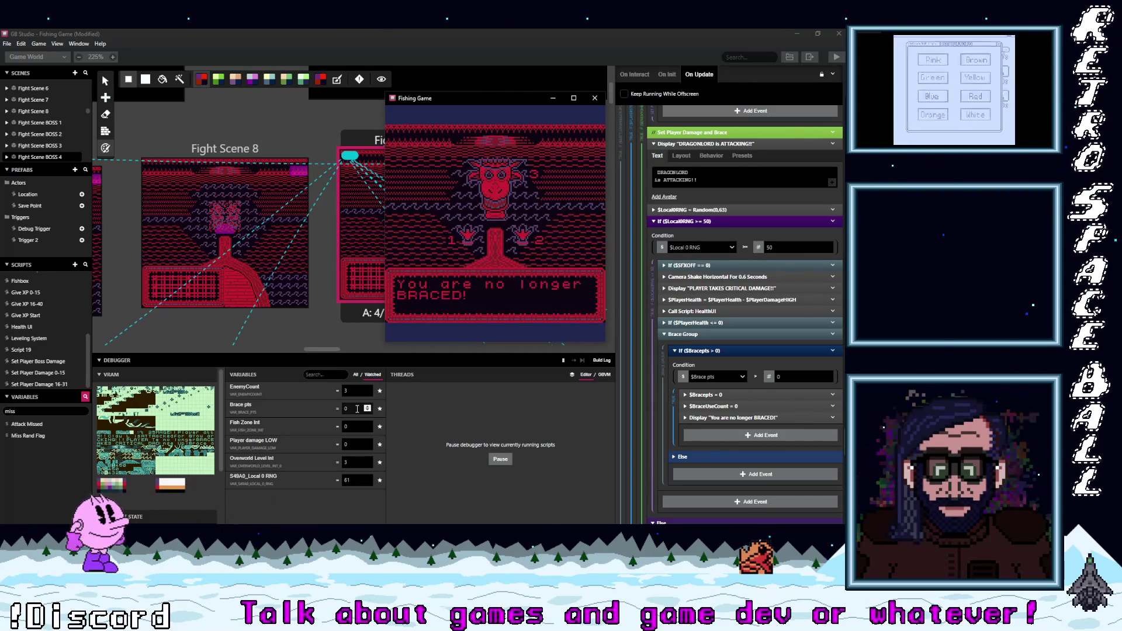
pyautogui.click(357, 408)
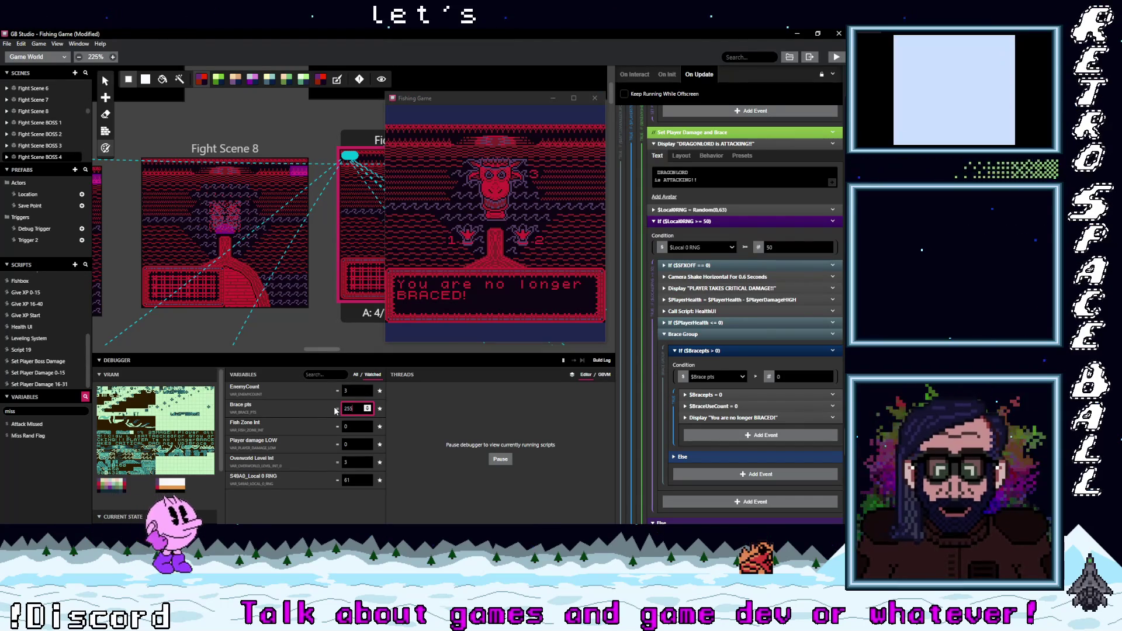
pyautogui.write('55')
pyautogui.click(520, 336)
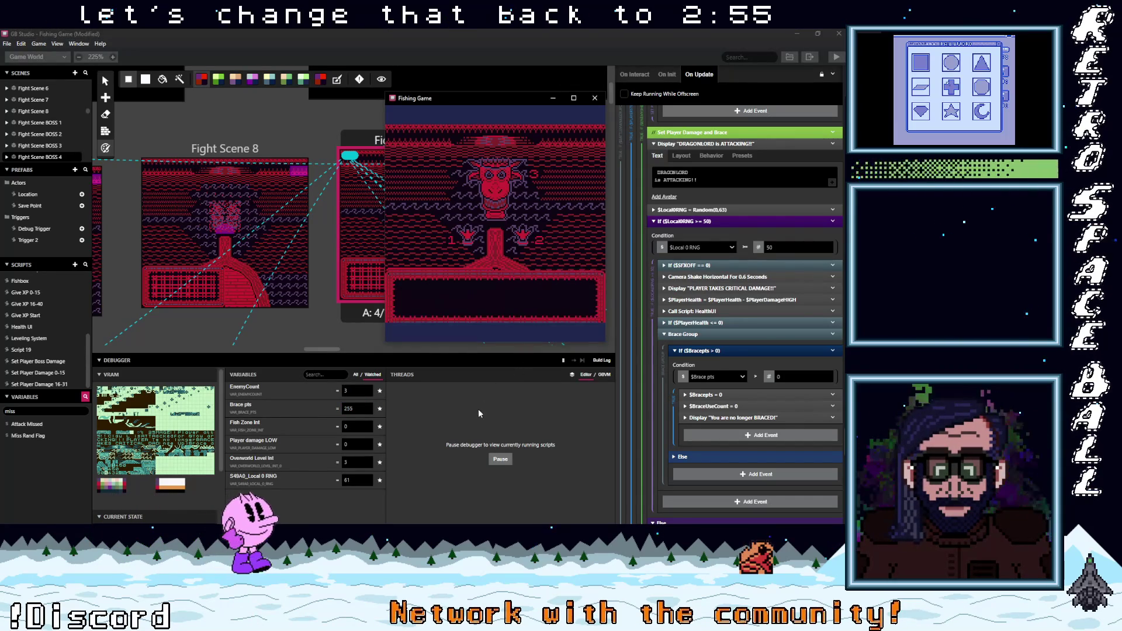
# Step: Set Local 0 RNG to 60, then to 6, and return to the game
pyautogui.click(350, 481)
pyautogui.doubleClick(351, 481)
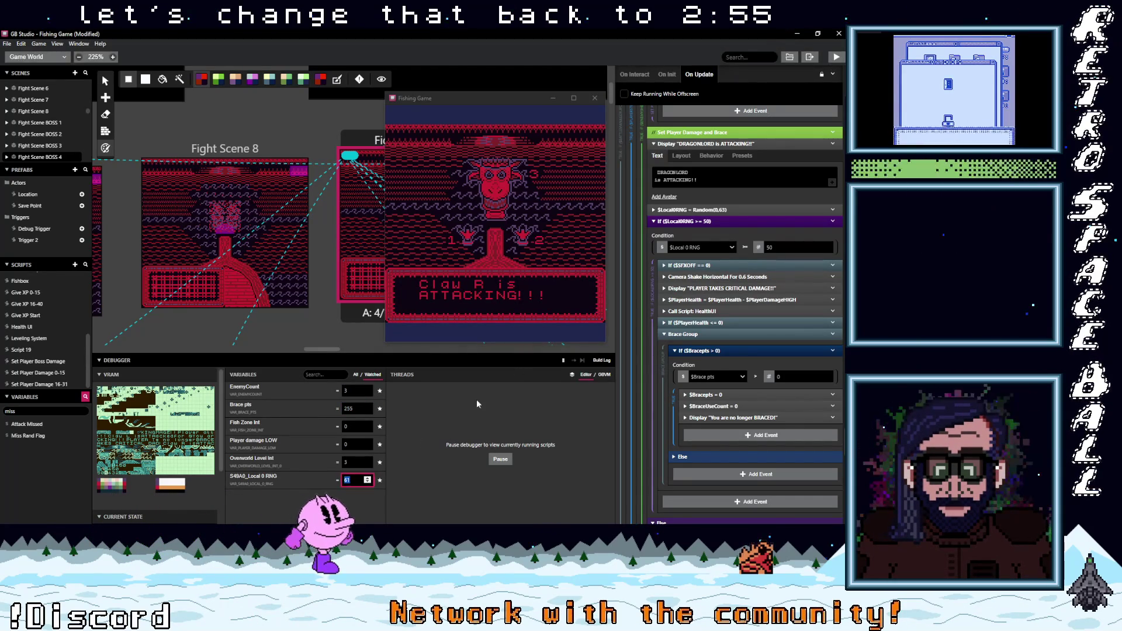
pyautogui.write('60')
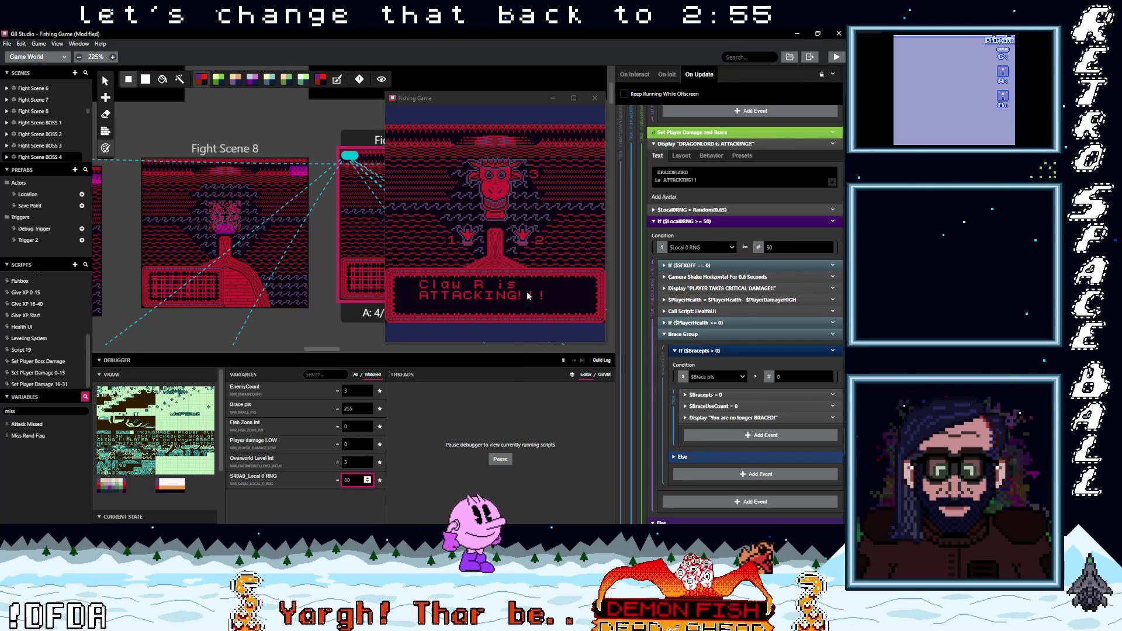
pyautogui.hotkey('alt', 'Tab')
pyautogui.doubleClick(353, 480)
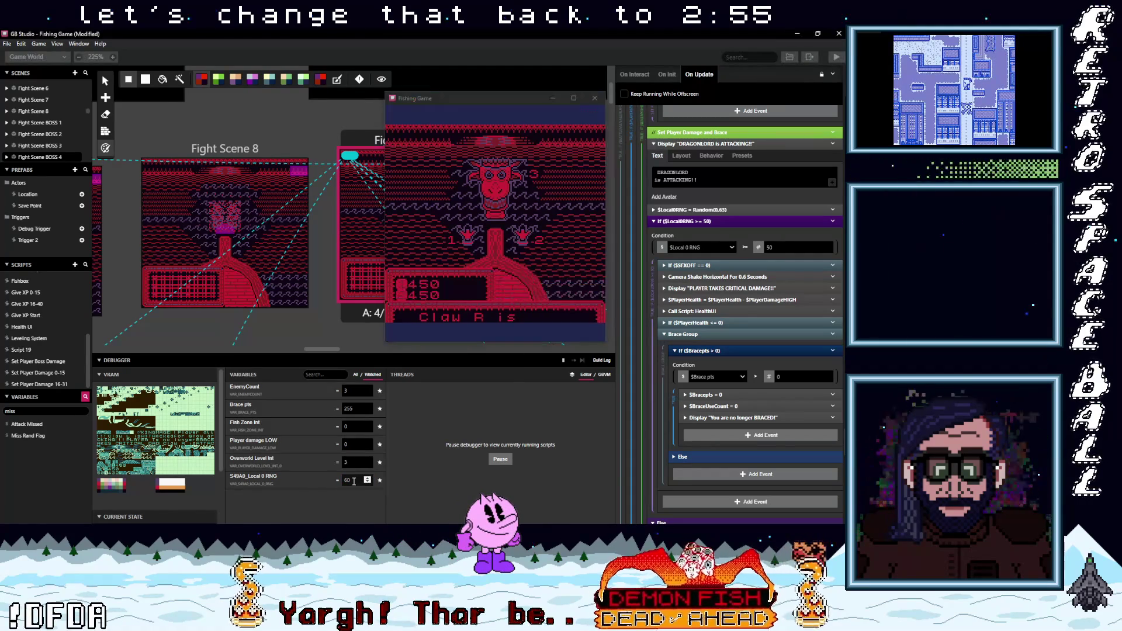
pyautogui.write('6')
pyautogui.press('Return')
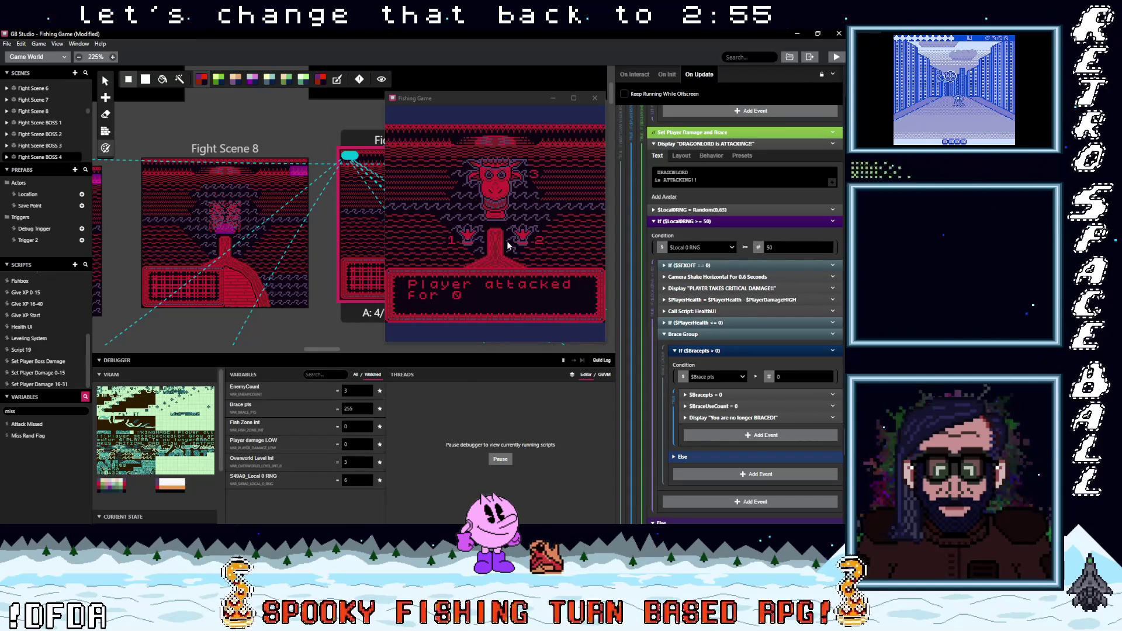
pyautogui.click(496, 291)
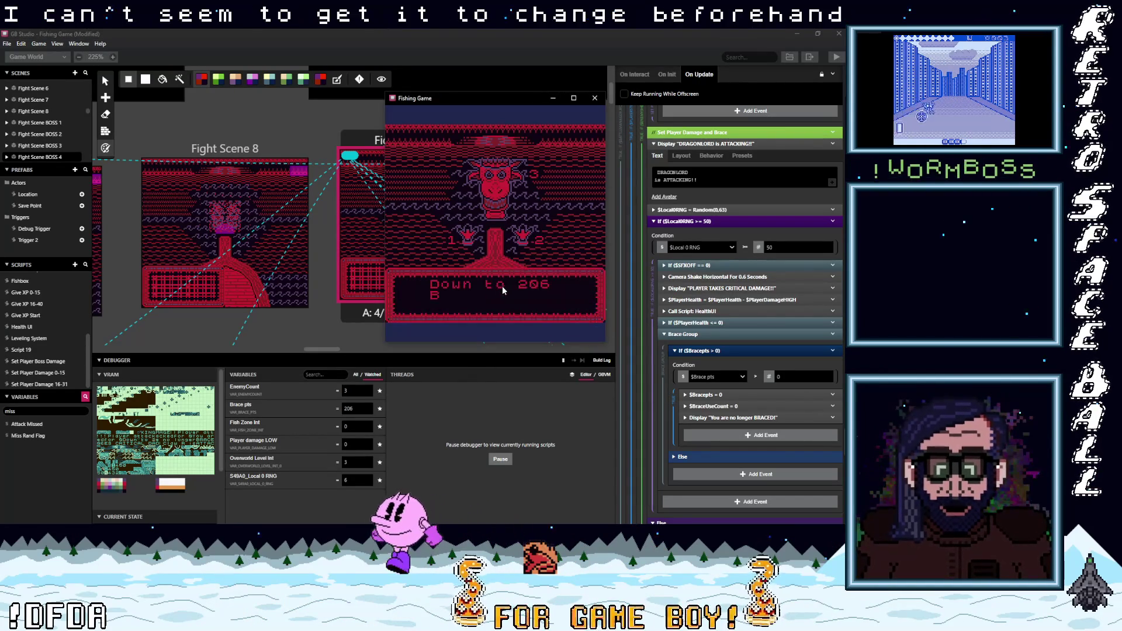
# Step: Advance the boss attack dialogue and choose Brace in the Cast/Brace/Belay menu
pyautogui.press('z')
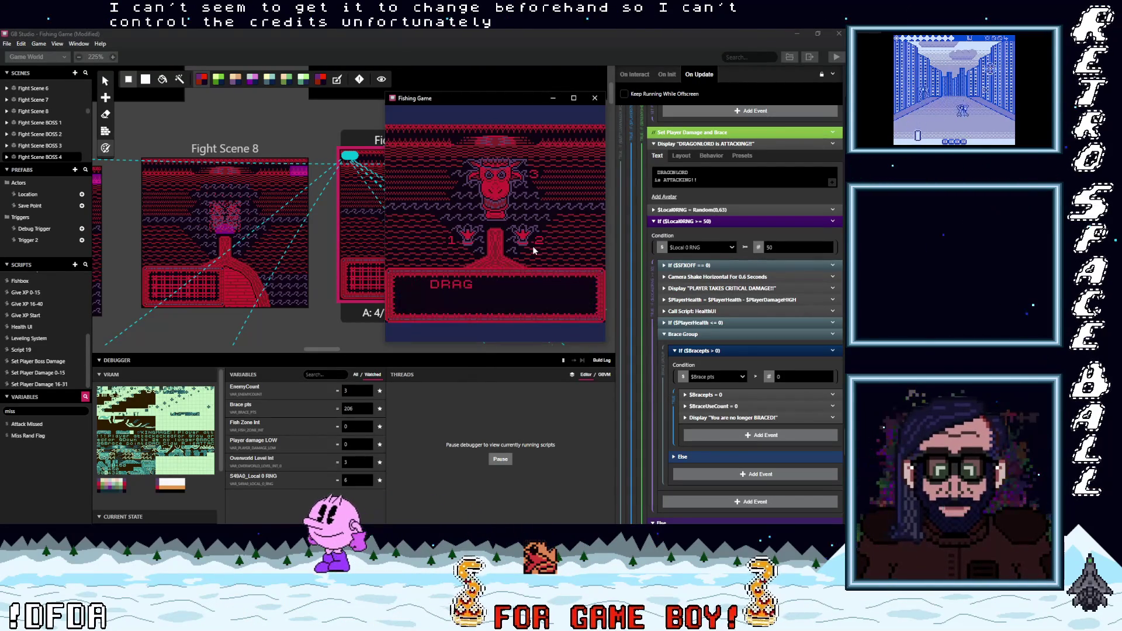
pyautogui.press('z')
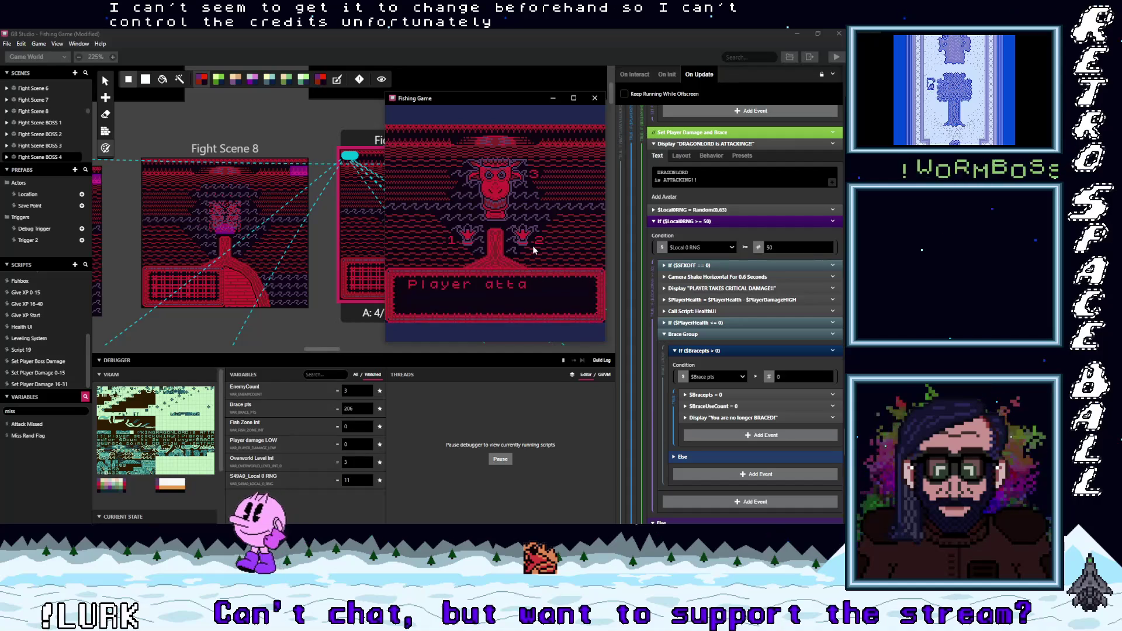
pyautogui.press('z')
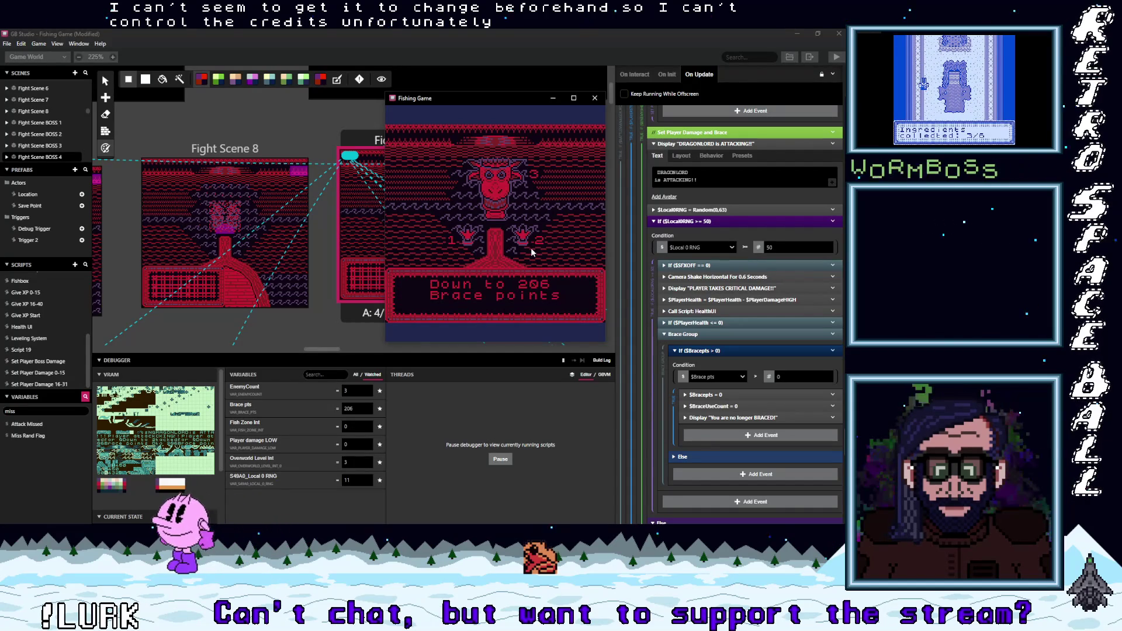
pyautogui.press('z')
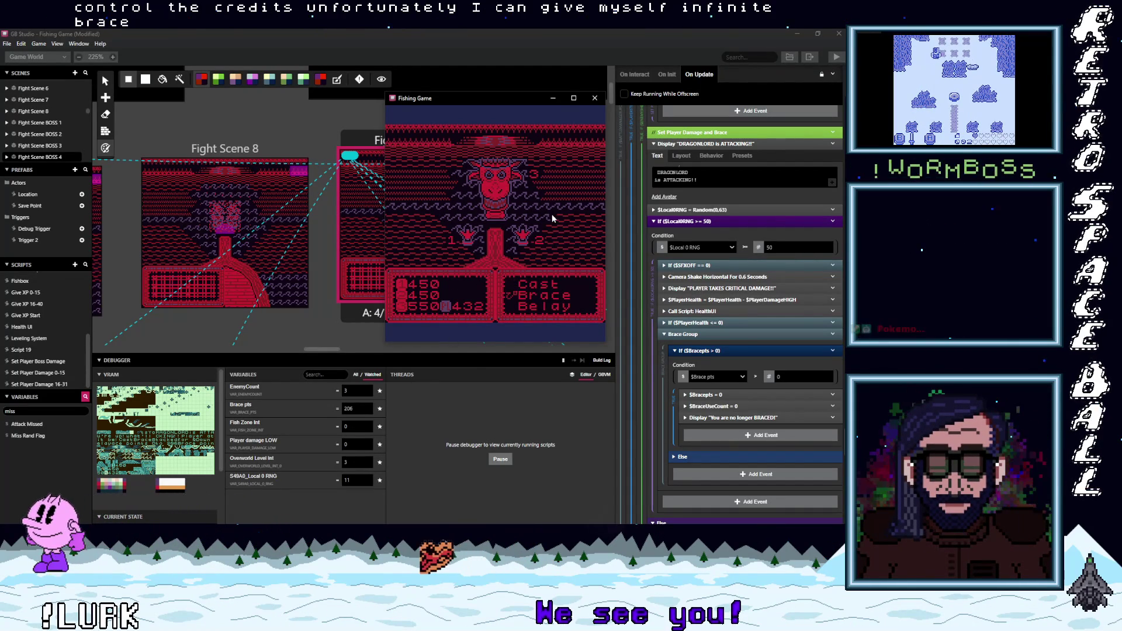
pyautogui.press('z')
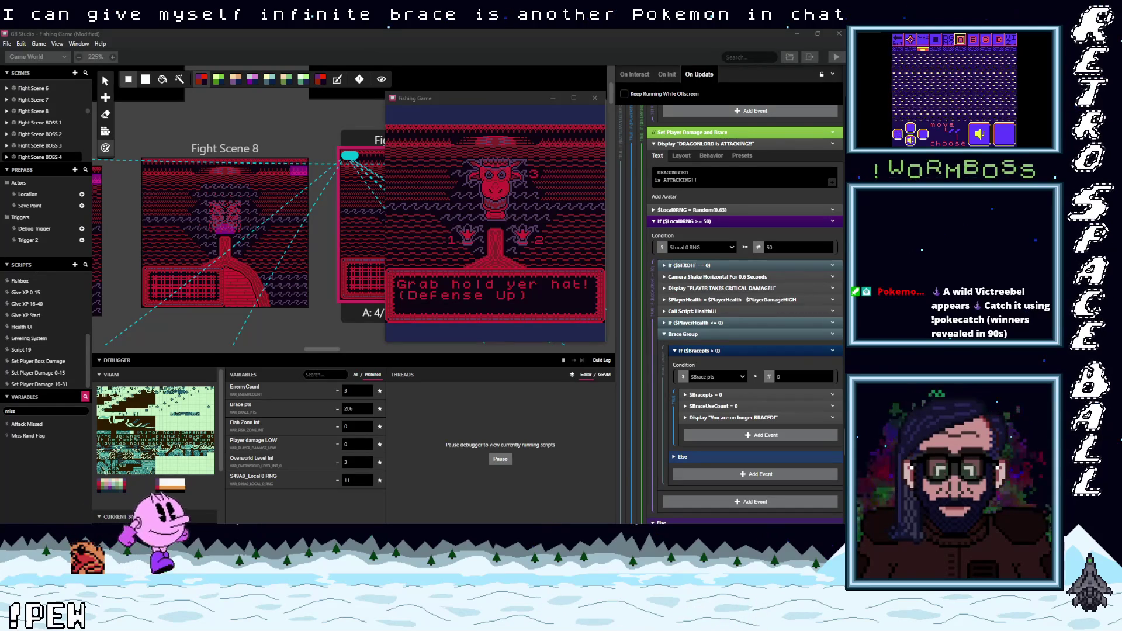
pyautogui.click(536, 217)
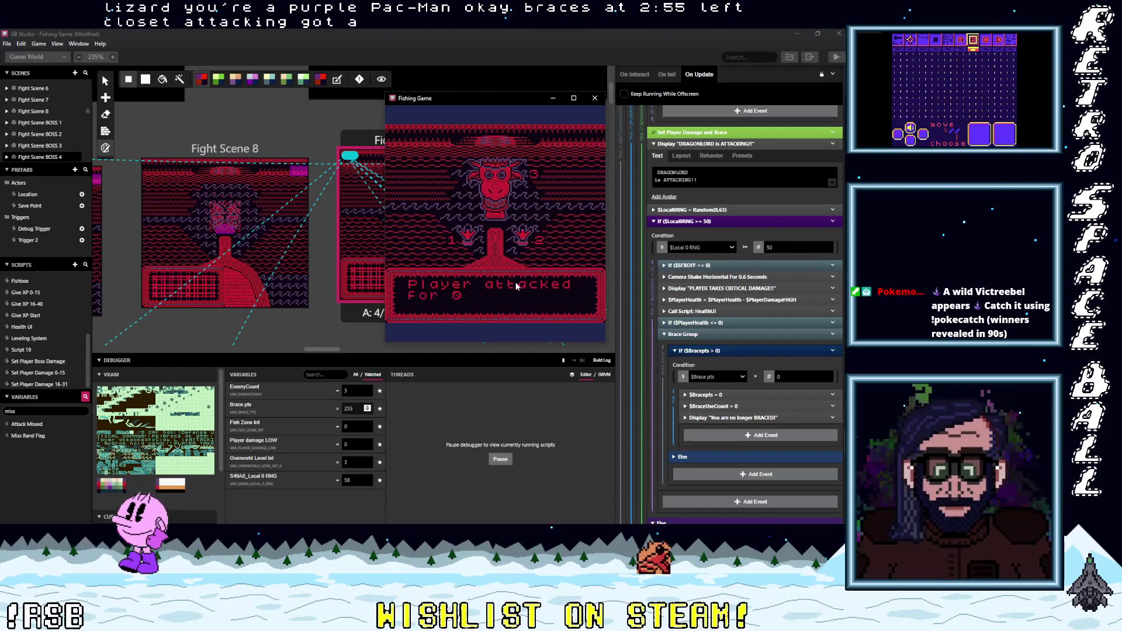
# Step: Set Brace pts to 255, then 254, and pick the brace action
pyautogui.click(353, 408)
pyautogui.write('255')
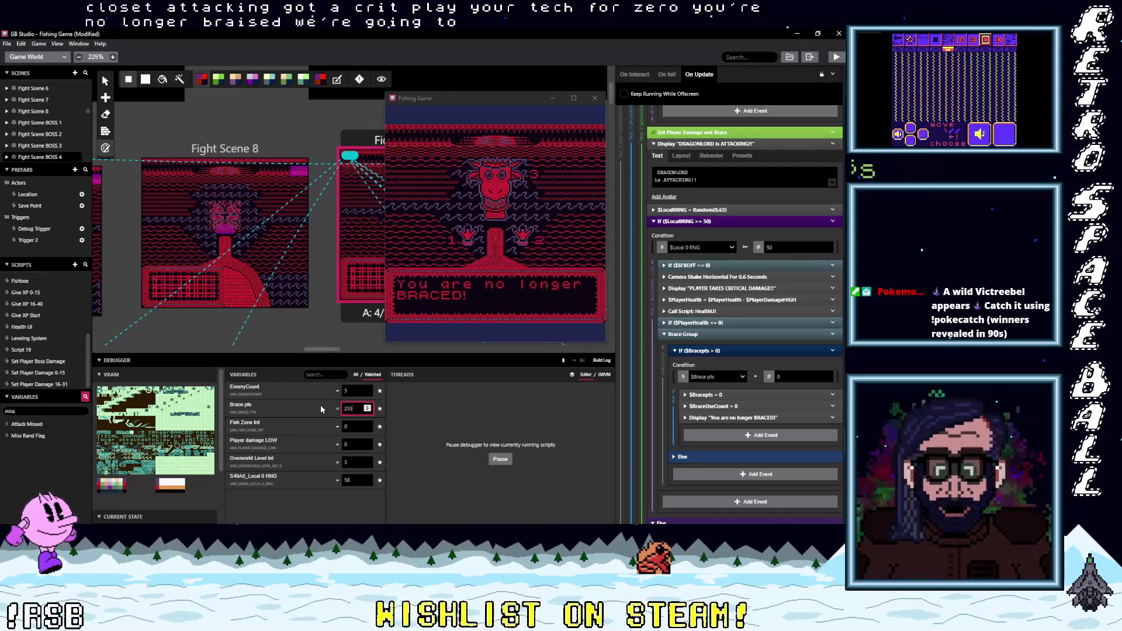
pyautogui.click(584, 184)
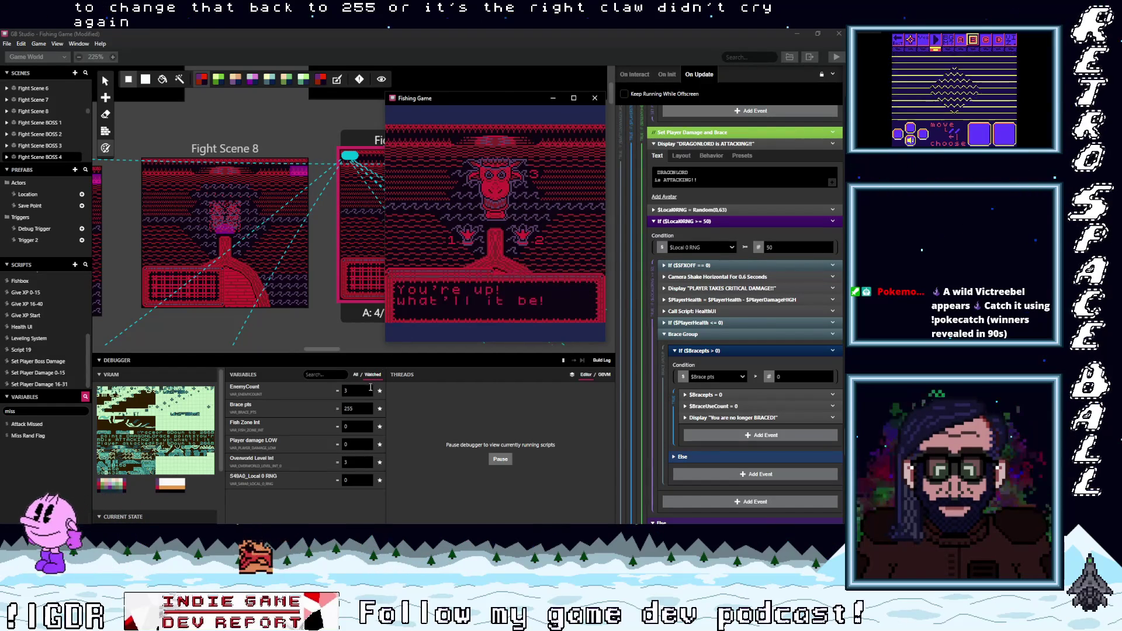
pyautogui.doubleClick(352, 408)
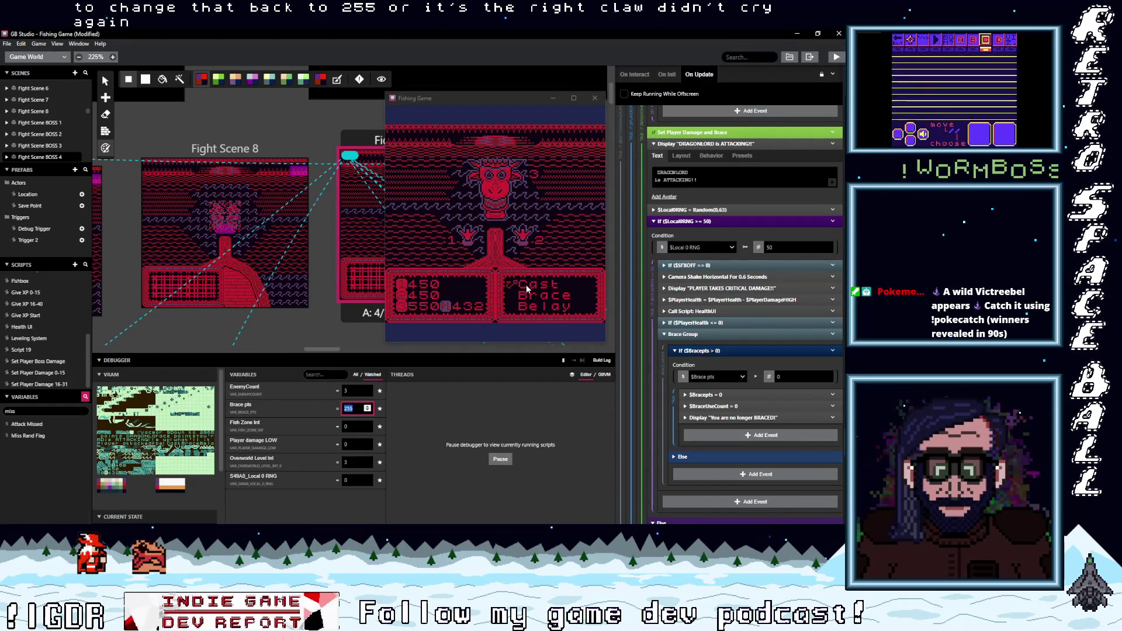
pyautogui.write('254')
pyautogui.click(559, 228)
pyautogui.press('z')
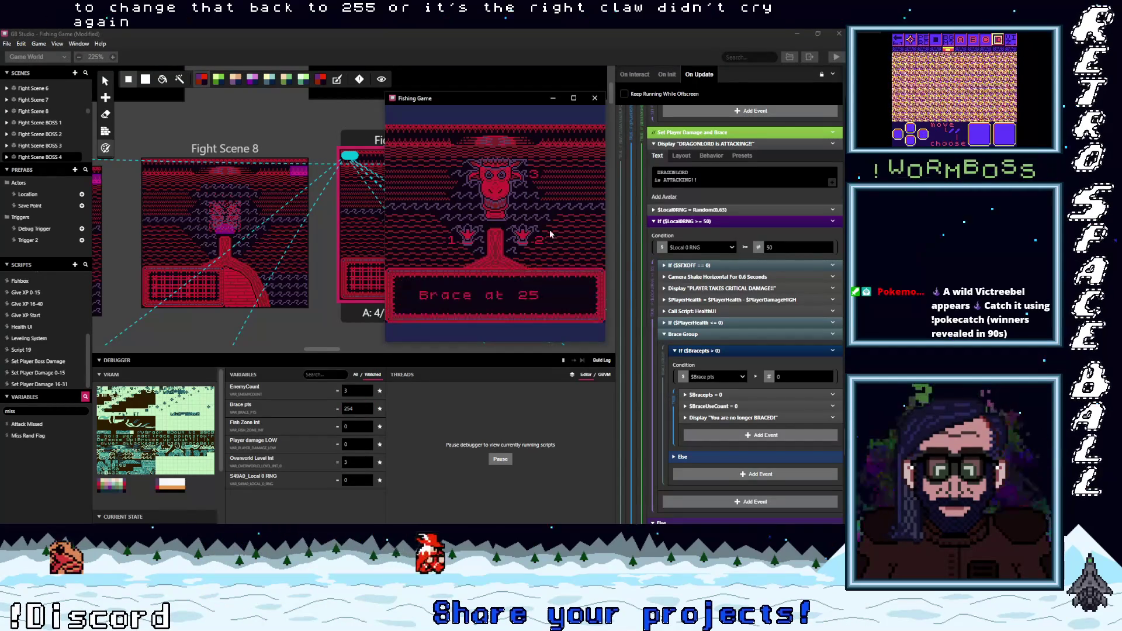
# Step: Advance the brace messages, then pause and resume the game from the debugger
pyautogui.press('z')
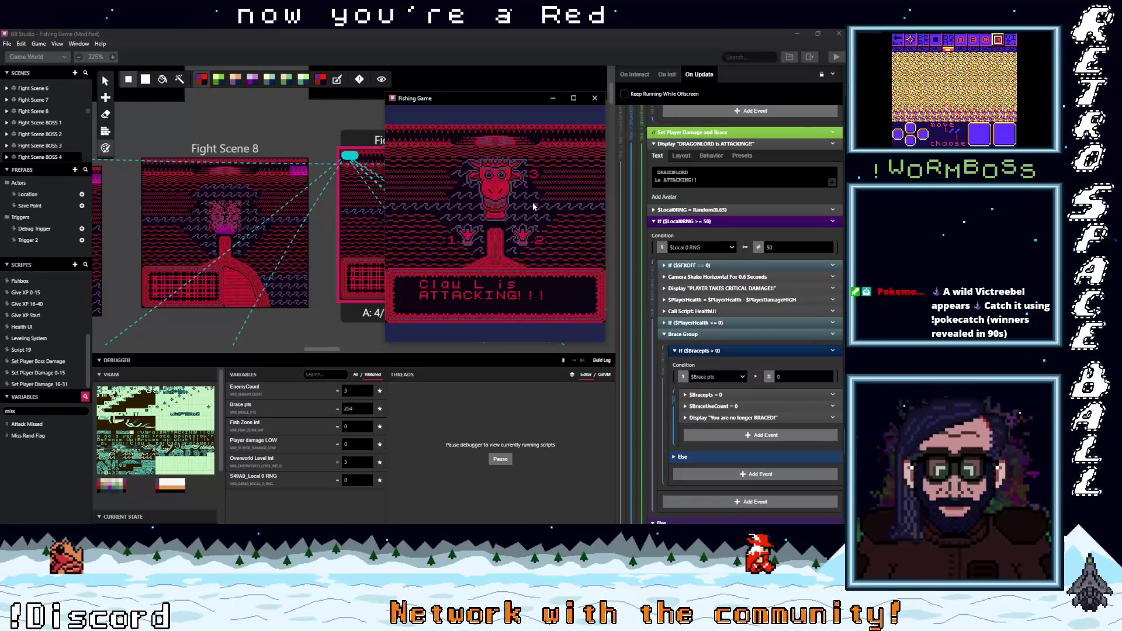
pyautogui.press('z')
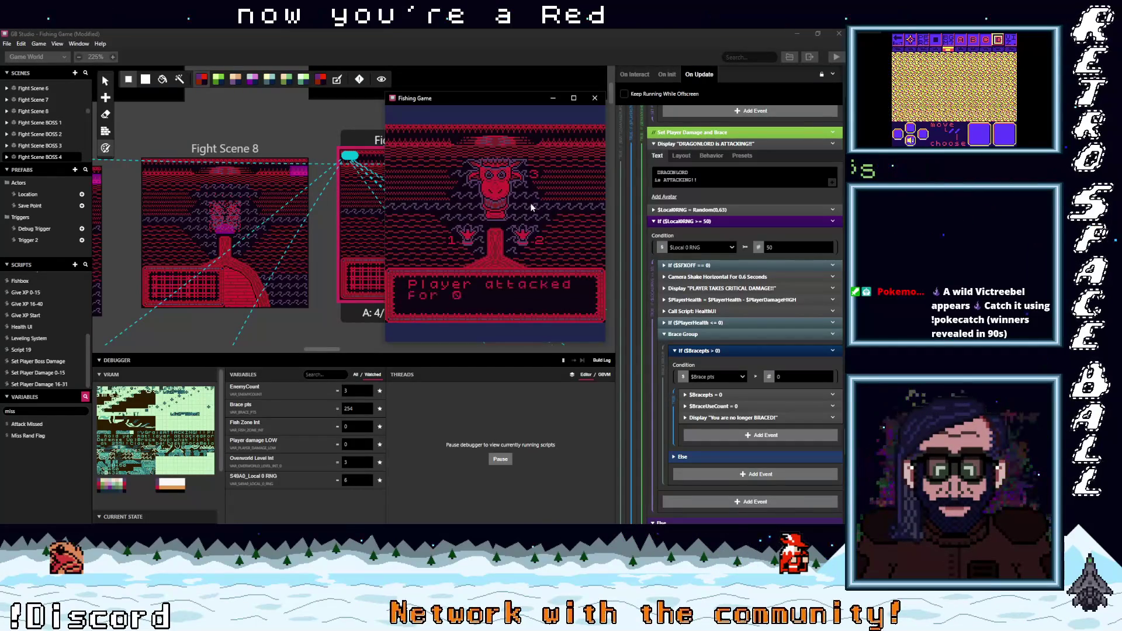
pyautogui.press('z')
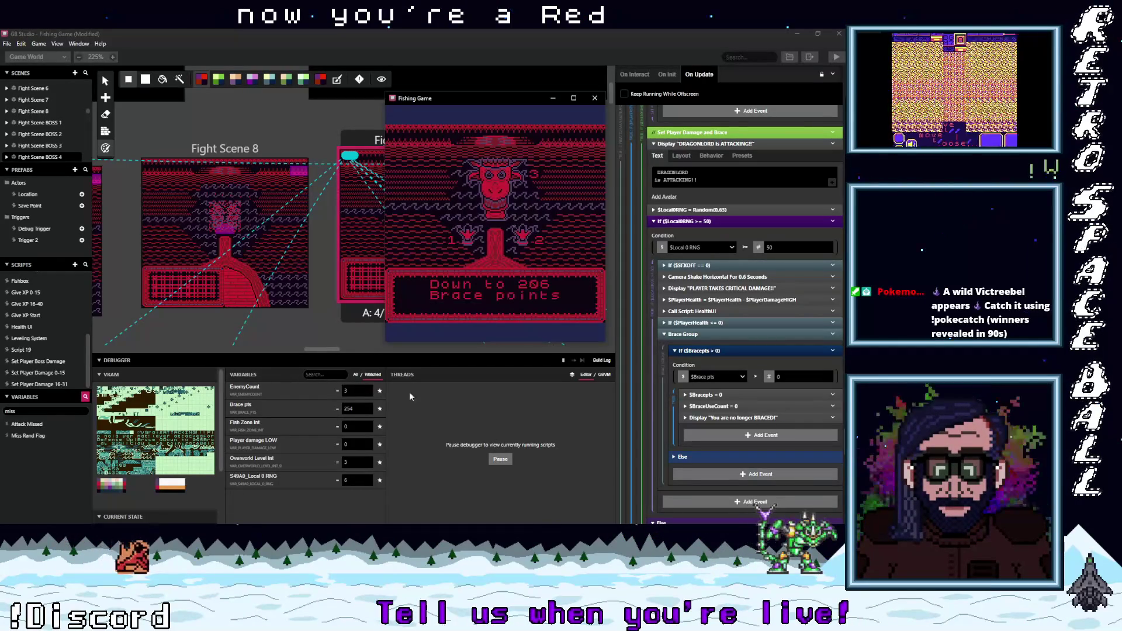
pyautogui.press('z')
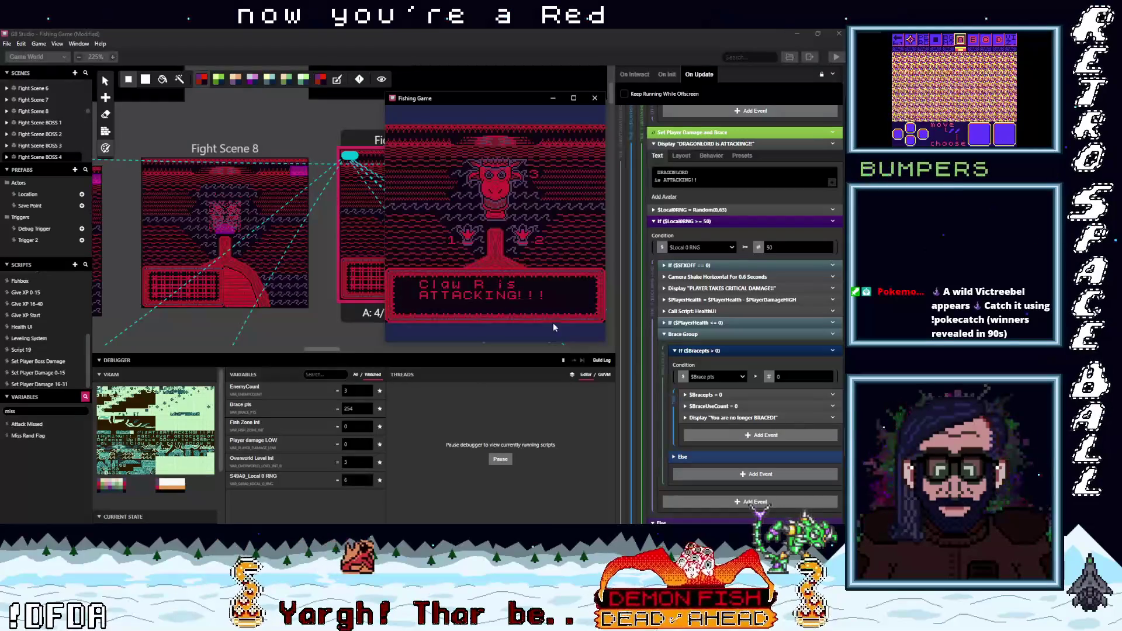
pyautogui.click(565, 362)
pyautogui.click(564, 361)
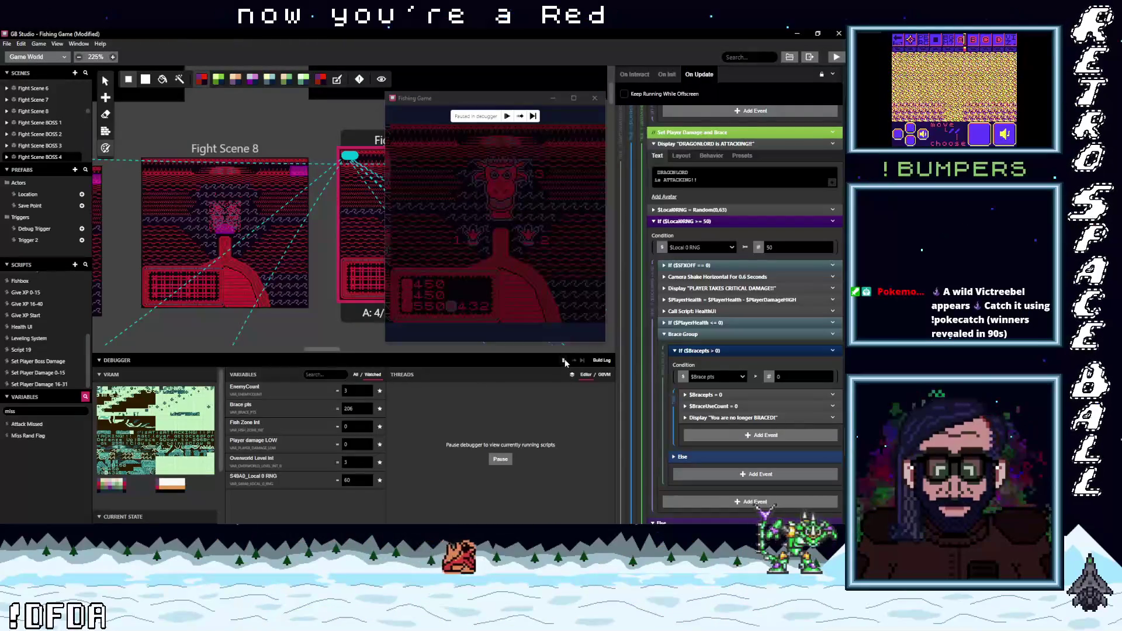
pyautogui.click(564, 360)
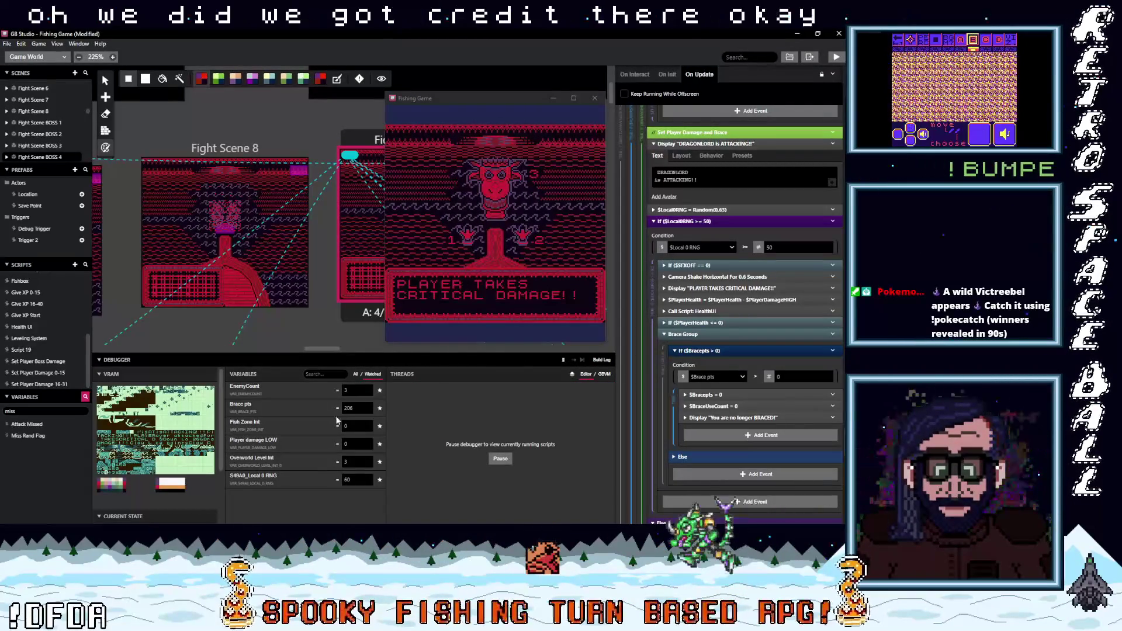
# Step: Advance past the critical damage message until the Dragonlord attacks again
pyautogui.click(483, 263)
pyautogui.press('z')
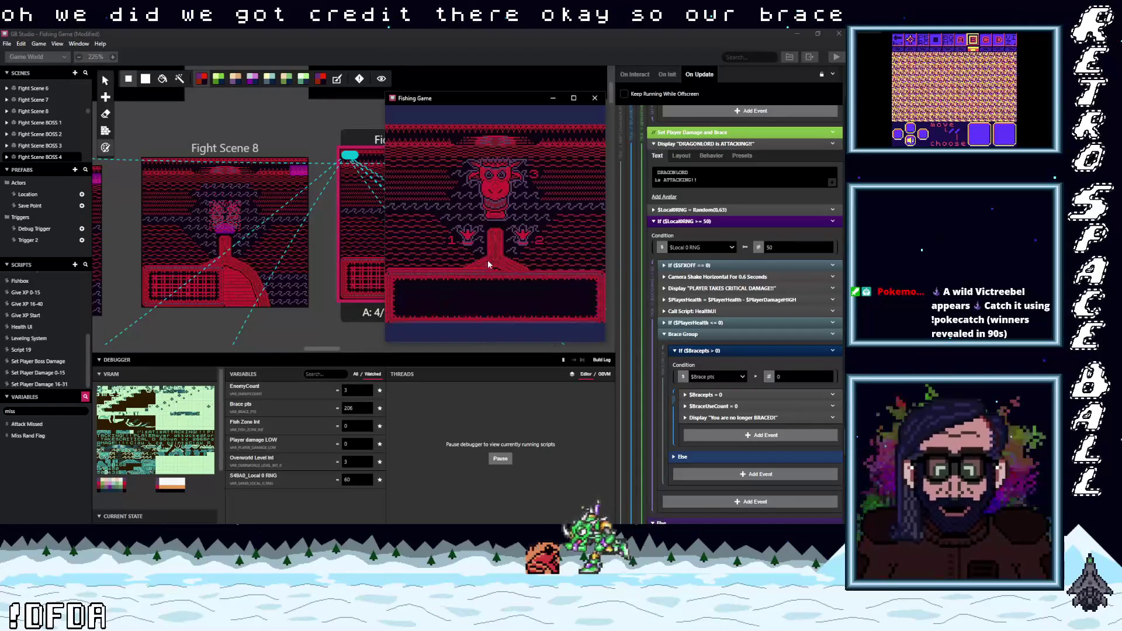
pyautogui.press('z')
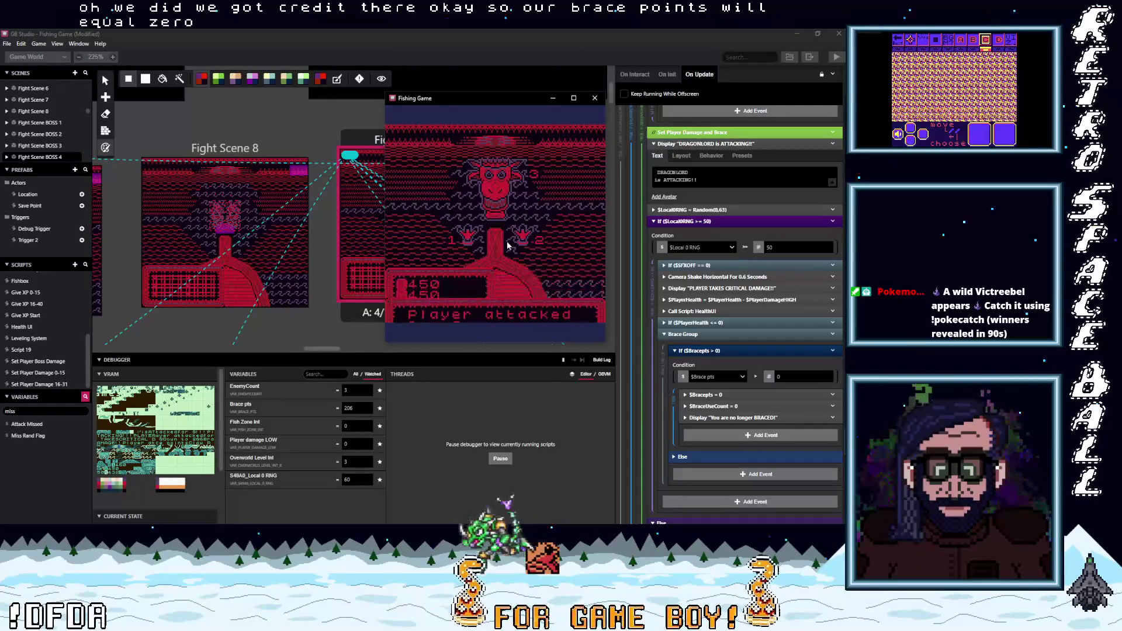
pyautogui.press('z')
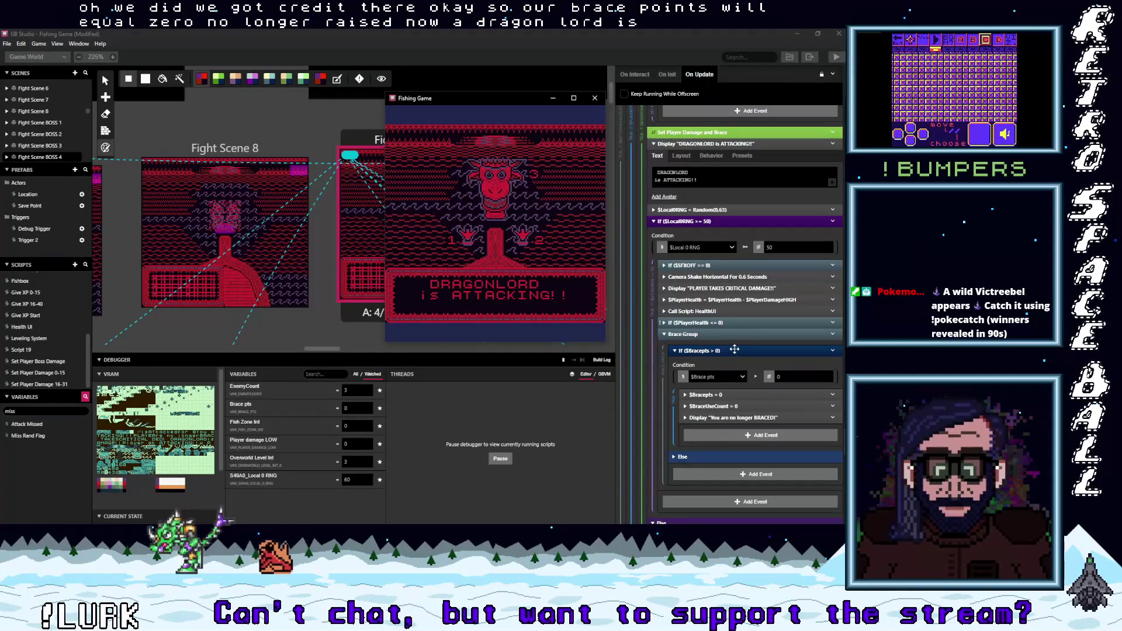
pyautogui.scroll(4, 734, 350)
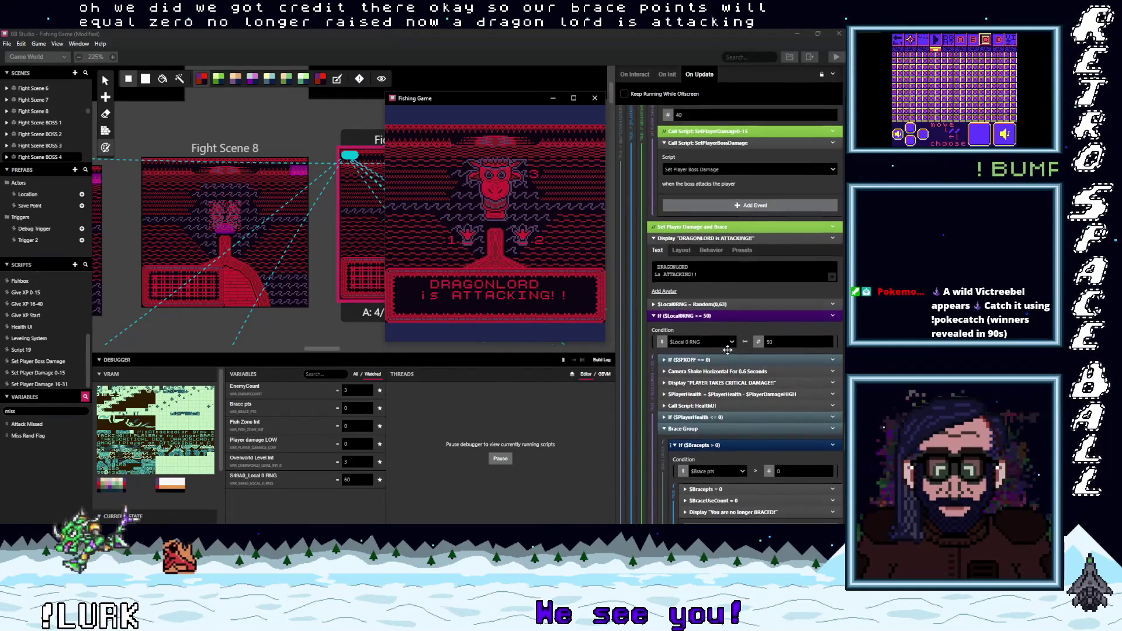
pyautogui.scroll(1, 704, 346)
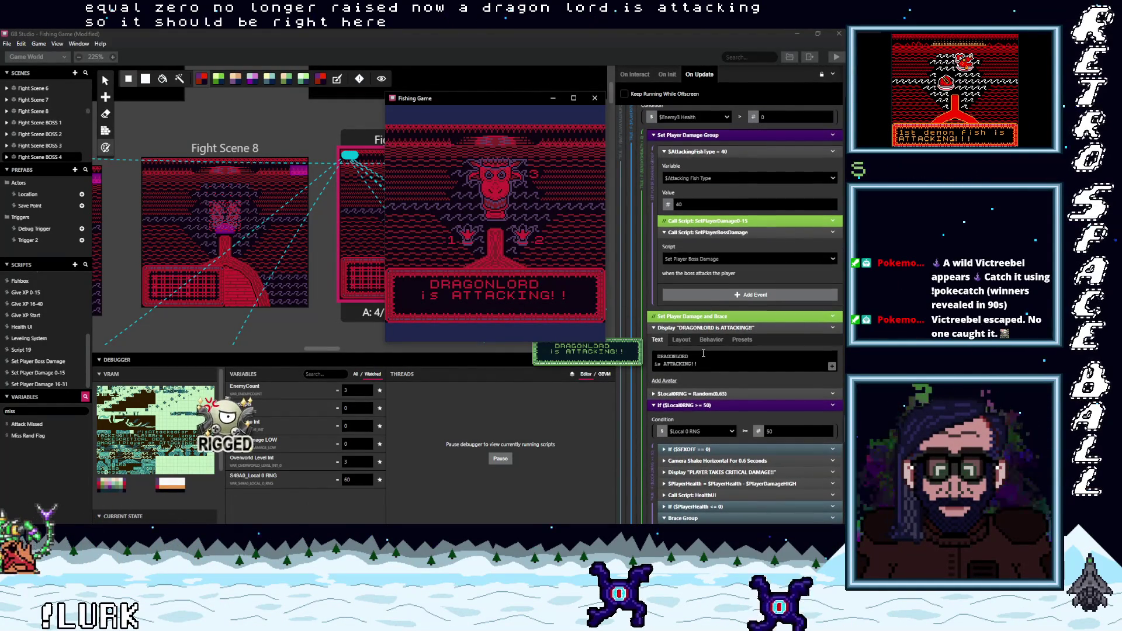
pyautogui.scroll(1, 703, 353)
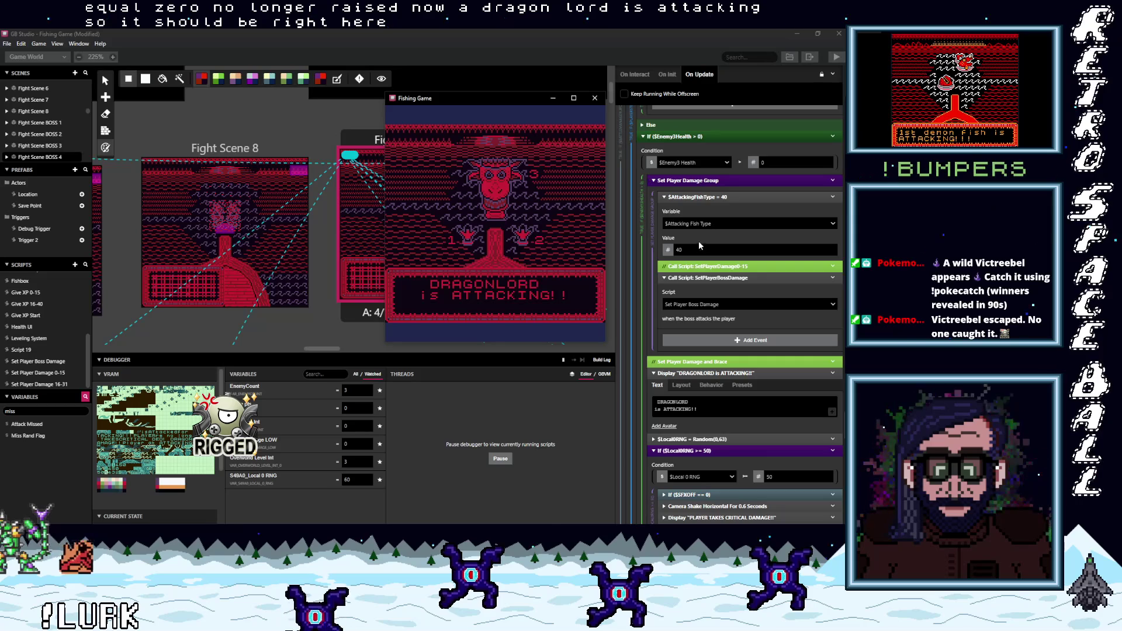
pyautogui.scroll(2, 711, 315)
pyautogui.scroll(10, 711, 316)
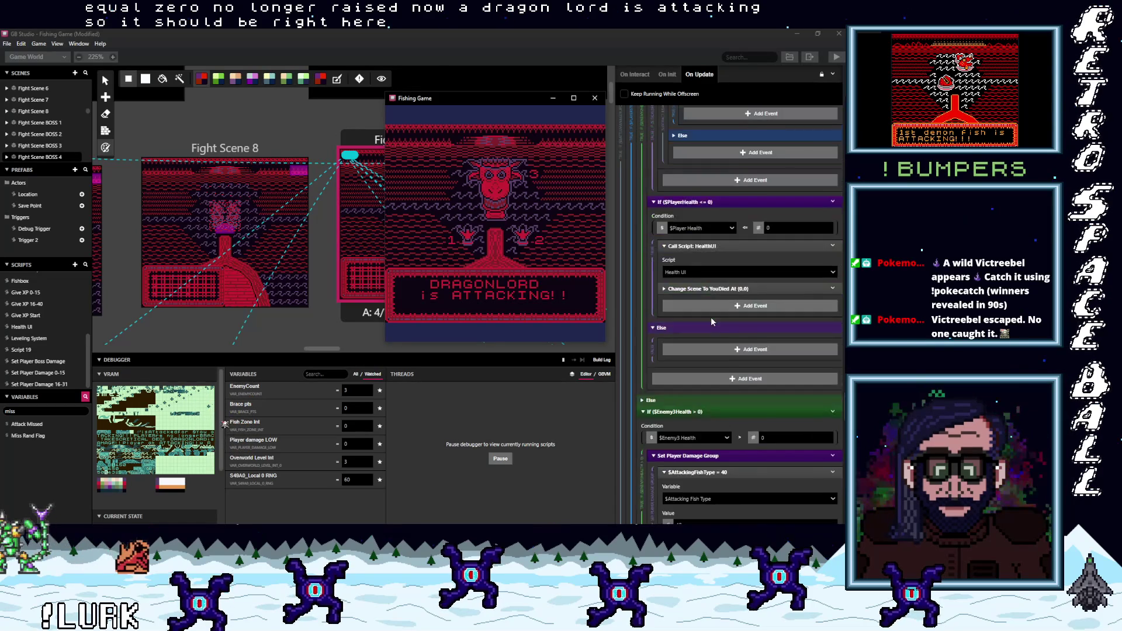
pyautogui.scroll(1, 713, 322)
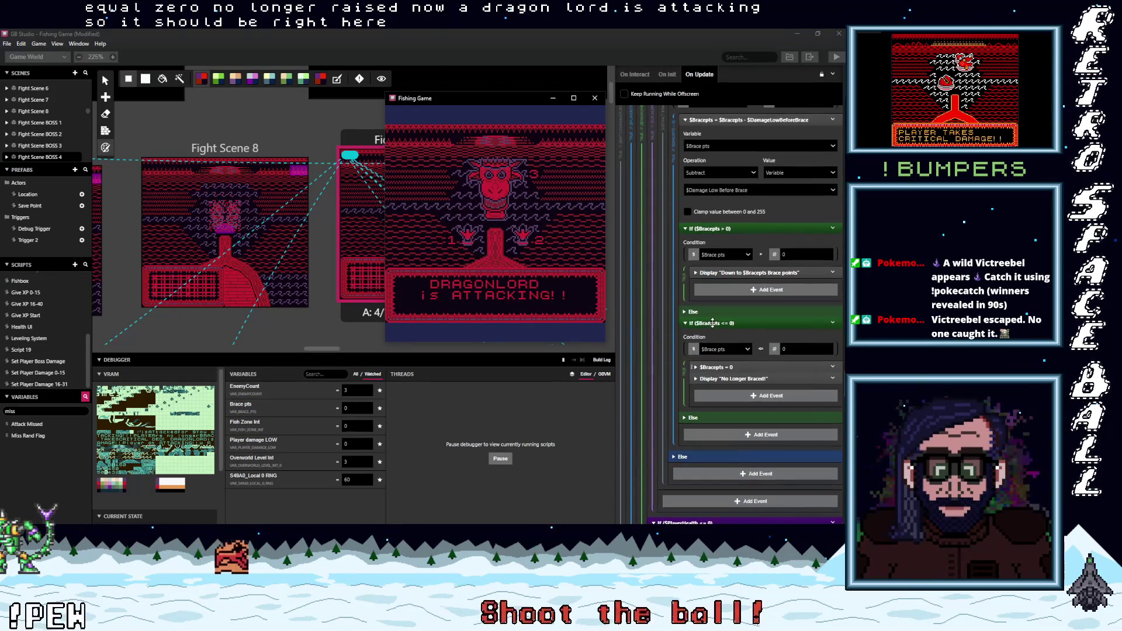
pyautogui.scroll(-8, 712, 323)
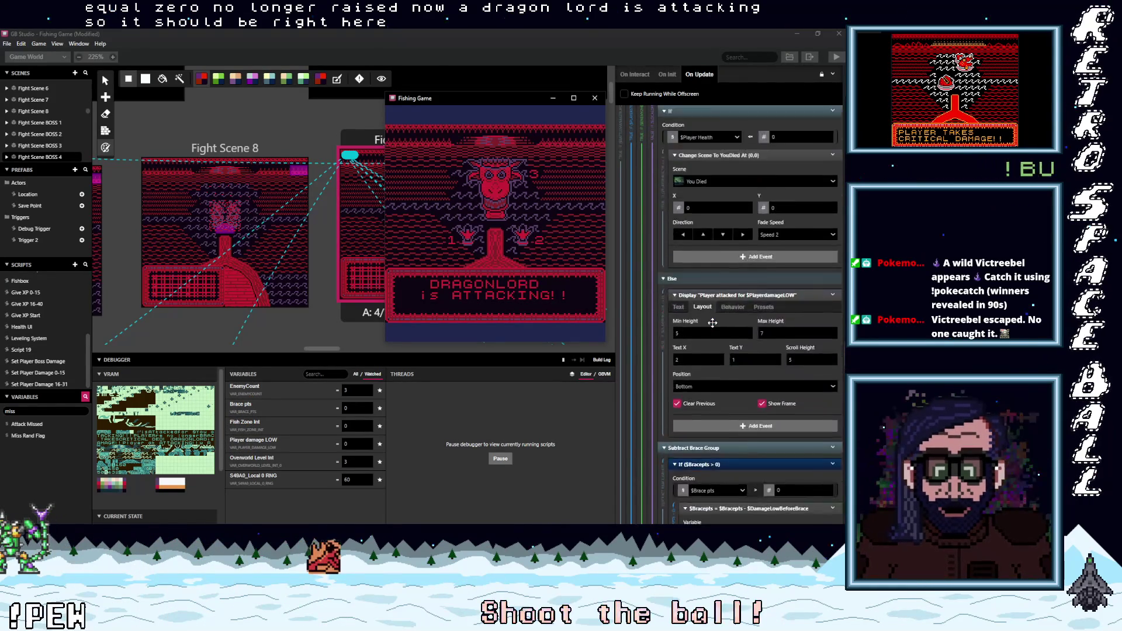
pyautogui.scroll(8, 712, 322)
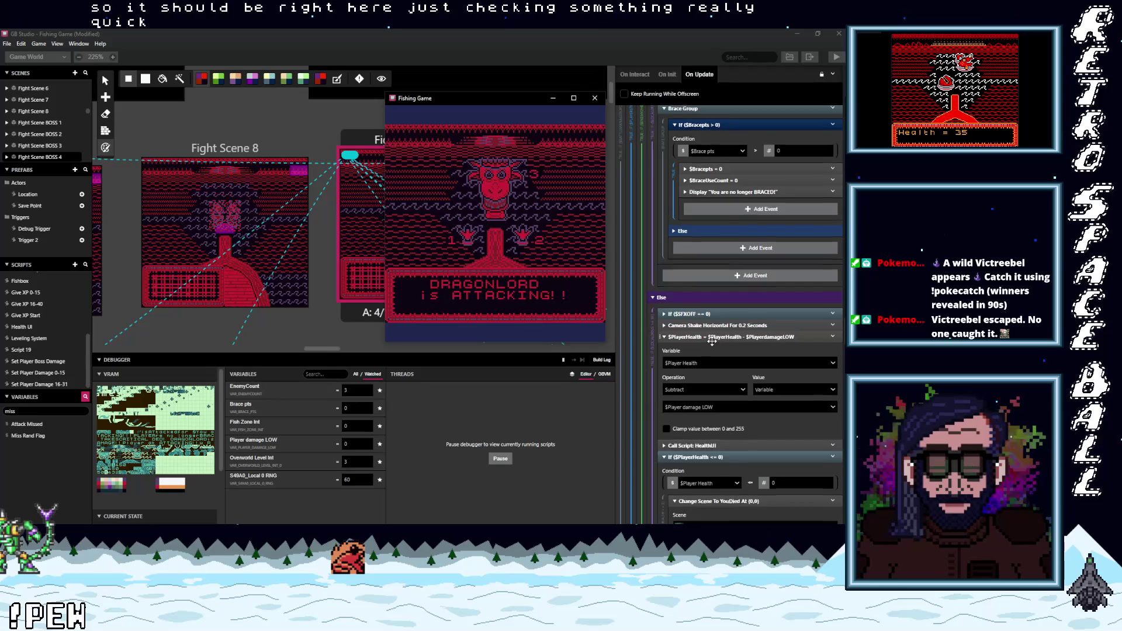
pyautogui.scroll(-10, 712, 339)
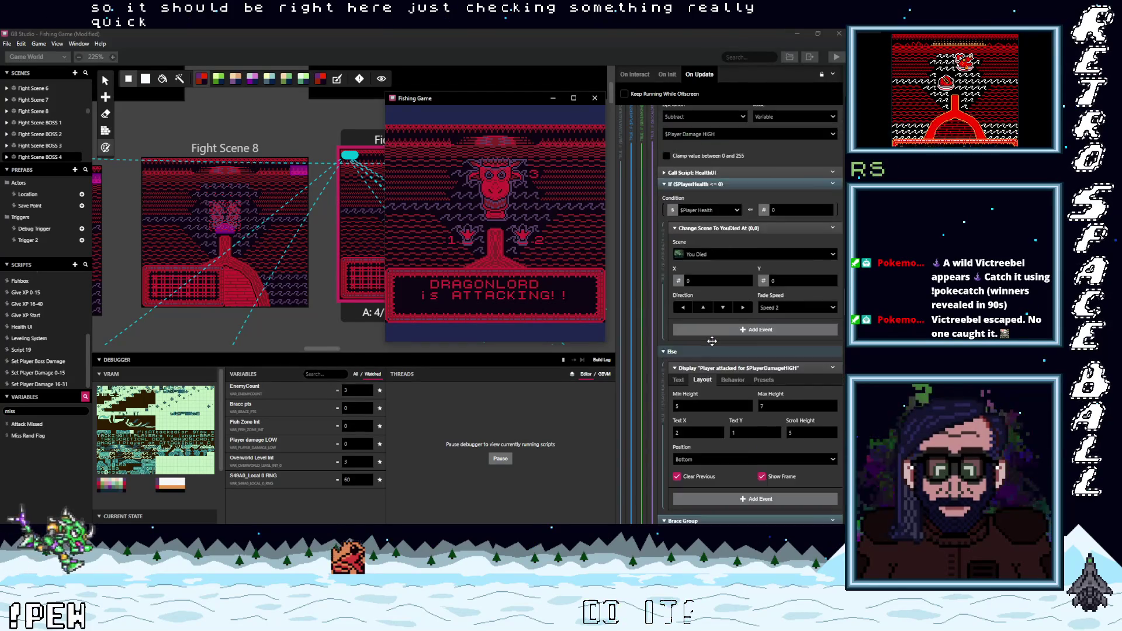
pyautogui.scroll(5, 712, 342)
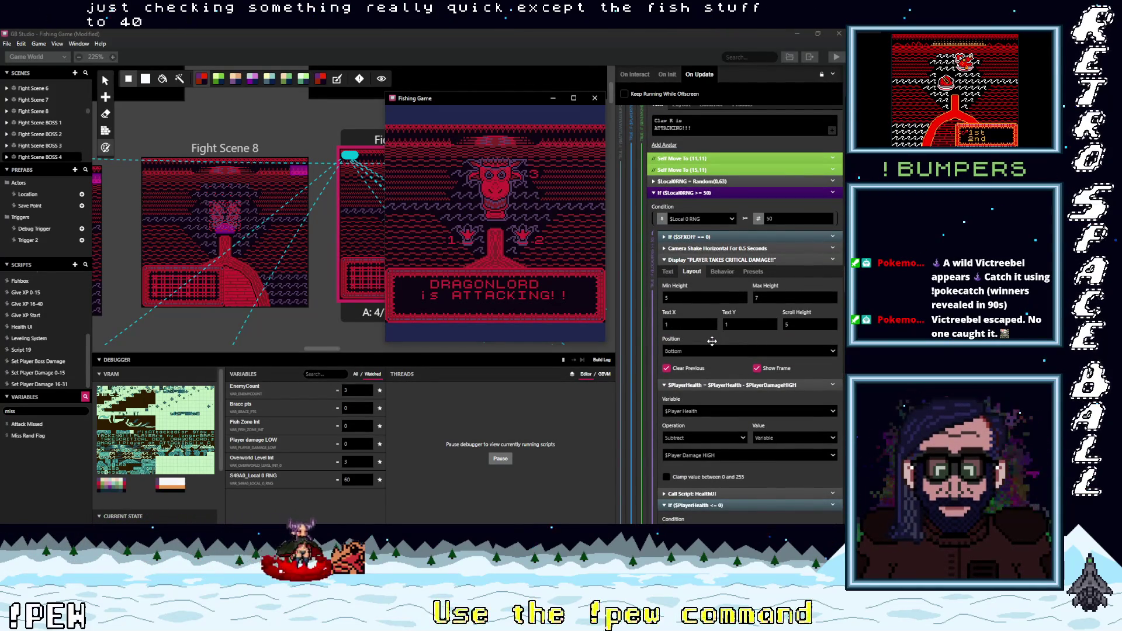
pyautogui.scroll(4, 712, 341)
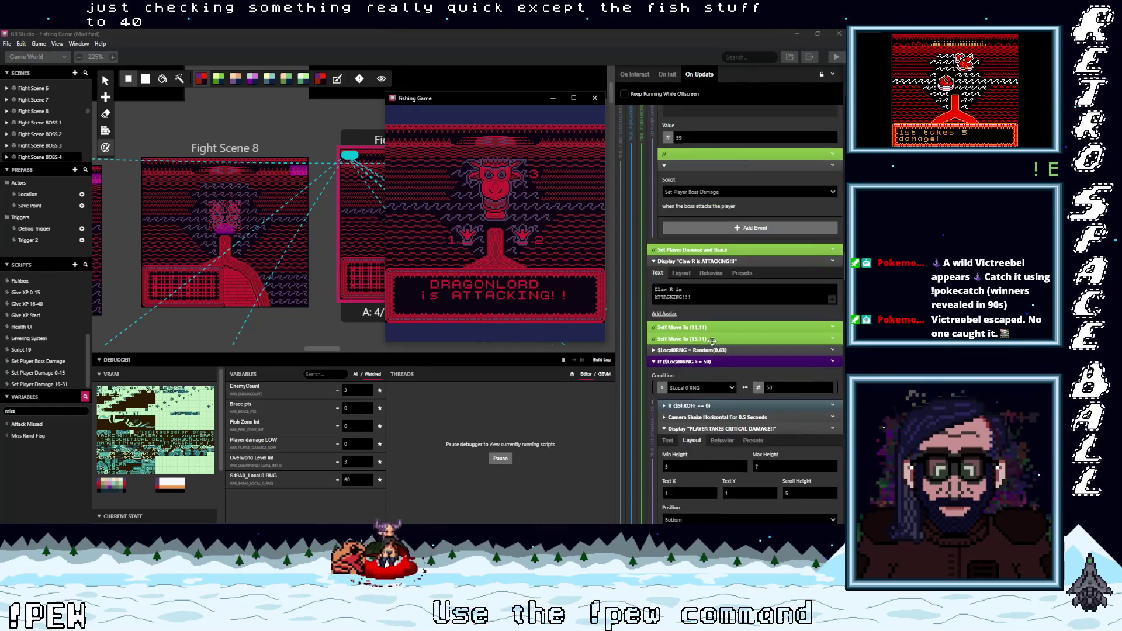
pyautogui.scroll(1, 712, 342)
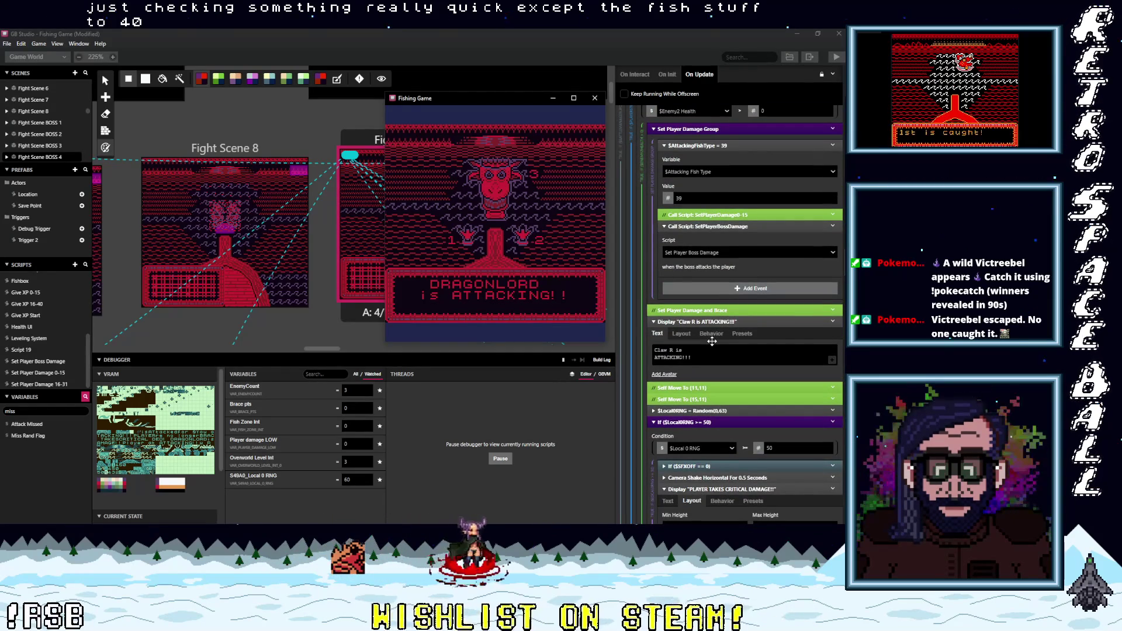
pyautogui.scroll(2, 711, 341)
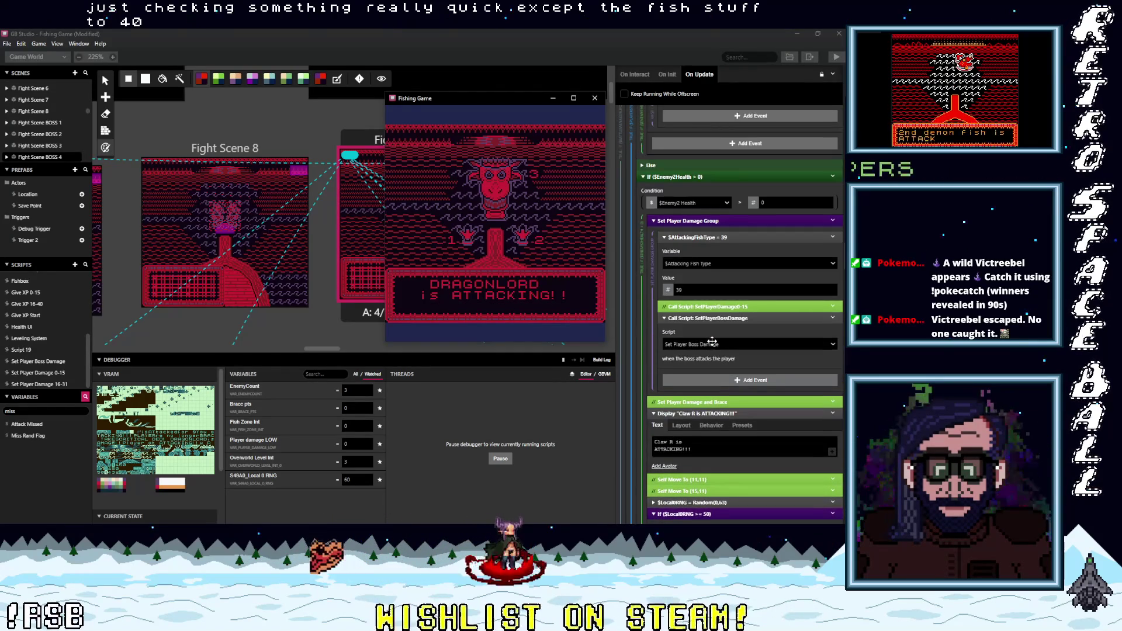
pyautogui.scroll(1, 694, 281)
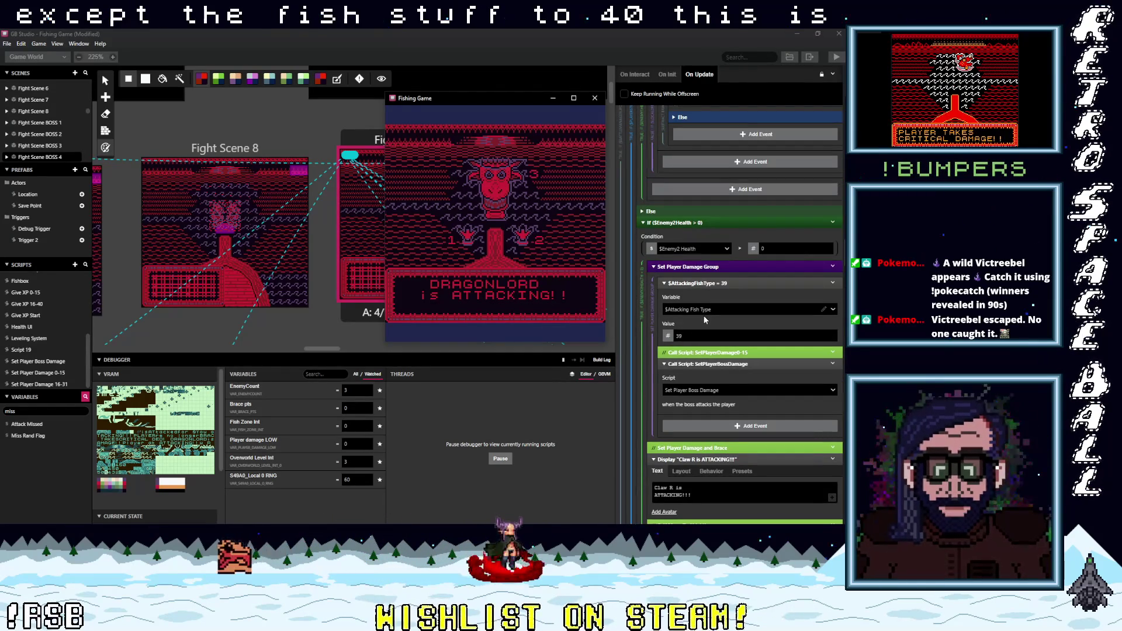
pyautogui.scroll(-1, 706, 338)
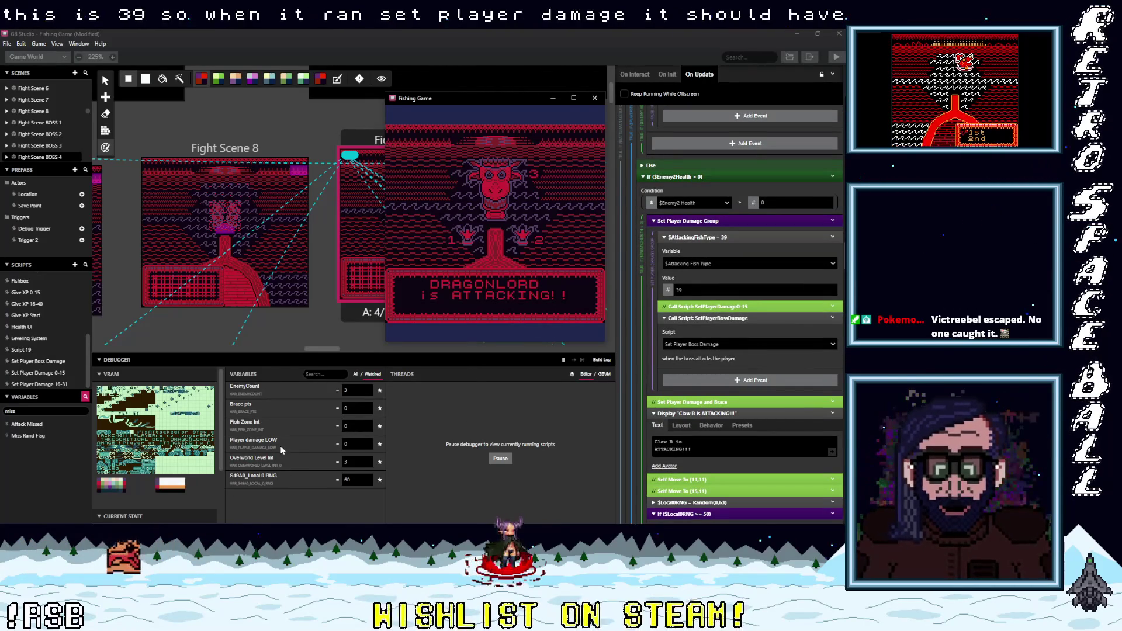
# Step: Open Set Player Boss Damage and collapse its fish type 39 and brace points branches
pyautogui.click(31, 365)
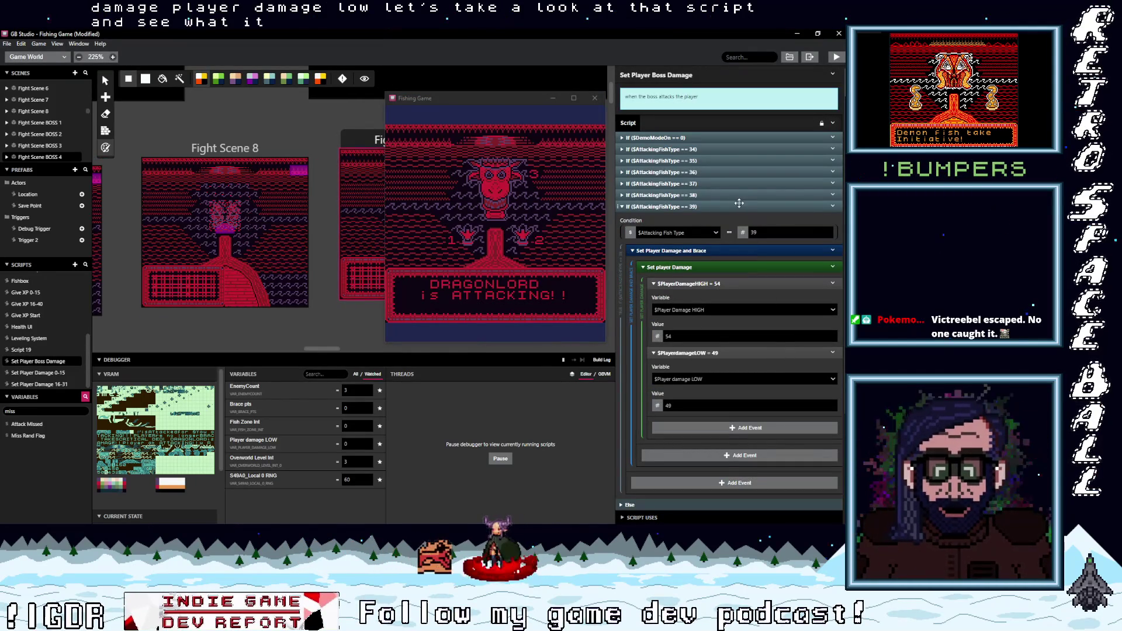
pyautogui.click(724, 208)
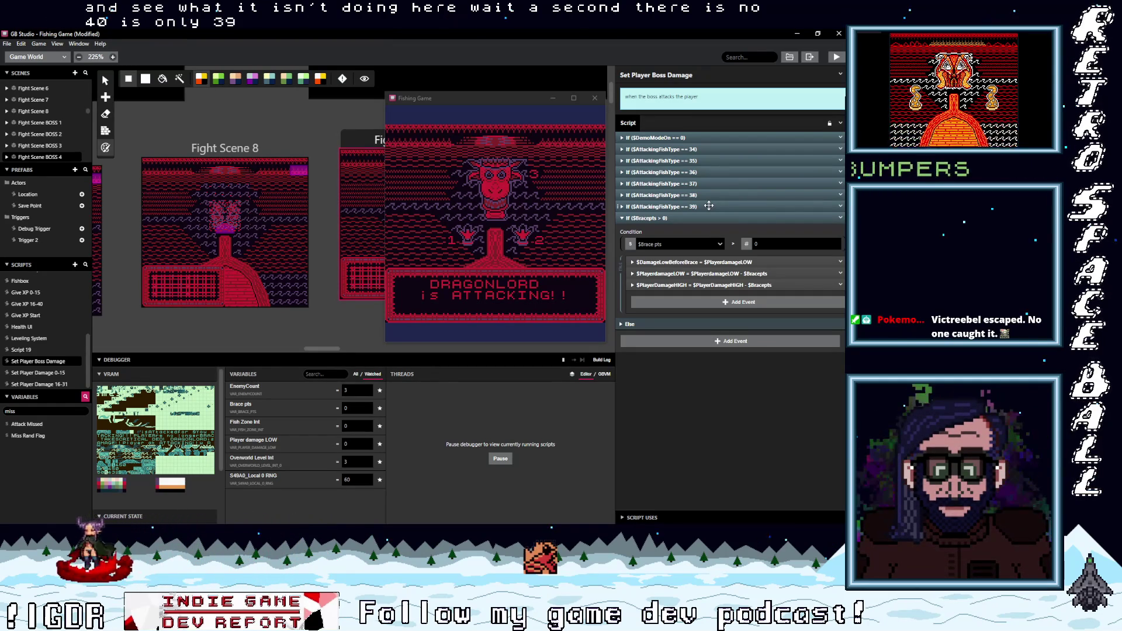
pyautogui.click(696, 217)
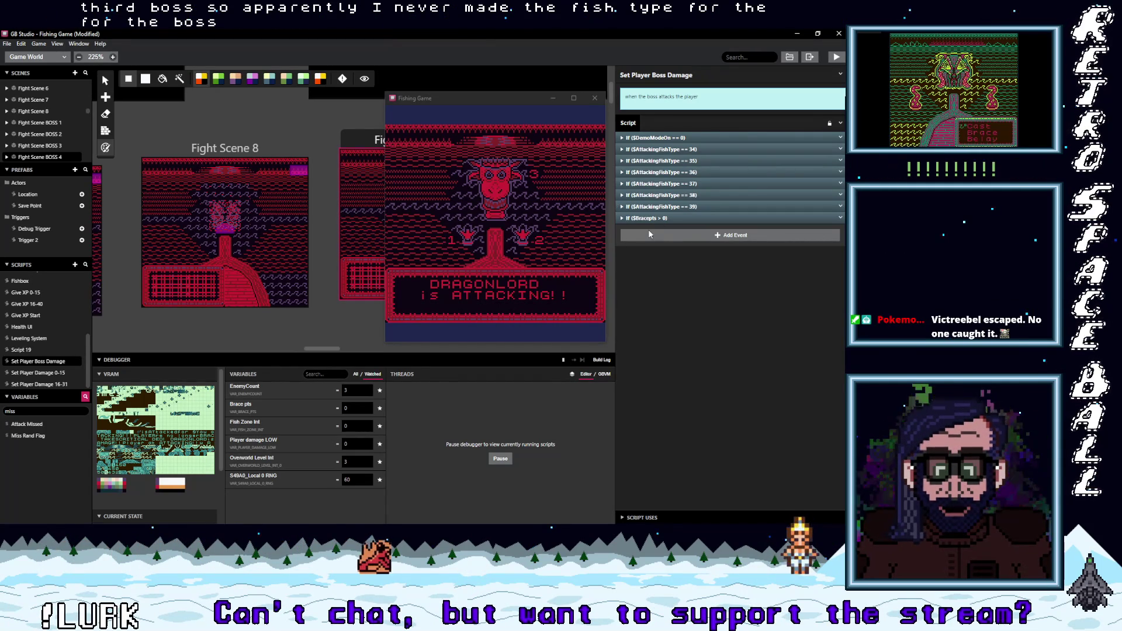
# Step: Open Fight Scene BOSS 3's Battle Manager and collapse its player's turn branch
pyautogui.moveTo(320, 348)
pyautogui.mouseDown()
pyautogui.moveTo(274, 352)
pyautogui.moveTo(284, 353)
pyautogui.mouseUp()
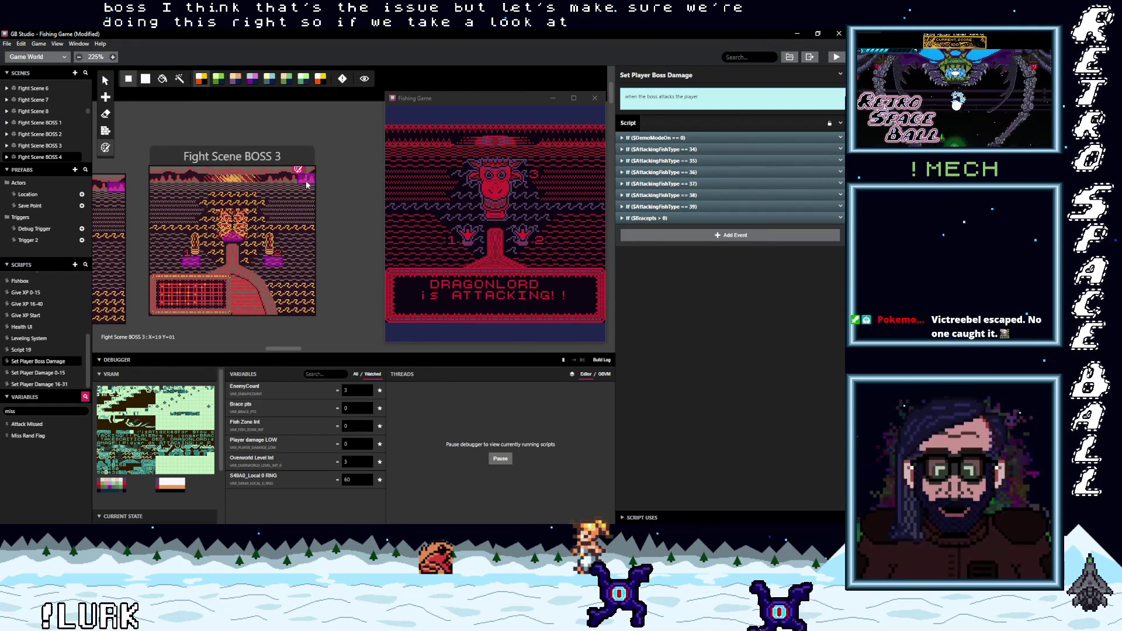
pyautogui.click(306, 185)
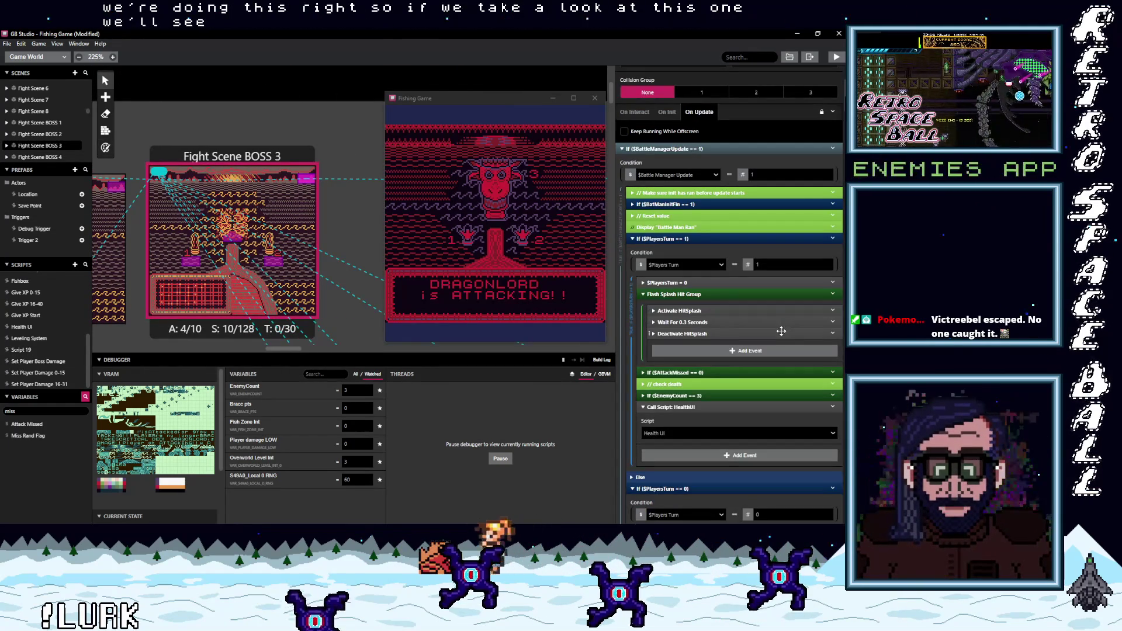
pyautogui.scroll(-3, 781, 332)
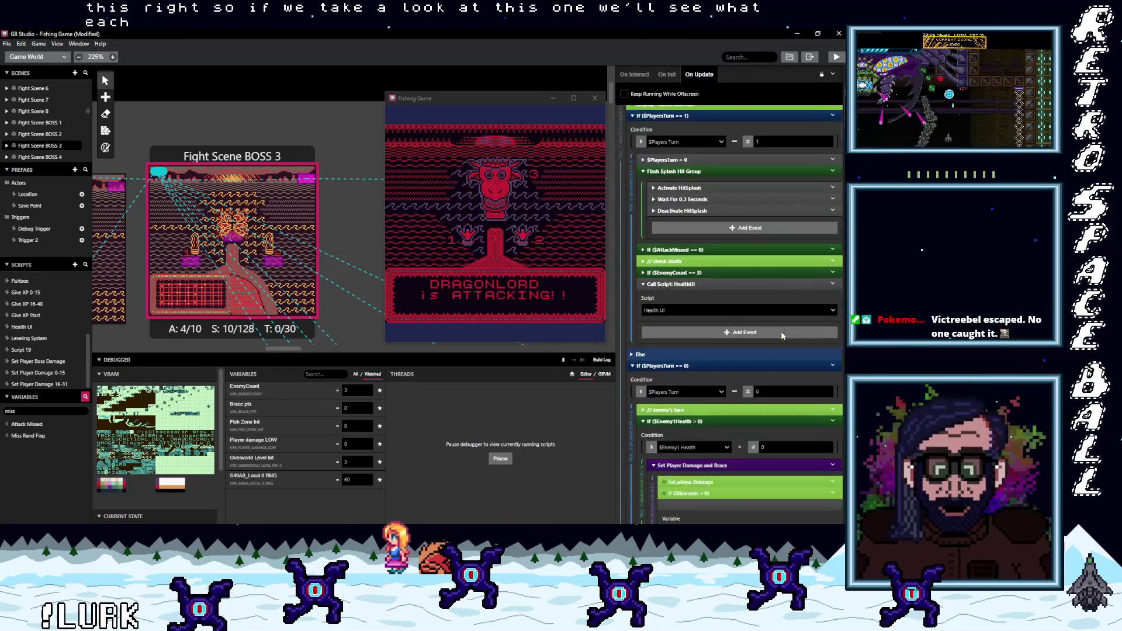
pyautogui.scroll(-8, 781, 333)
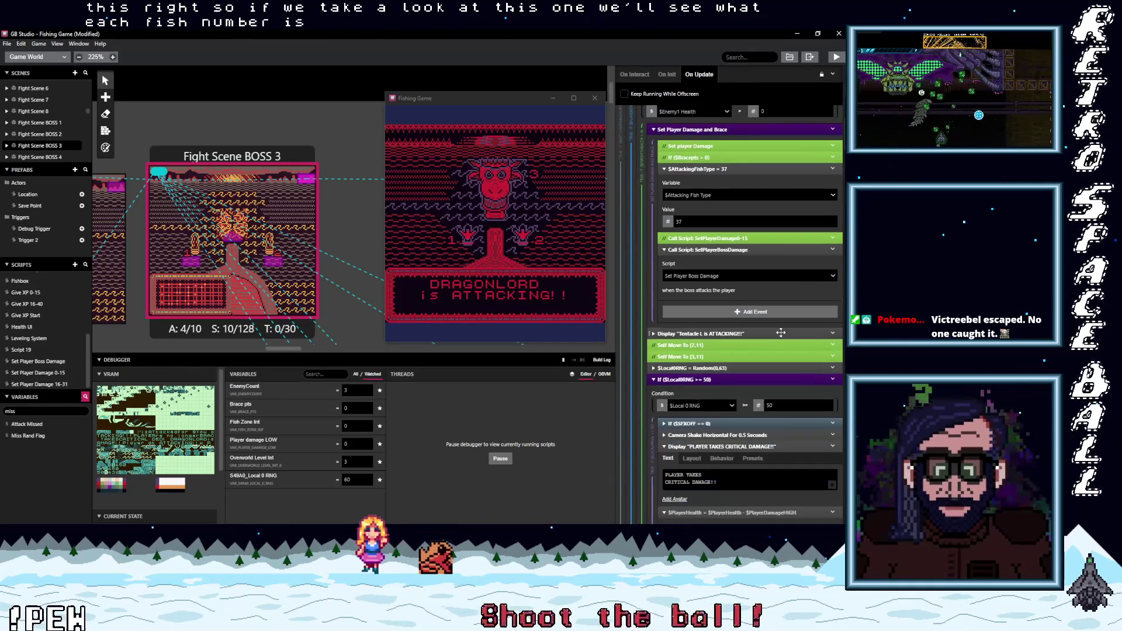
pyautogui.scroll(-7, 781, 332)
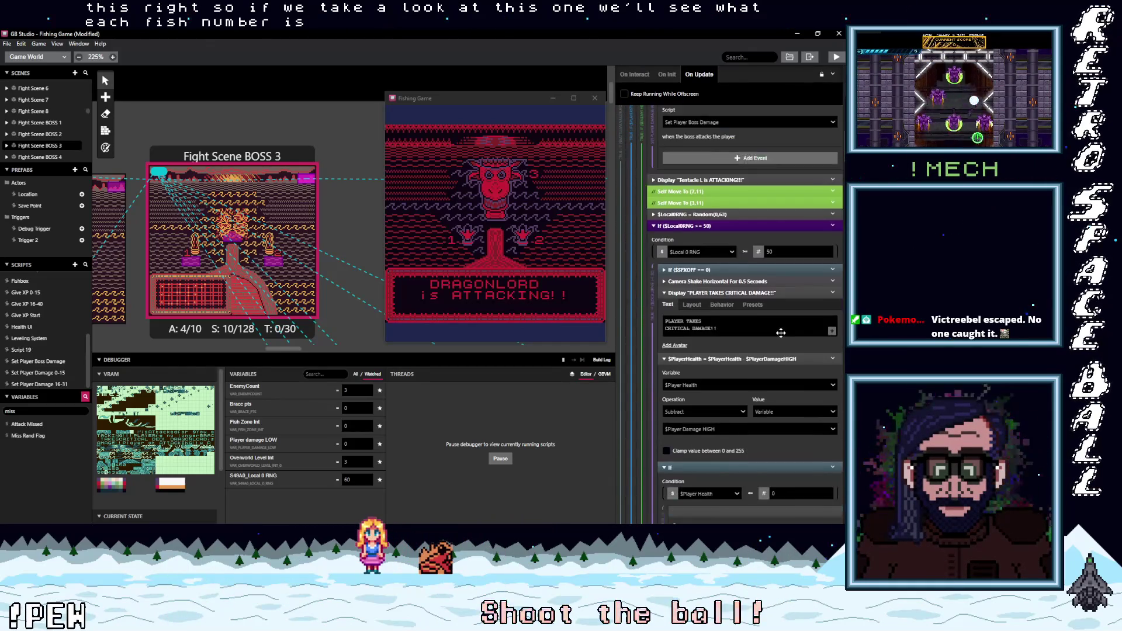
pyautogui.scroll(-9, 781, 332)
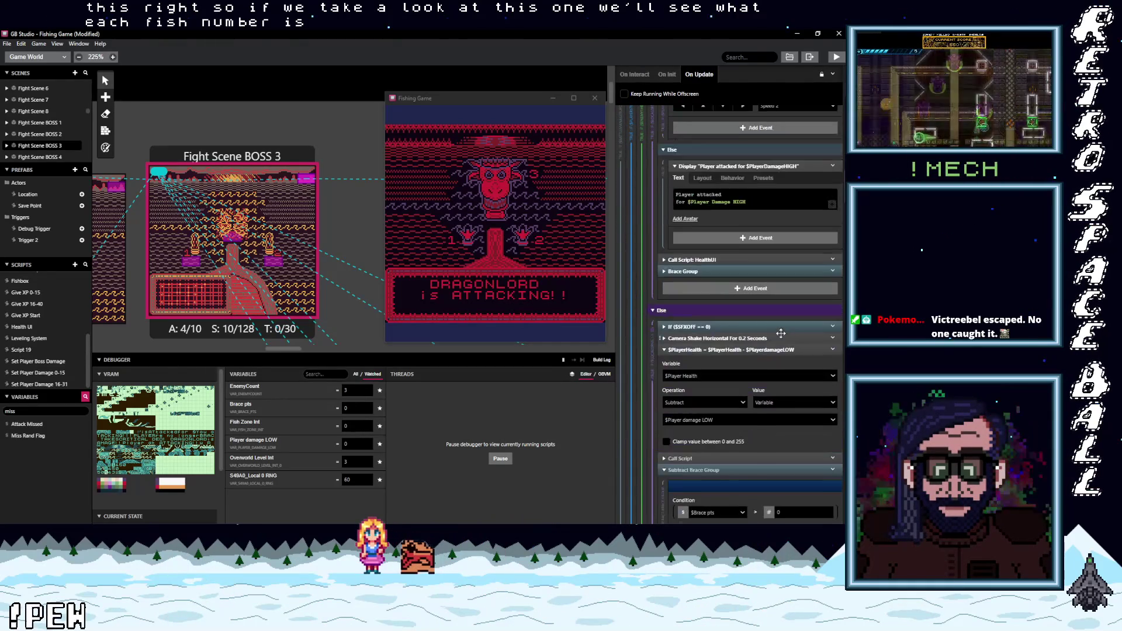
pyautogui.scroll(5, 780, 333)
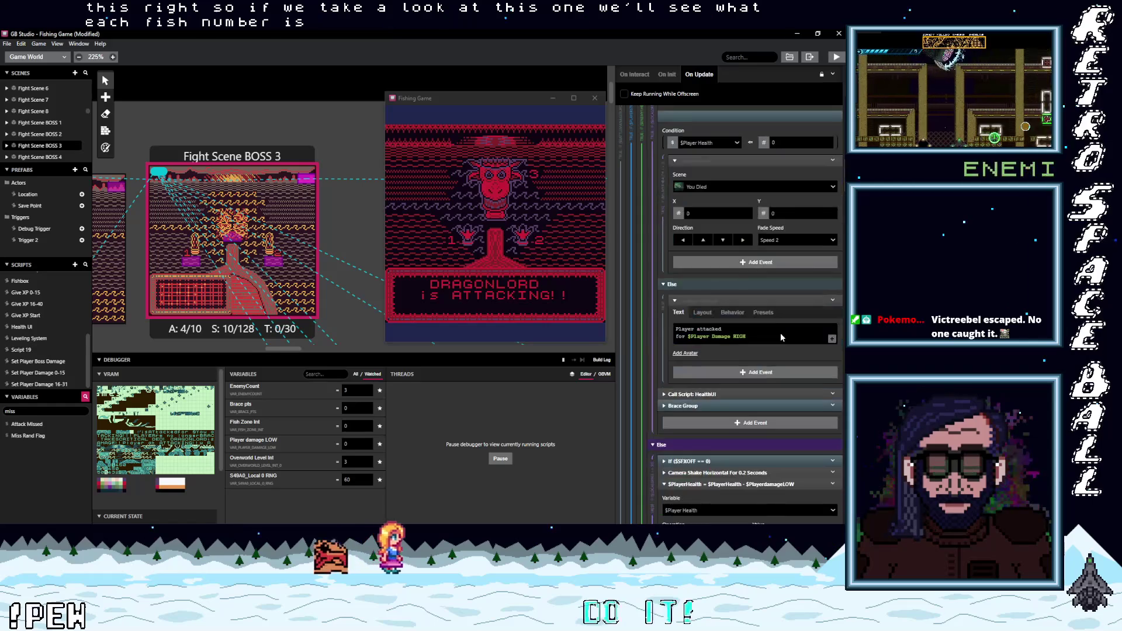
pyautogui.scroll(15, 780, 333)
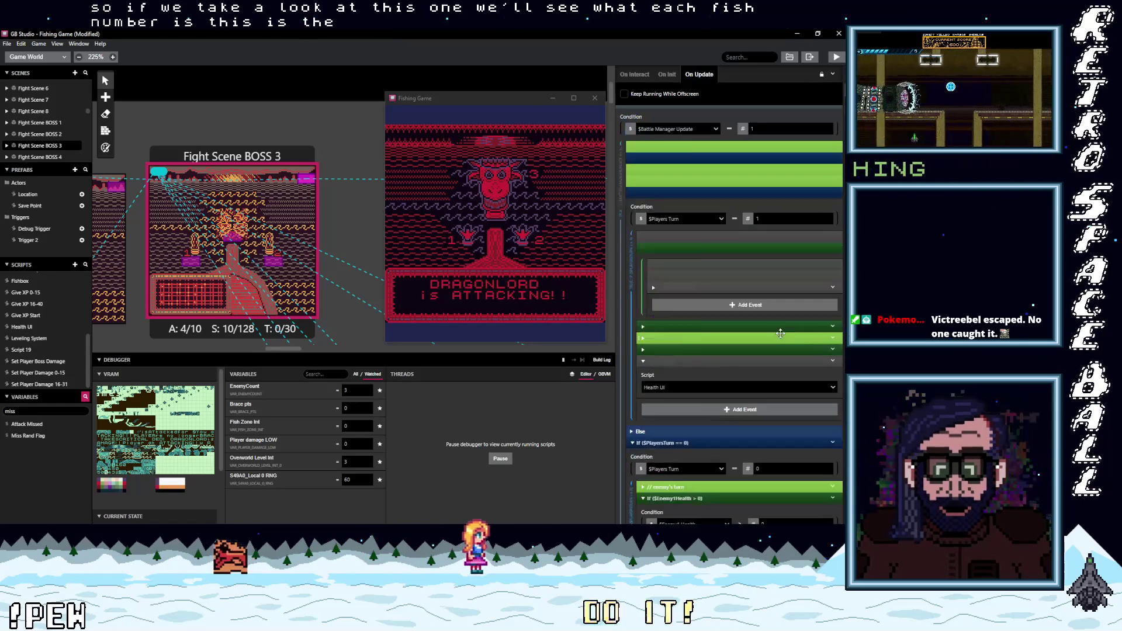
pyautogui.scroll(2, 780, 333)
pyautogui.click(675, 377)
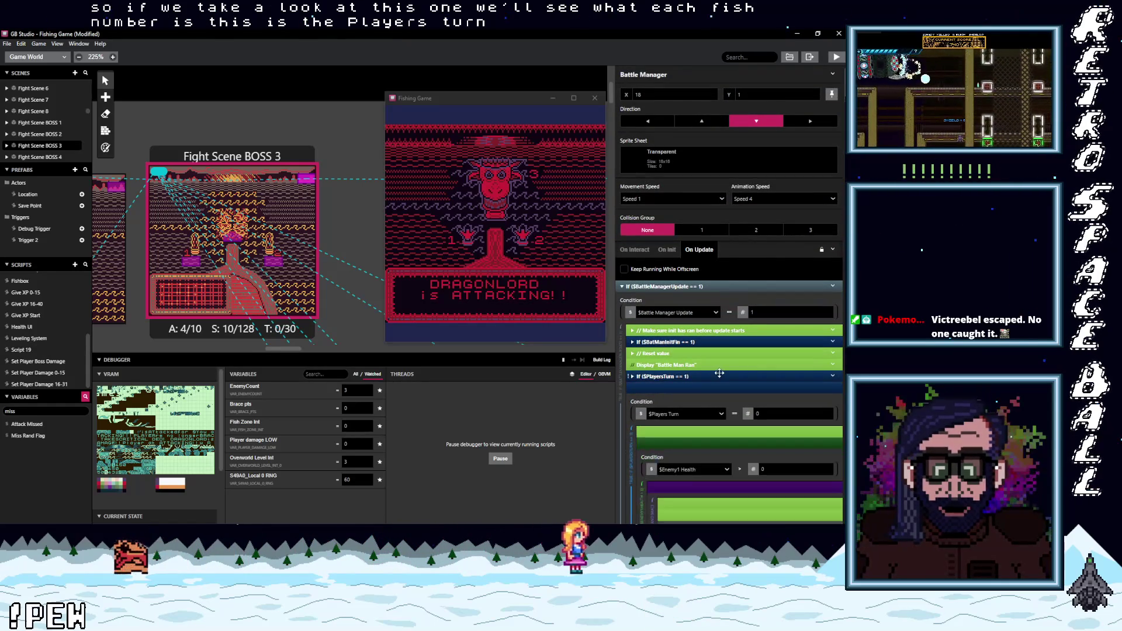
# Step: Scroll through the On Update events to the fish type 37 and 38 settings
pyautogui.scroll(-5, 751, 381)
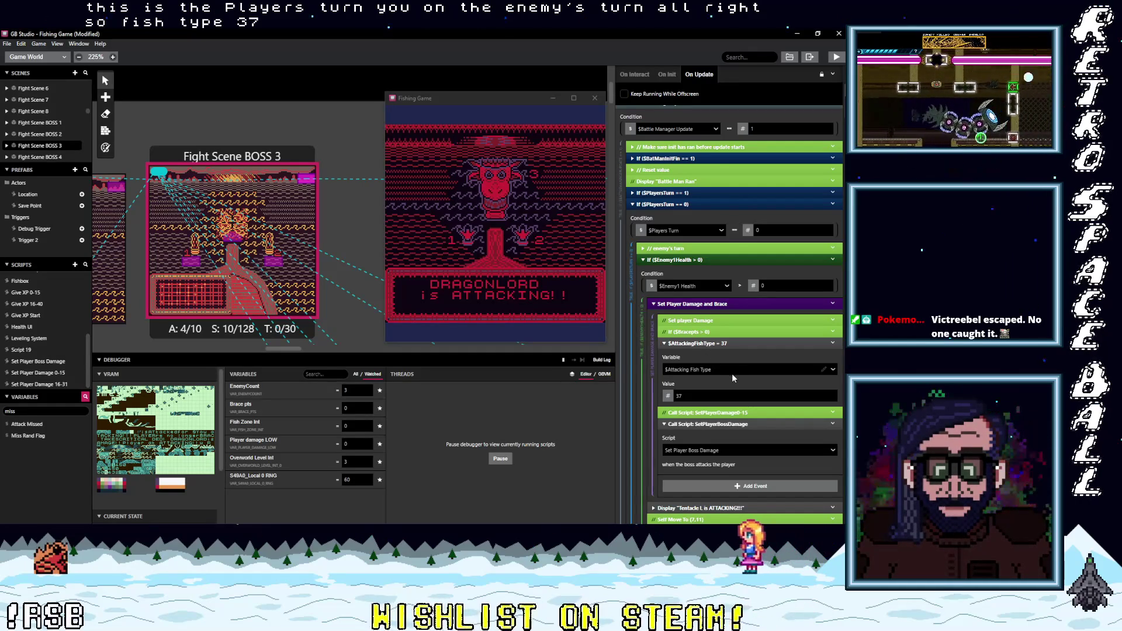
pyautogui.scroll(-5, 732, 373)
pyautogui.scroll(-1, 736, 372)
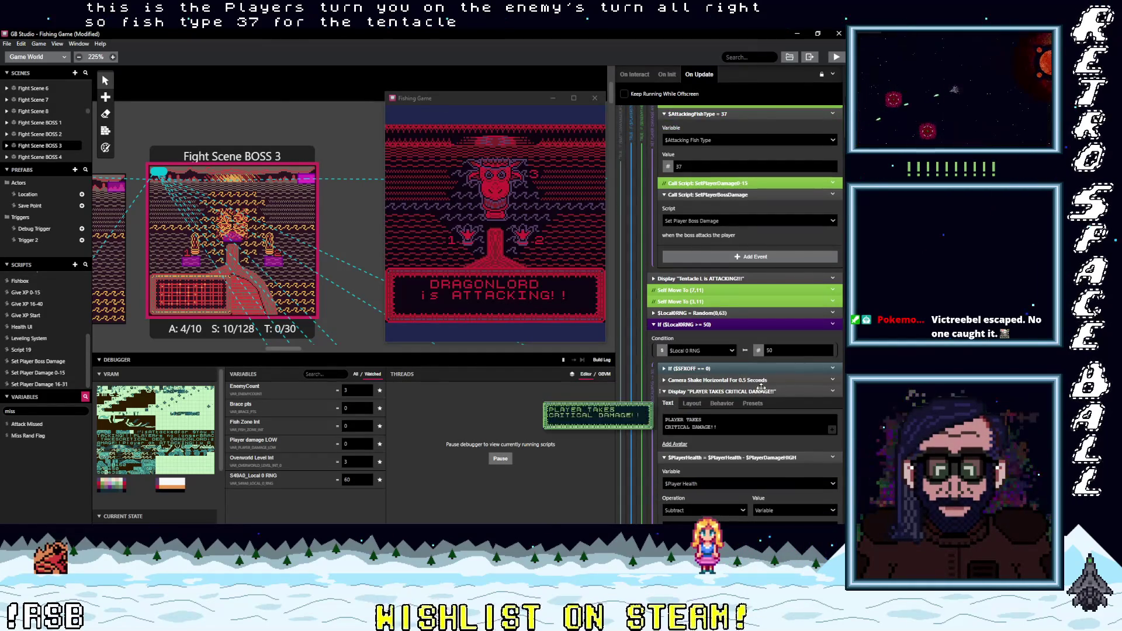
pyautogui.scroll(-5, 762, 387)
pyautogui.scroll(-7, 759, 387)
pyautogui.scroll(-8, 758, 388)
pyautogui.scroll(-9, 758, 388)
pyautogui.scroll(-5, 758, 391)
pyautogui.scroll(-8, 758, 388)
pyautogui.scroll(-10, 742, 379)
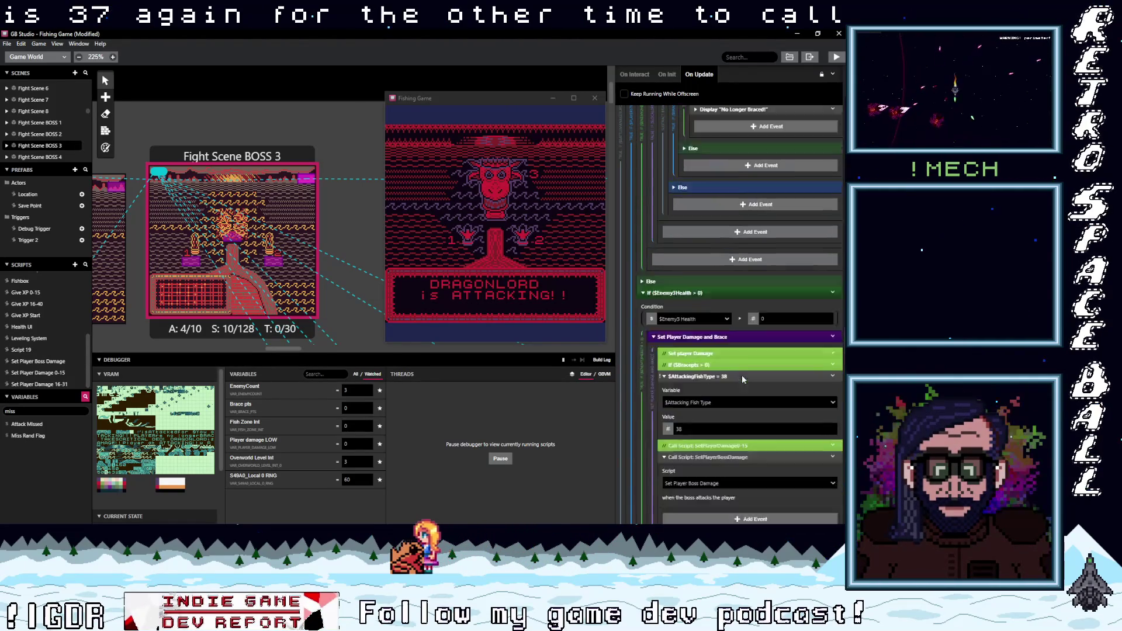
pyautogui.scroll(-2, 742, 380)
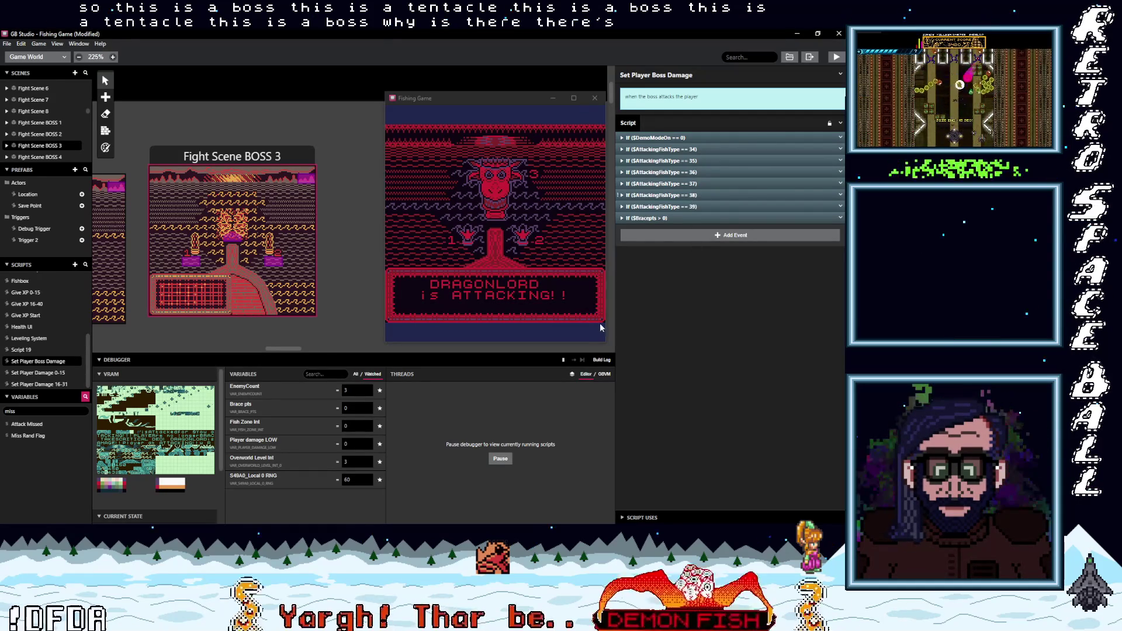
pyautogui.moveTo(266, 349)
pyautogui.mouseDown()
pyautogui.moveTo(143, 353)
pyautogui.moveTo(185, 357)
pyautogui.mouseUp()
pyautogui.hscroll(-2, 197, 358)
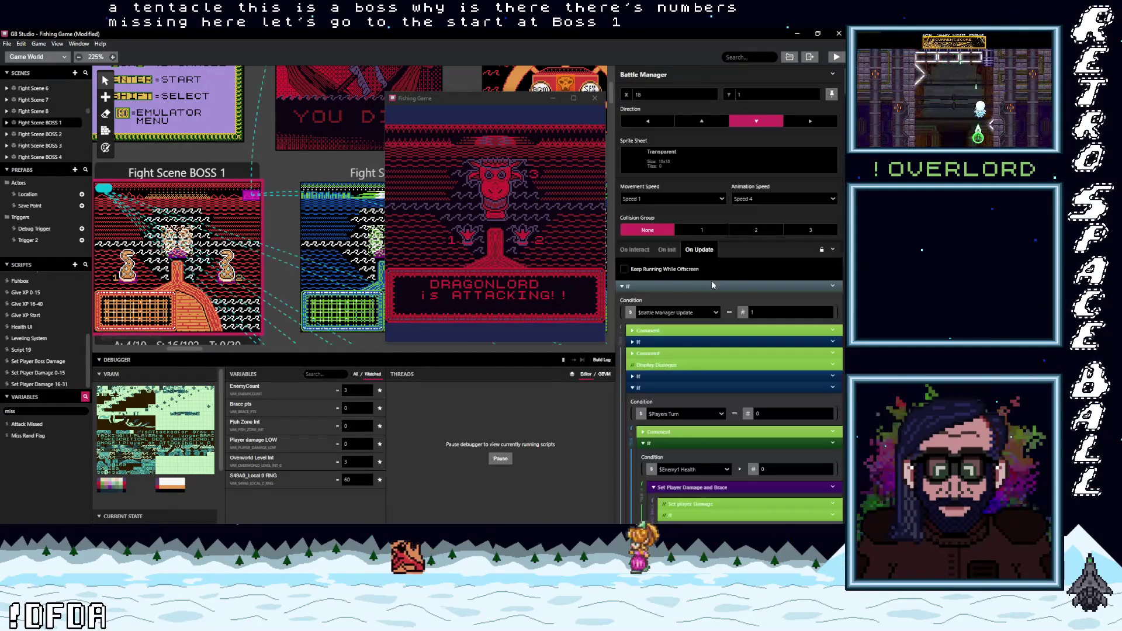
pyautogui.scroll(-10, 731, 292)
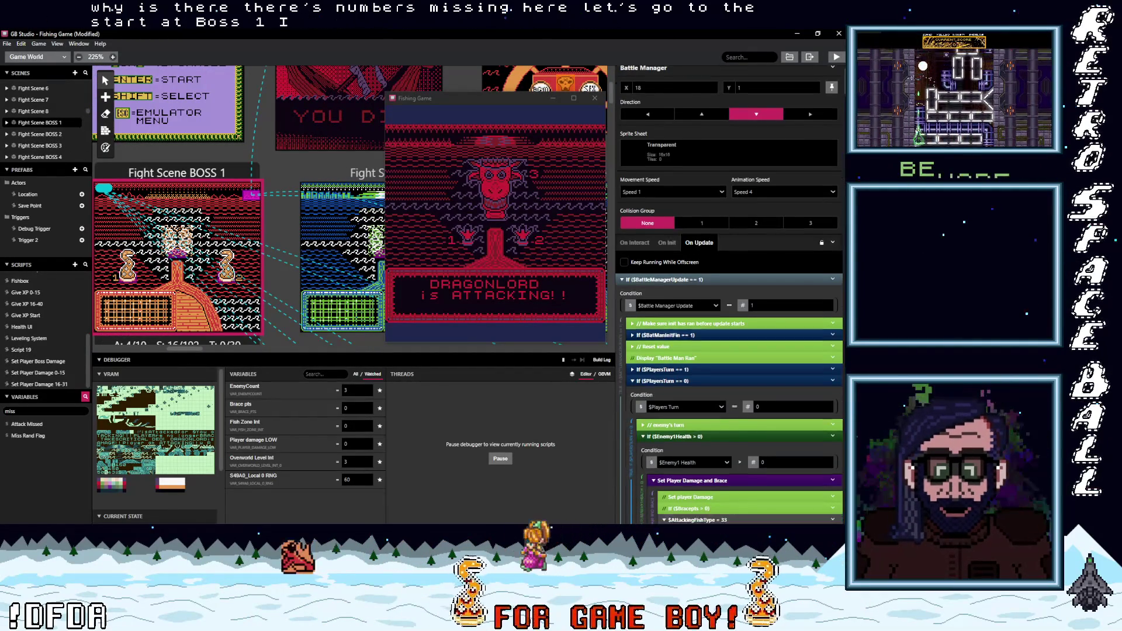
pyautogui.scroll(10, 748, 293)
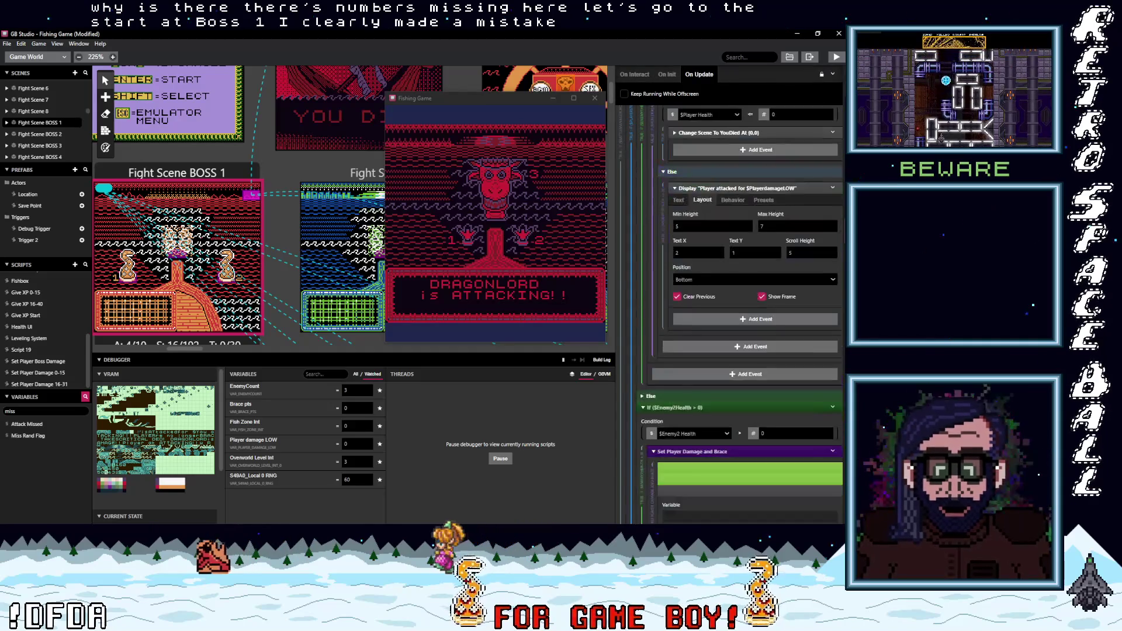
pyautogui.scroll(-1, 748, 292)
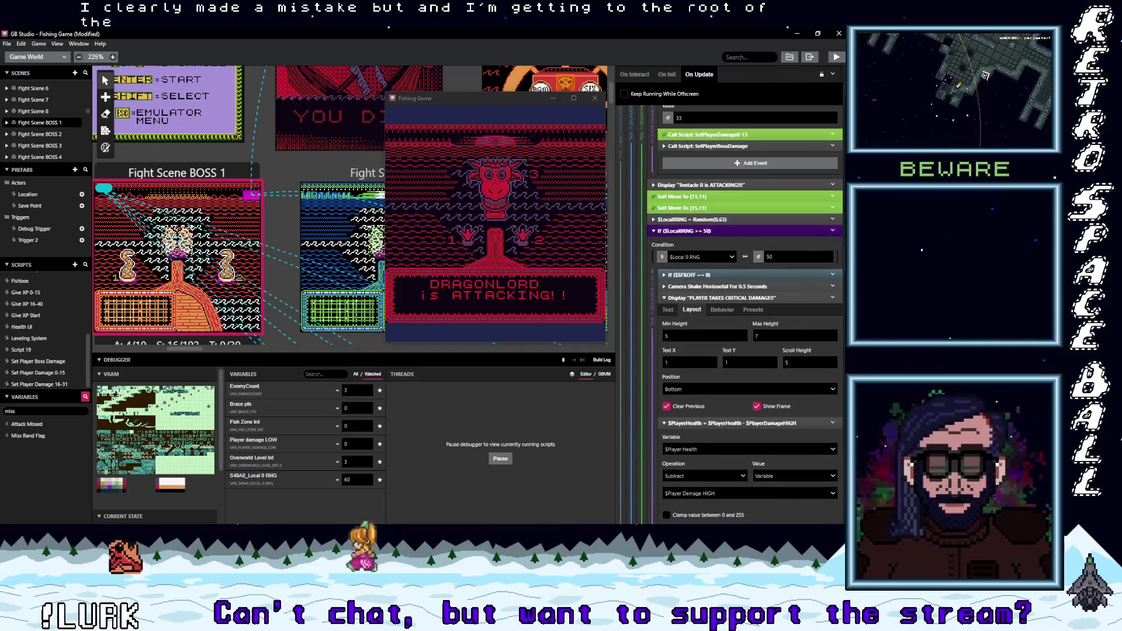
pyautogui.scroll(5, 748, 292)
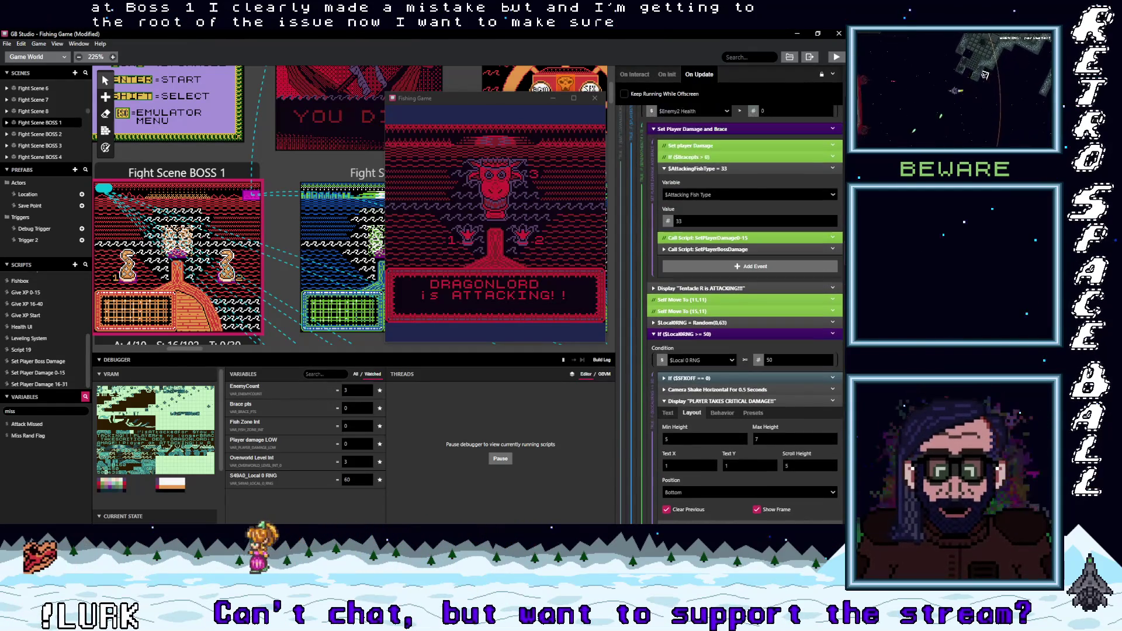
pyautogui.scroll(1, 748, 292)
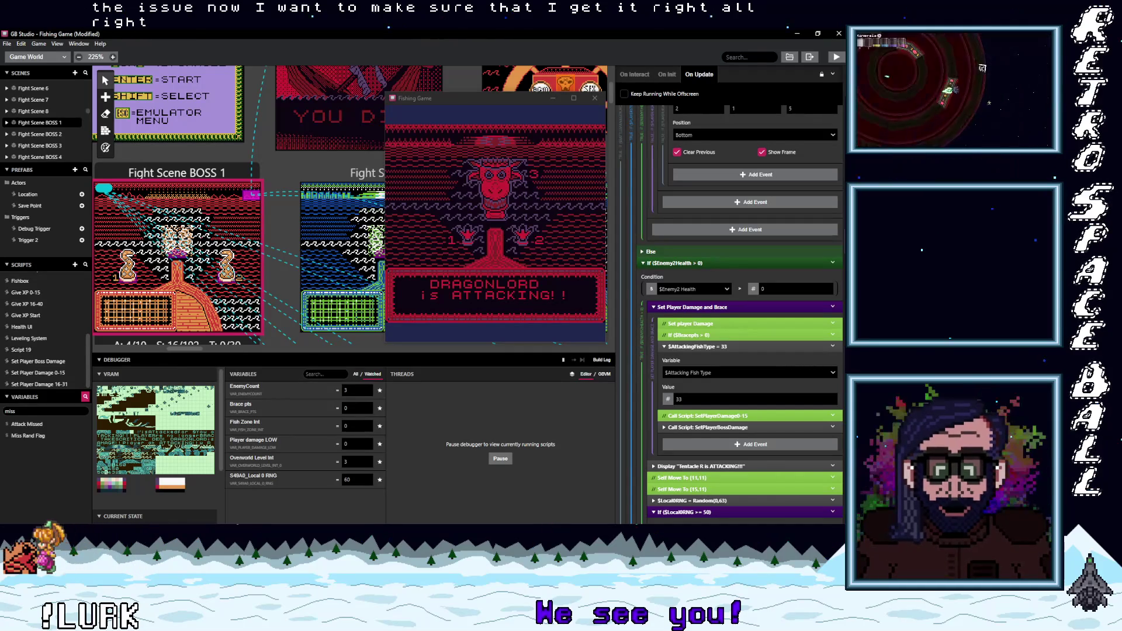
pyautogui.scroll(-3, 745, 292)
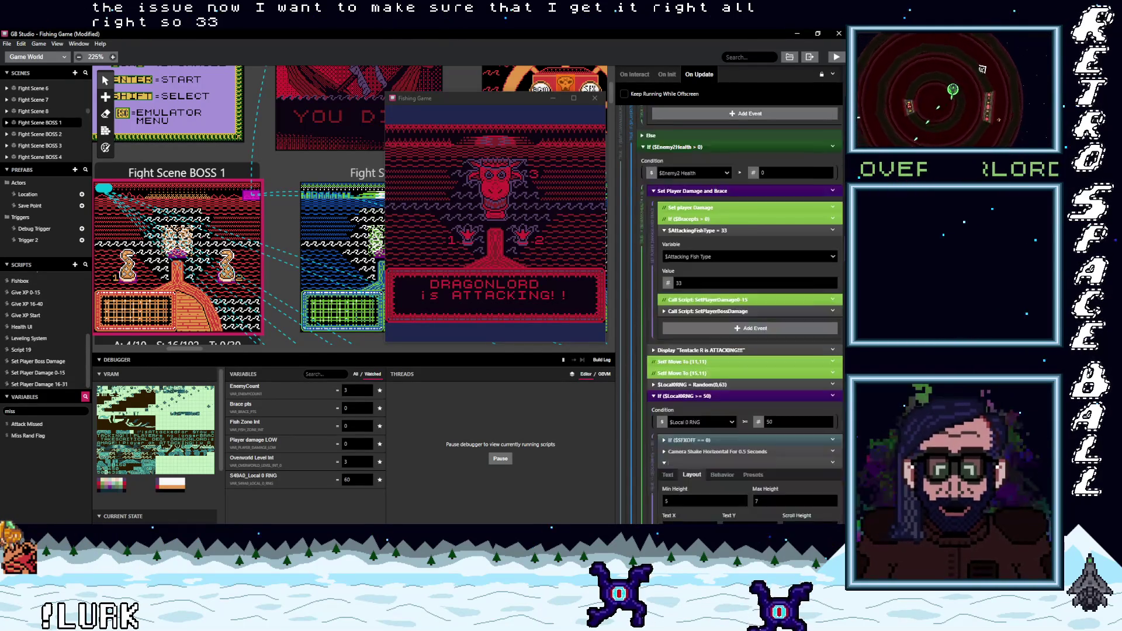
pyautogui.scroll(-4, 748, 292)
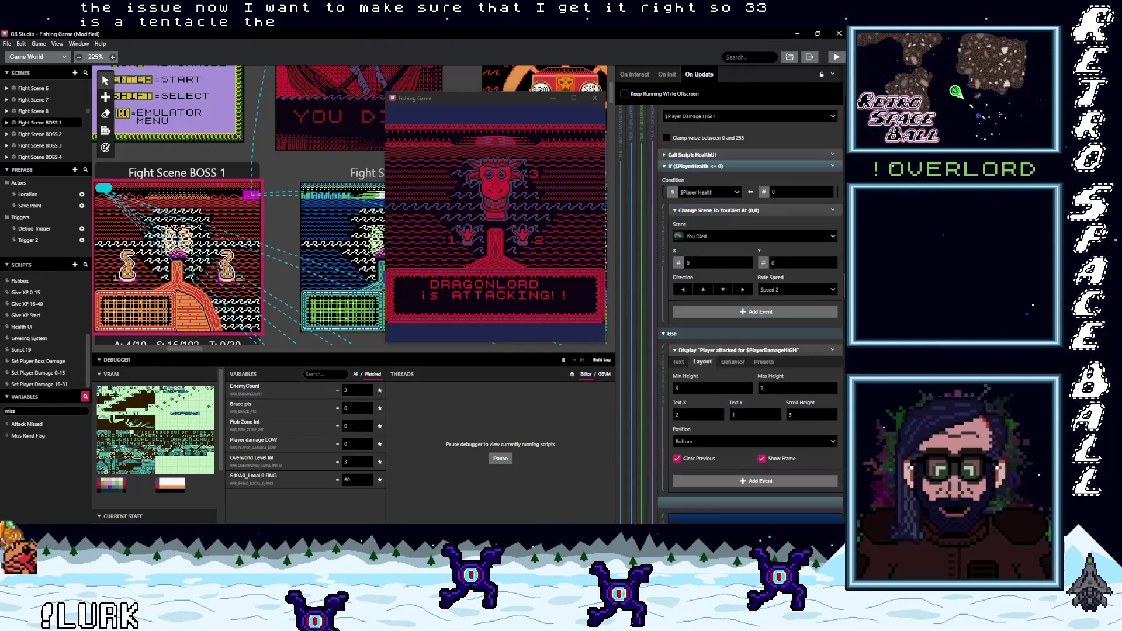
pyautogui.scroll(-2, 751, 310)
pyautogui.scroll(-10, 748, 293)
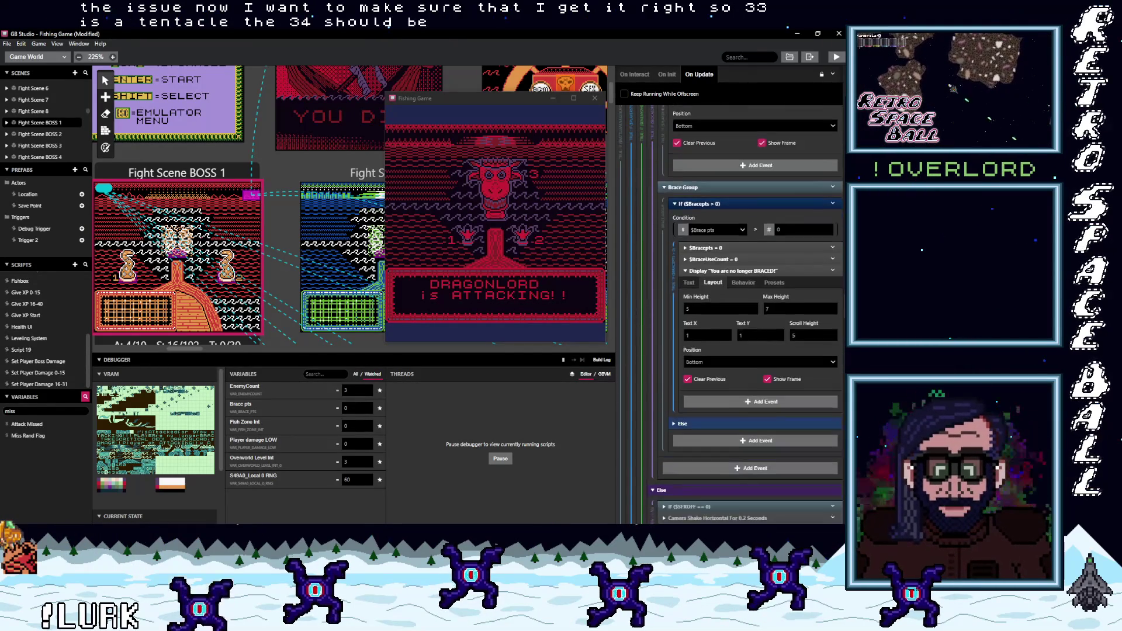
pyautogui.scroll(-10, 751, 310)
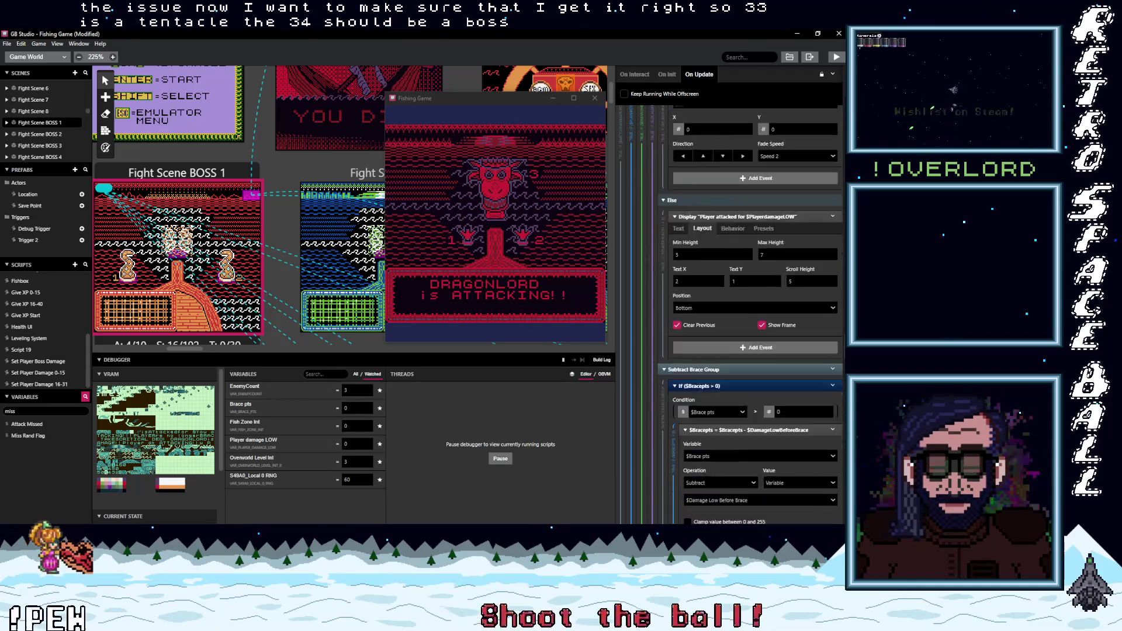
pyautogui.scroll(-10, 740, 310)
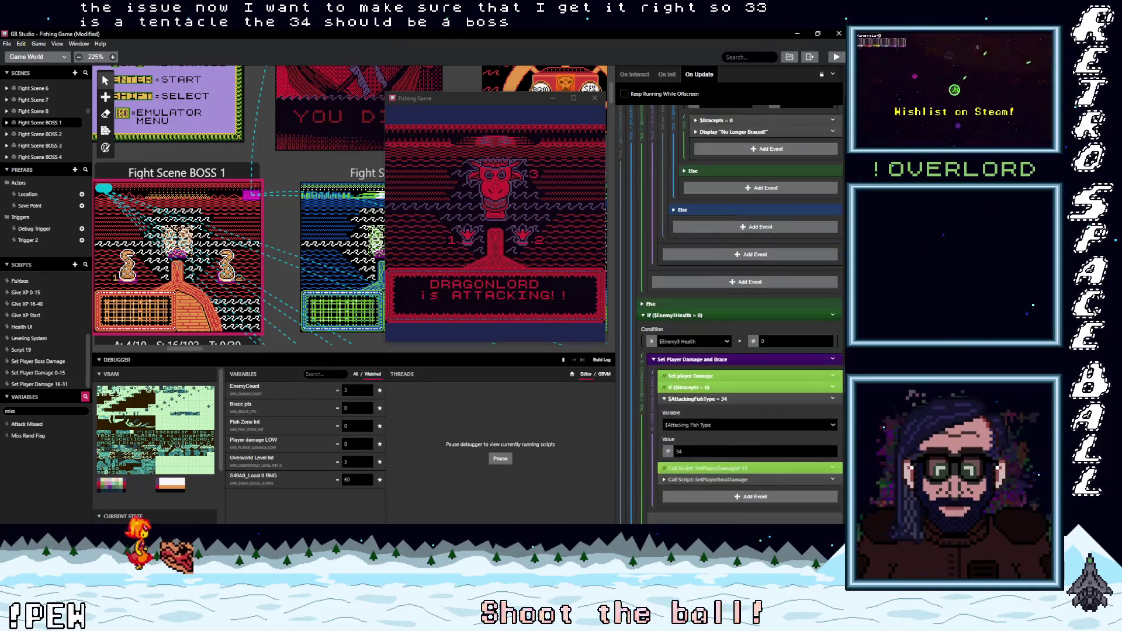
pyautogui.scroll(-5, 742, 350)
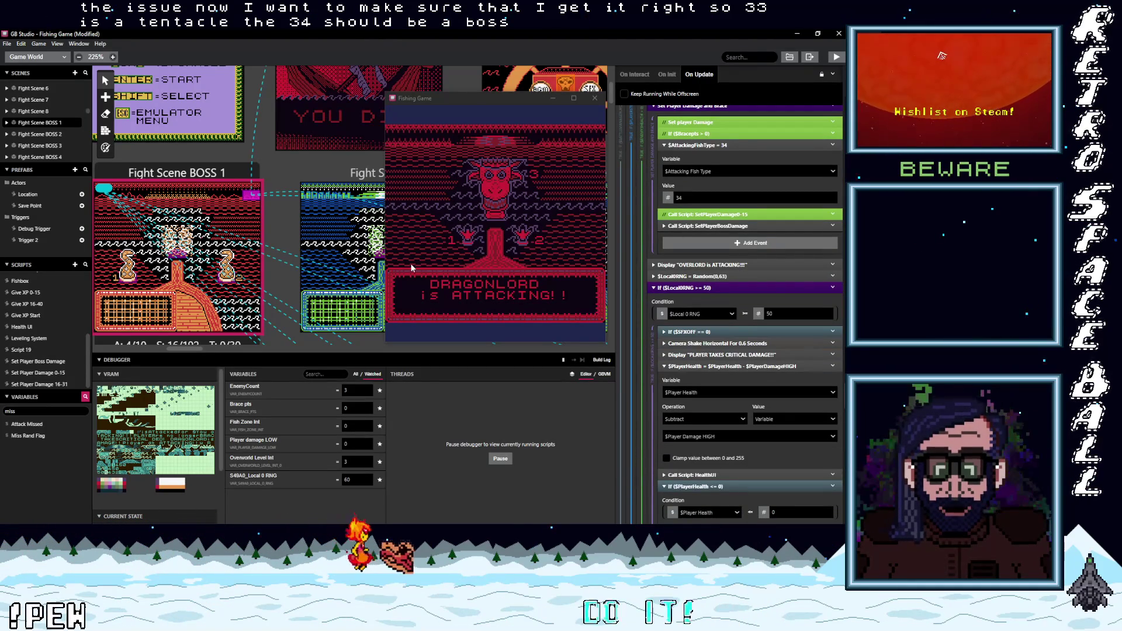
# Step: Open the Set Player Damage 16-31 script and collapse the fish type 16 to 19 branches
pyautogui.click(33, 362)
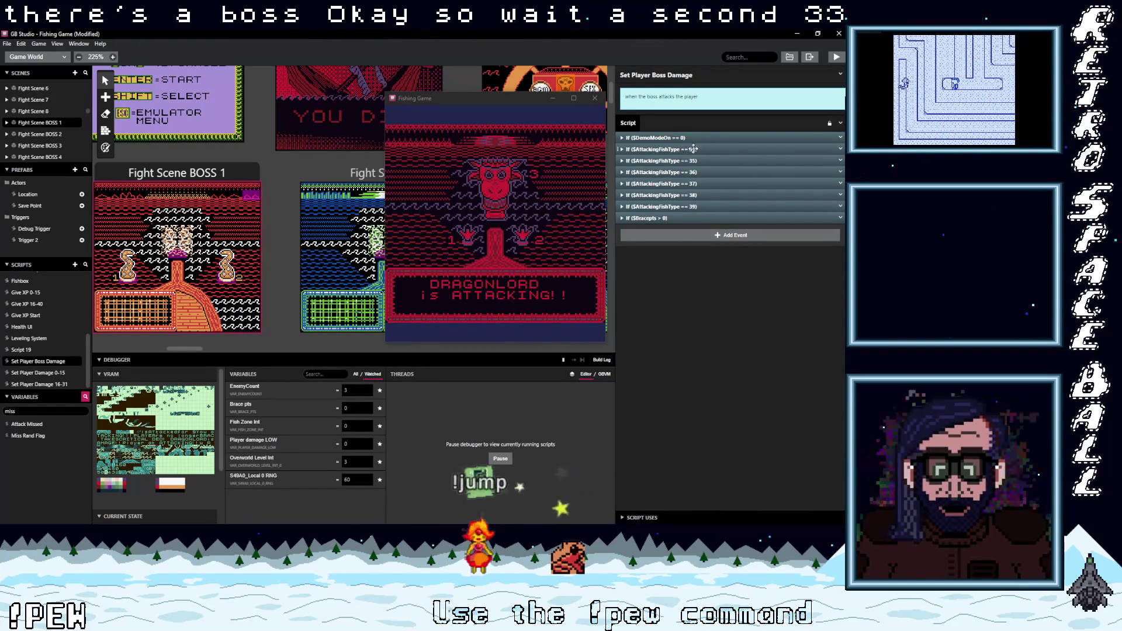
pyautogui.click(51, 383)
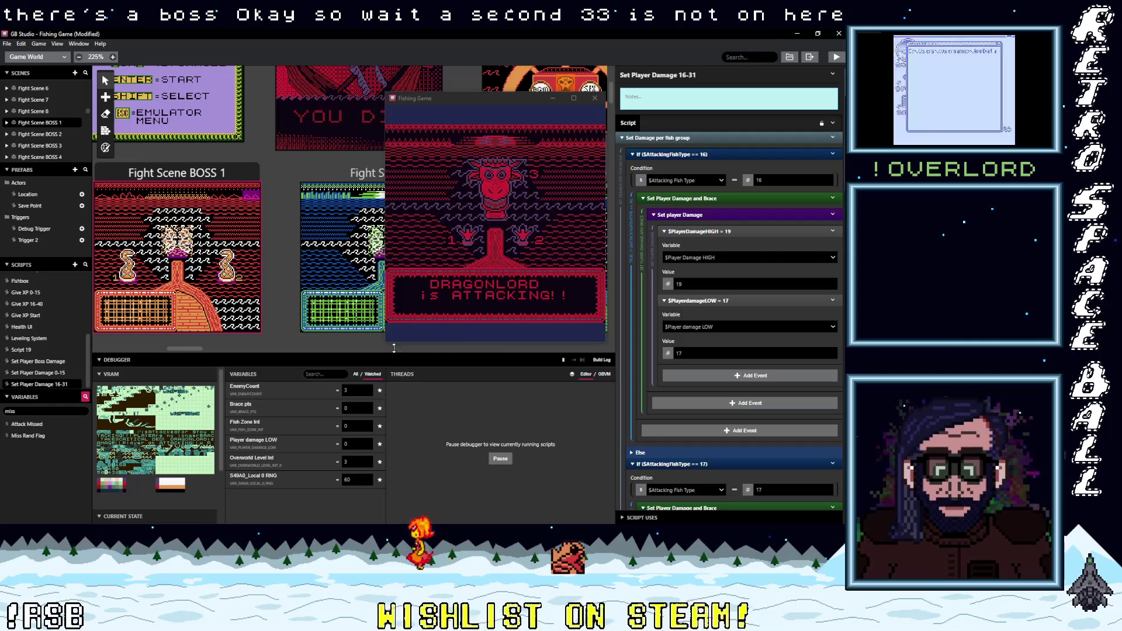
pyautogui.click(682, 154)
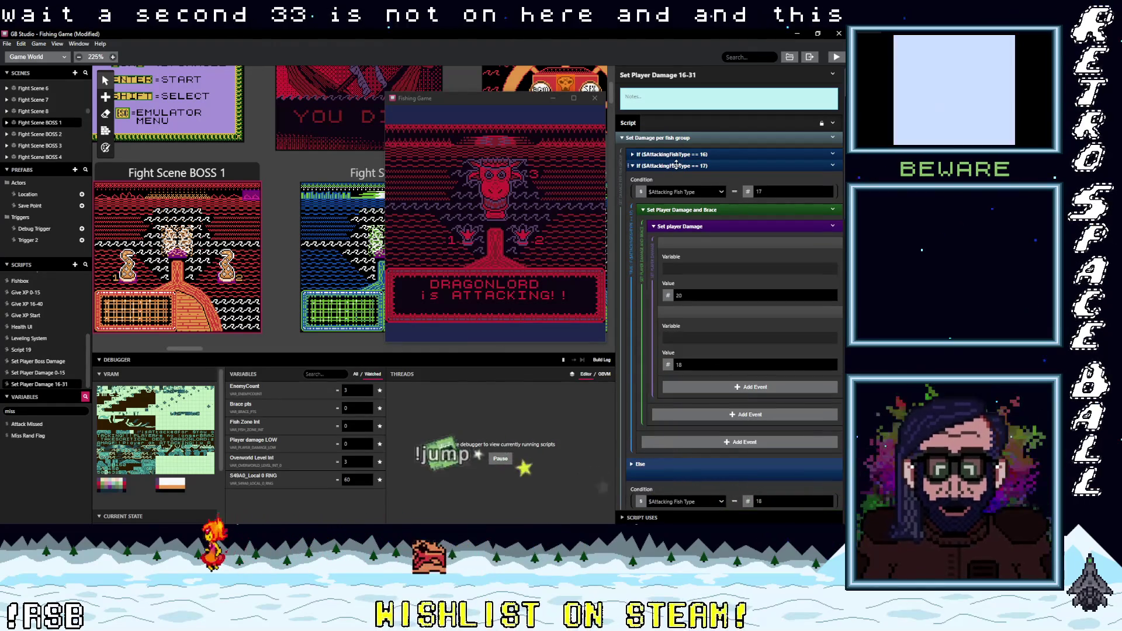
pyautogui.click(676, 165)
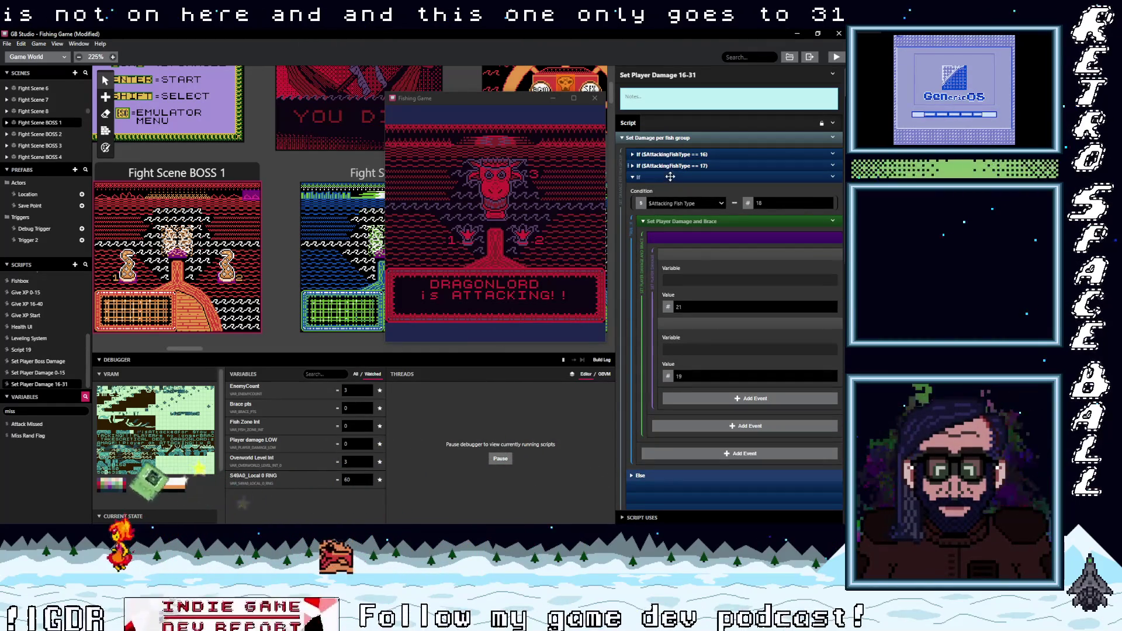
pyautogui.click(672, 177)
pyautogui.click(670, 188)
# Step: Collapse fish type branches 20 to 24 and 31, plus the brace points section
pyautogui.click(668, 200)
pyautogui.click(667, 211)
pyautogui.click(665, 223)
pyautogui.click(663, 234)
pyautogui.click(662, 246)
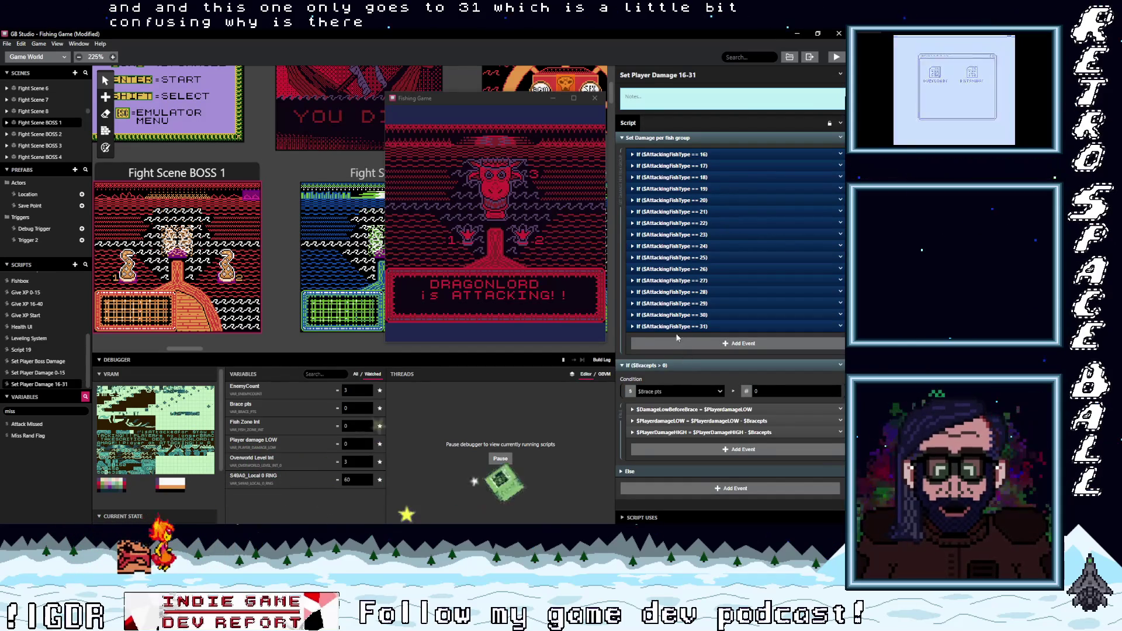
pyautogui.click(675, 326)
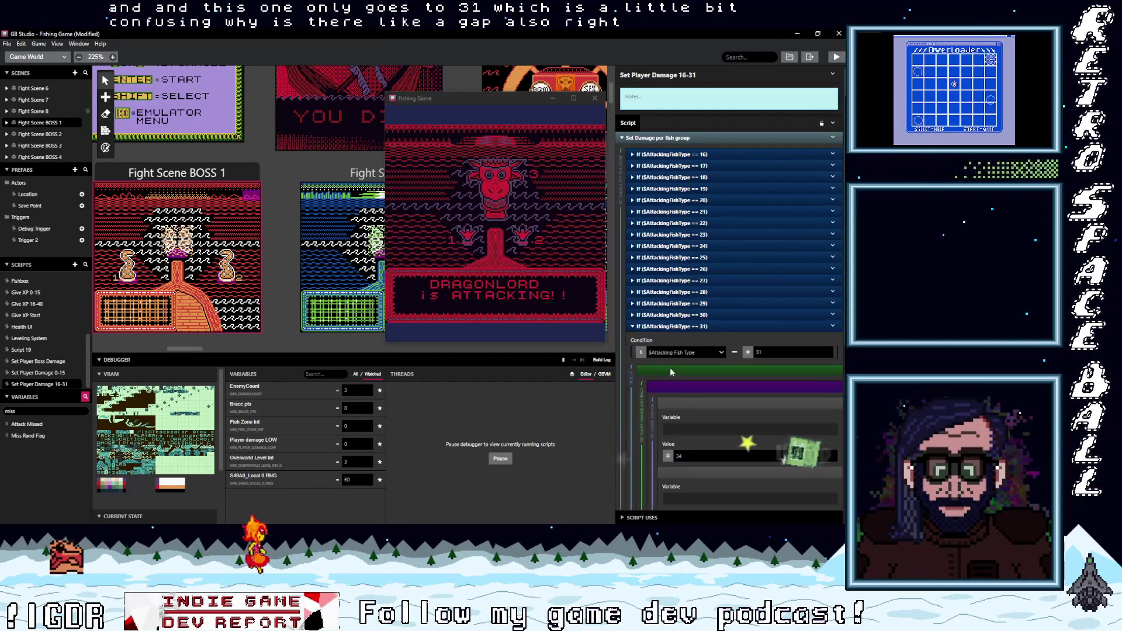
pyautogui.click(673, 326)
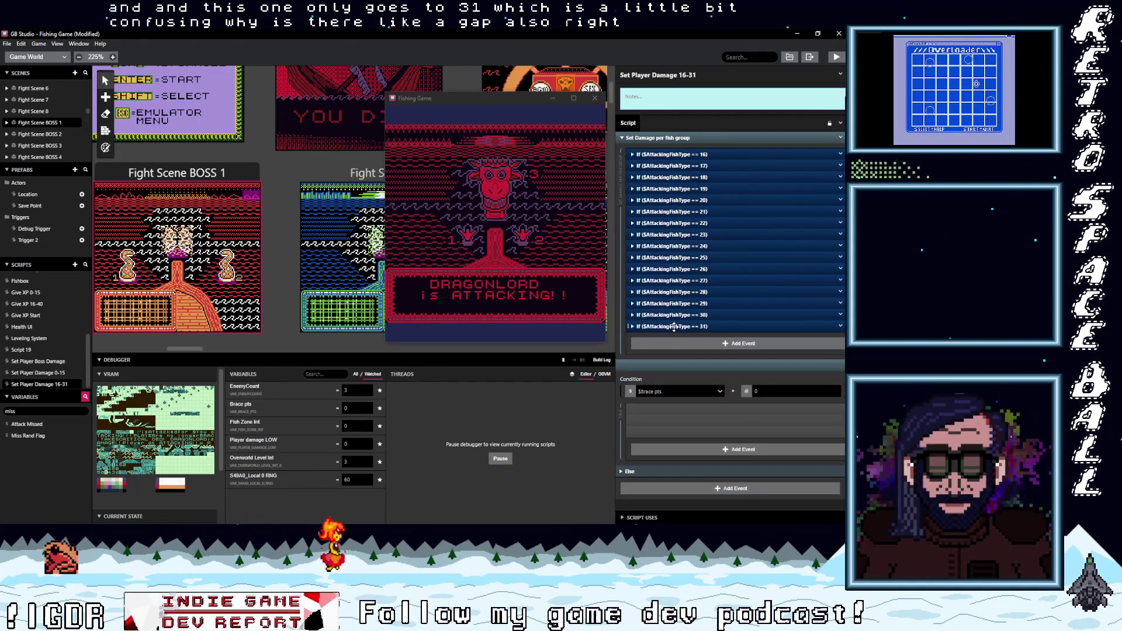
pyautogui.click(661, 365)
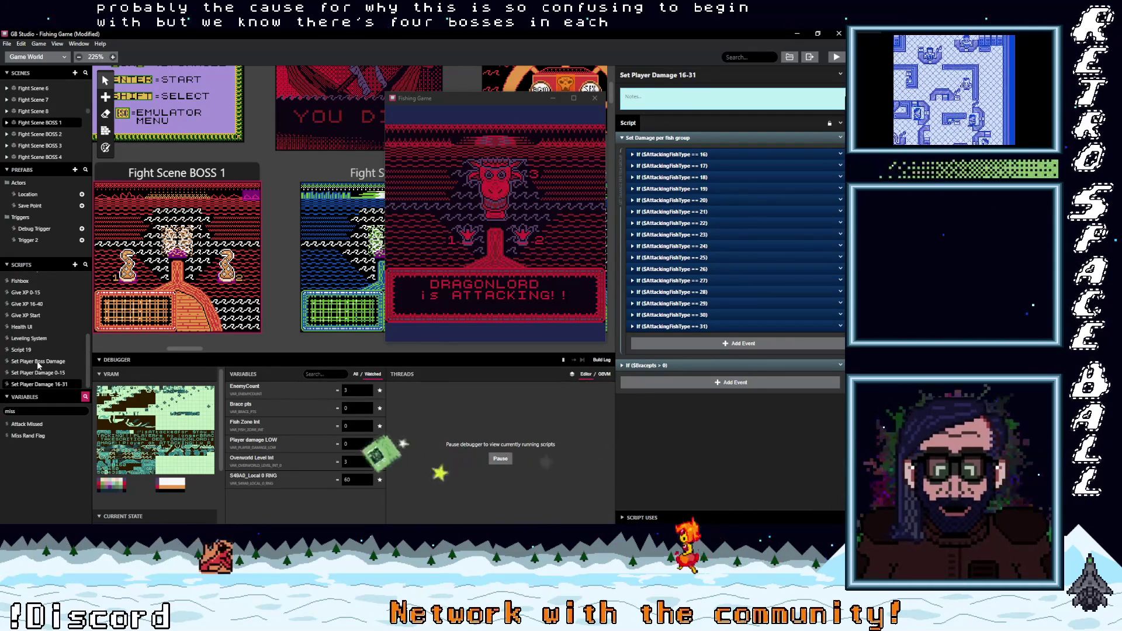
# Step: Copy the fish type 34 branch in Set Player Boss Damage and paste it near the top
pyautogui.click(38, 362)
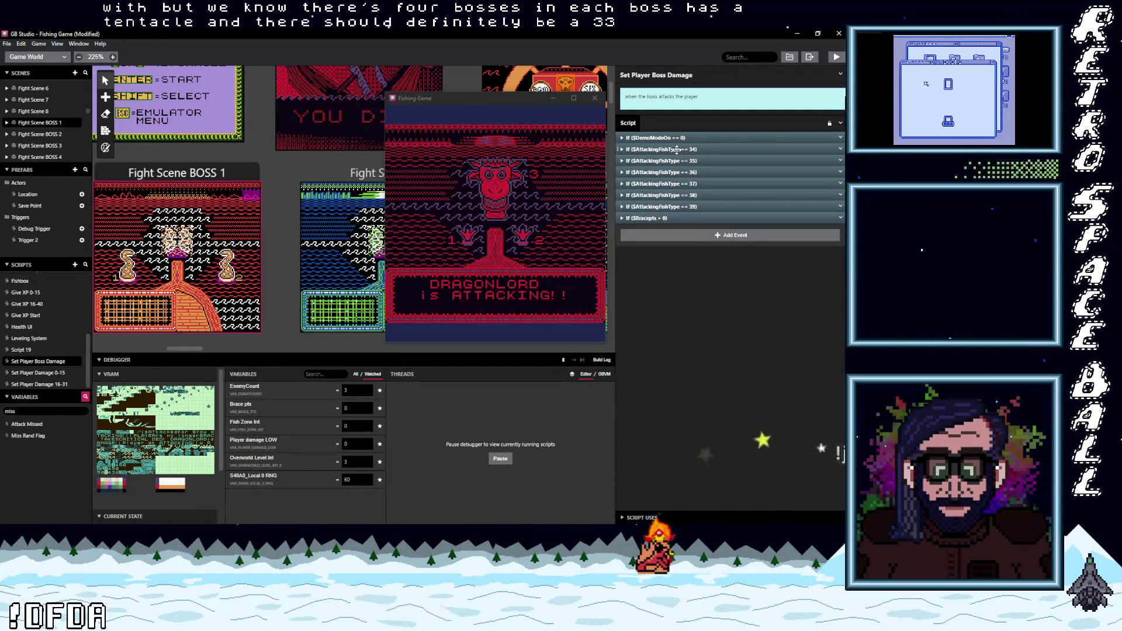
pyautogui.click(841, 149)
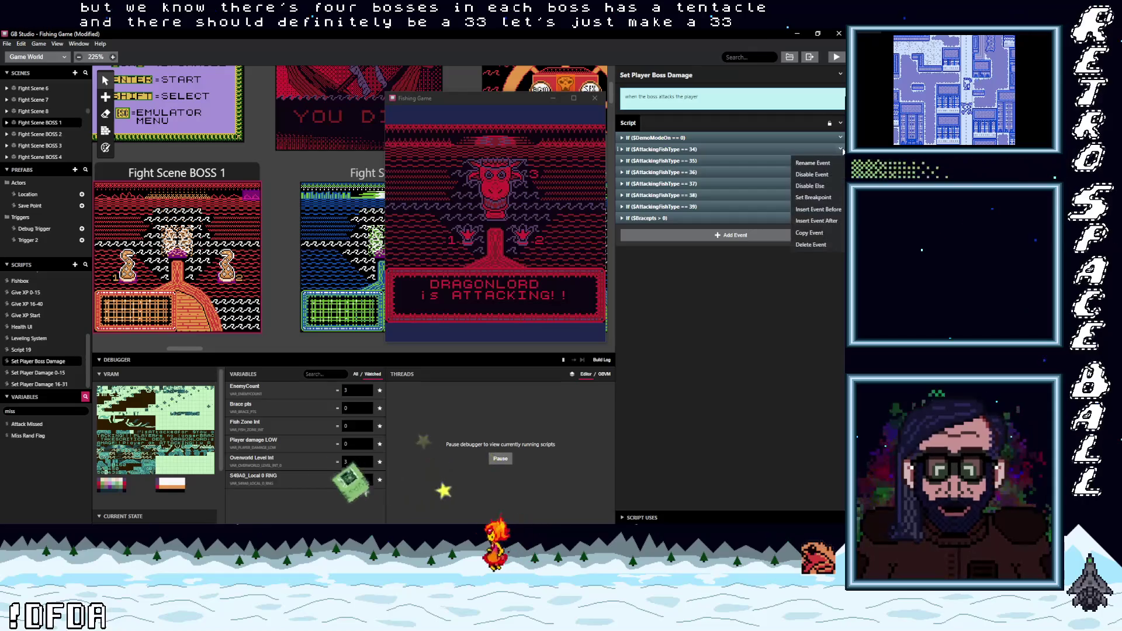
pyautogui.click(809, 232)
pyautogui.press('alt')
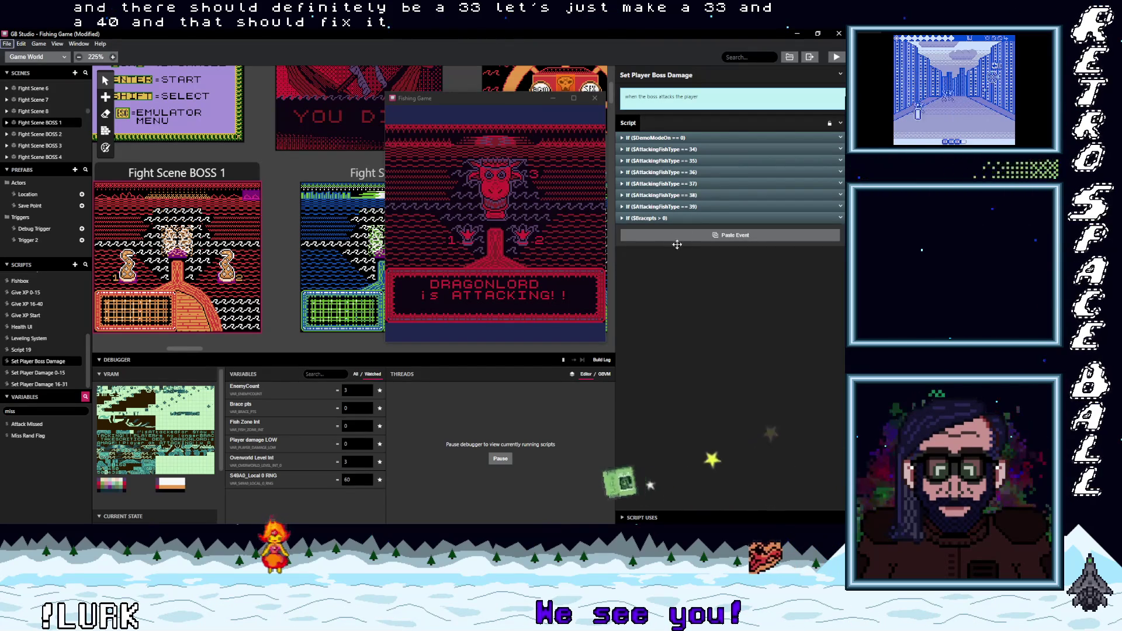
pyautogui.moveTo(685, 185)
pyautogui.mouseDown()
pyautogui.moveTo(681, 146)
pyautogui.moveTo(698, 150)
pyautogui.mouseUp()
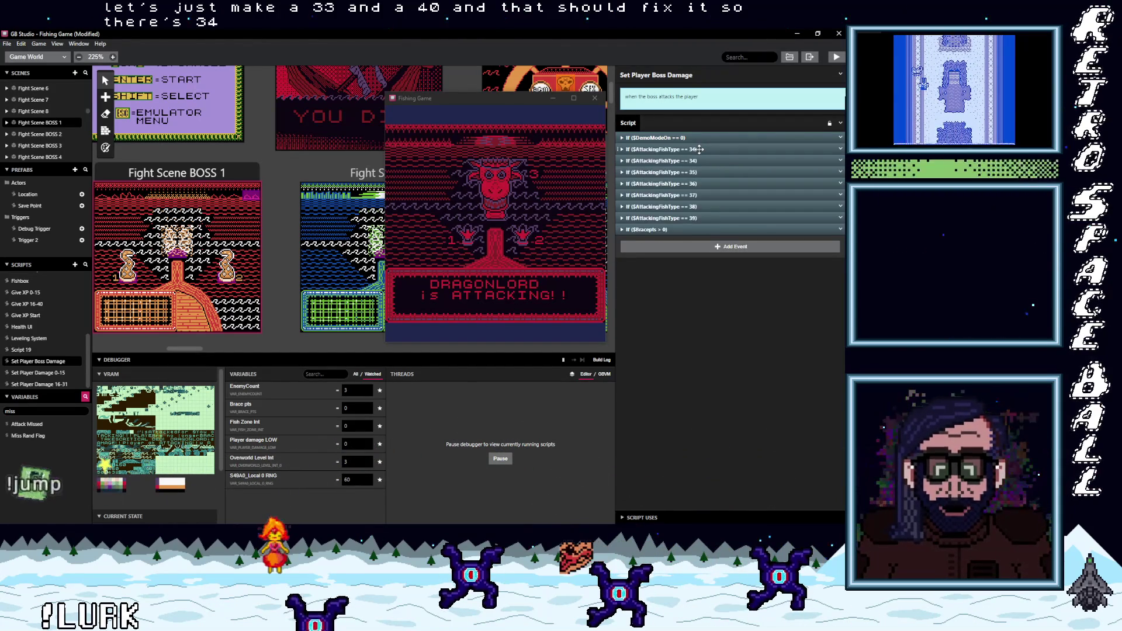
# Step: Change the duplicated branch's fish type value to 33
pyautogui.click(702, 150)
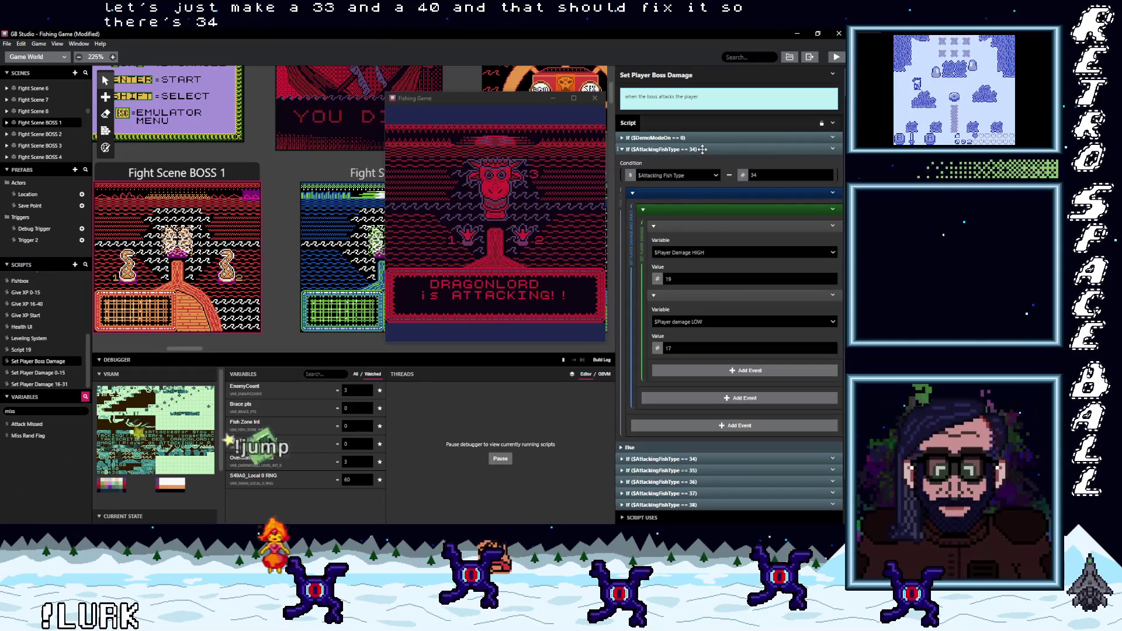
pyautogui.doubleClick(763, 175)
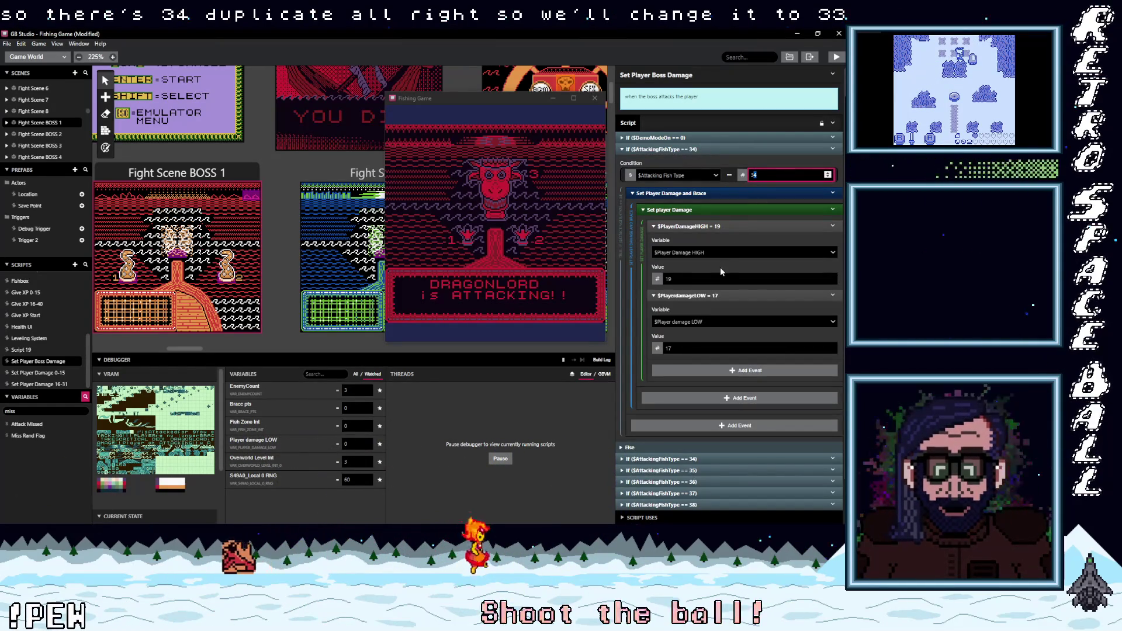
pyautogui.write('33')
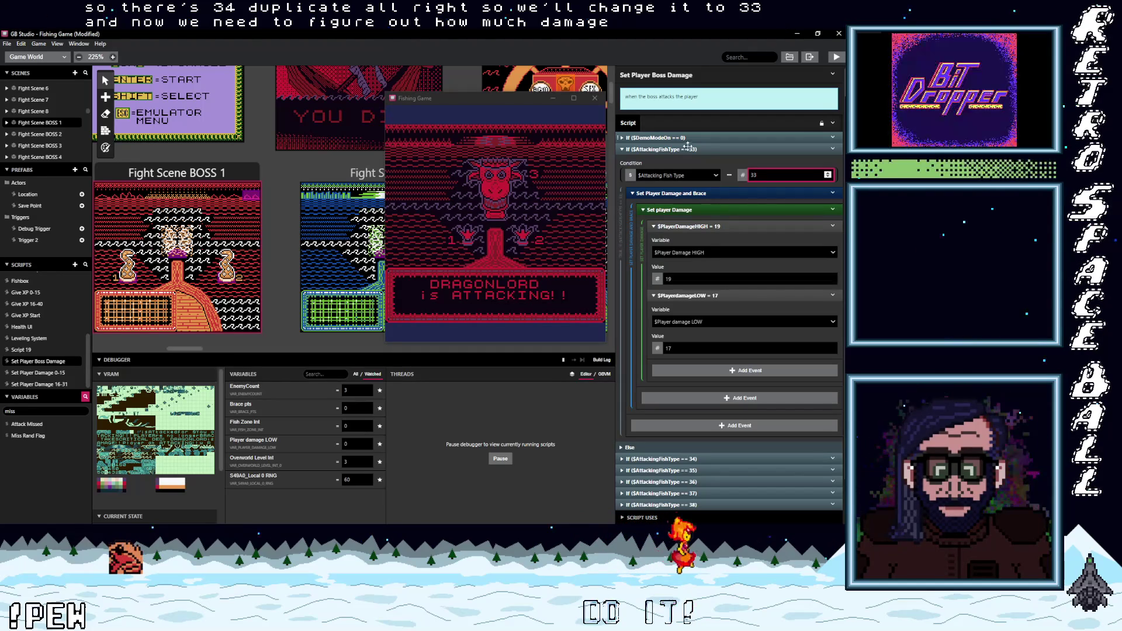
pyautogui.click(710, 150)
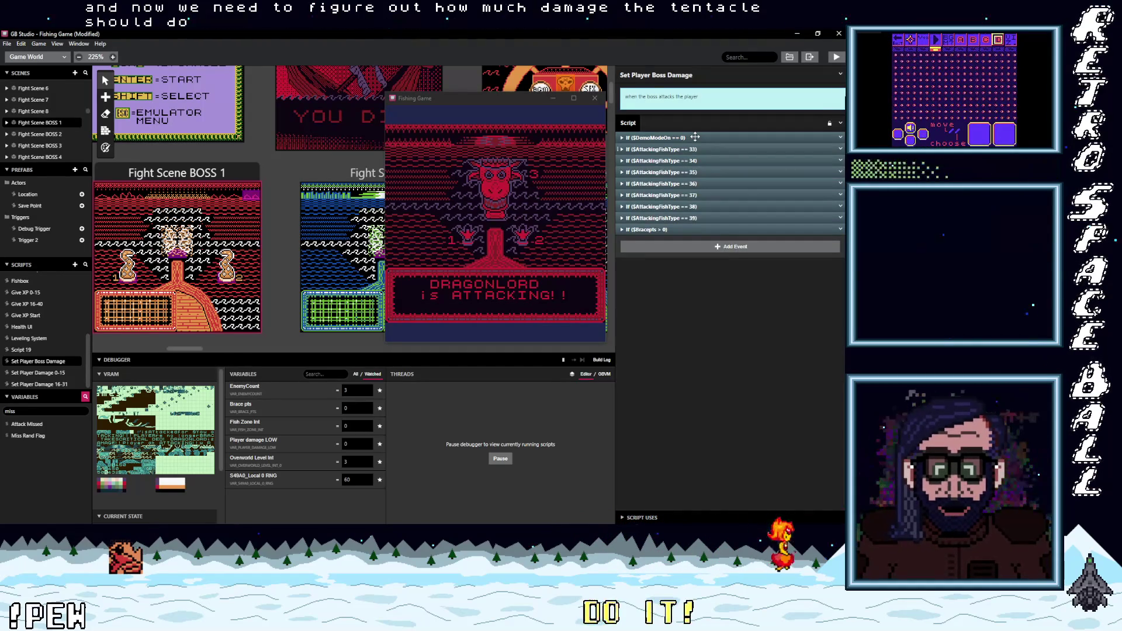
# Step: Inspect the Demo Mode On check, then delete the redundant fish type 33 branch
pyautogui.click(694, 137)
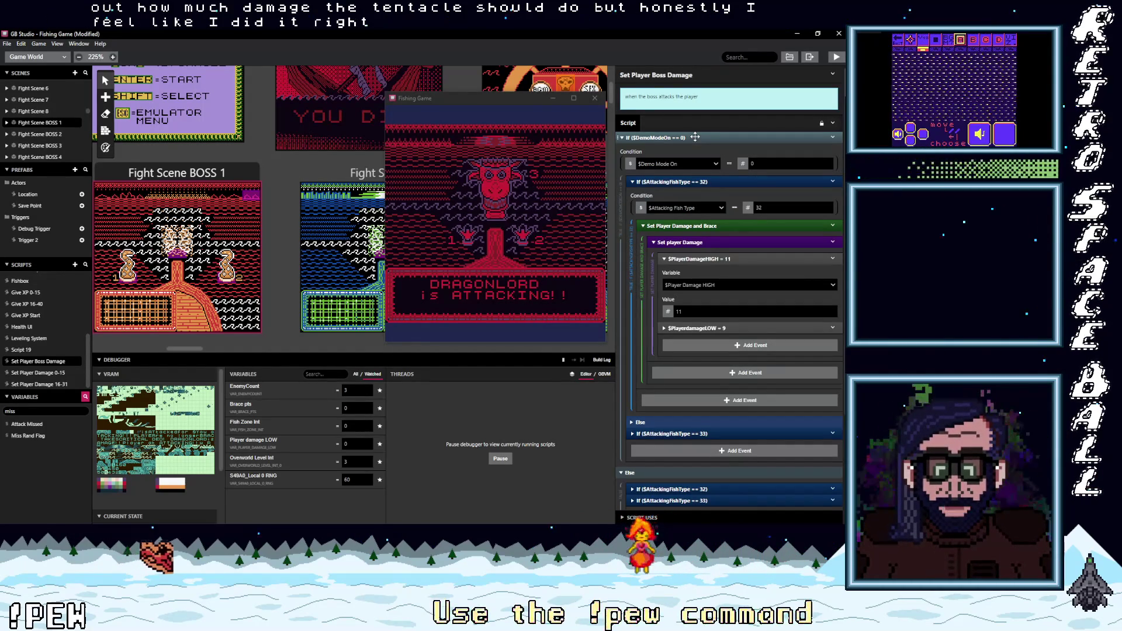
pyautogui.click(695, 137)
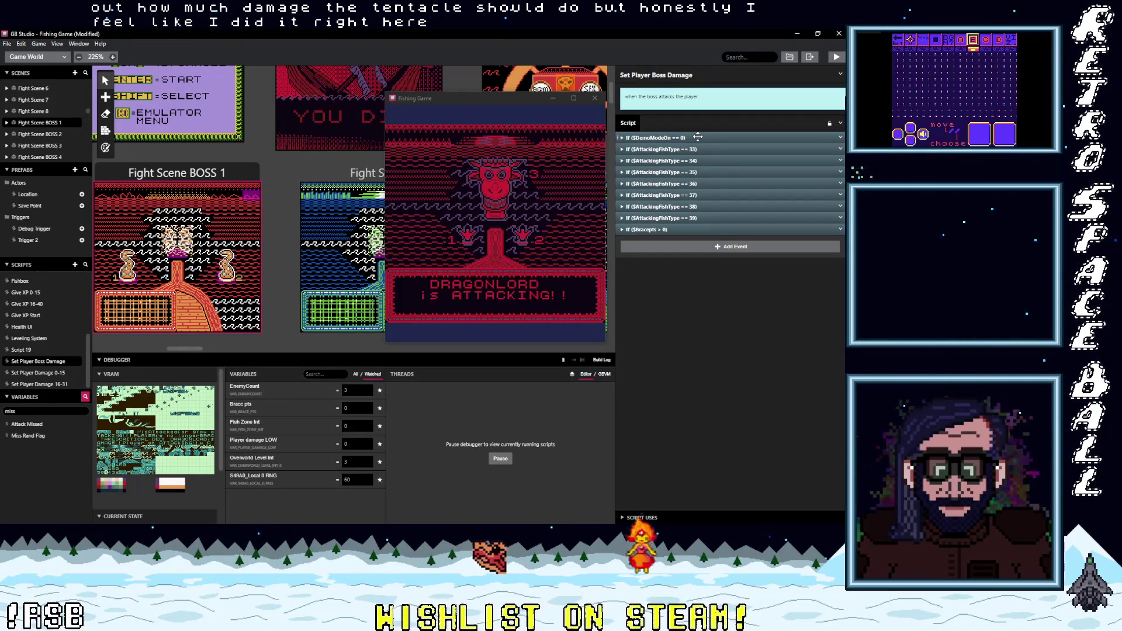
pyautogui.click(697, 137)
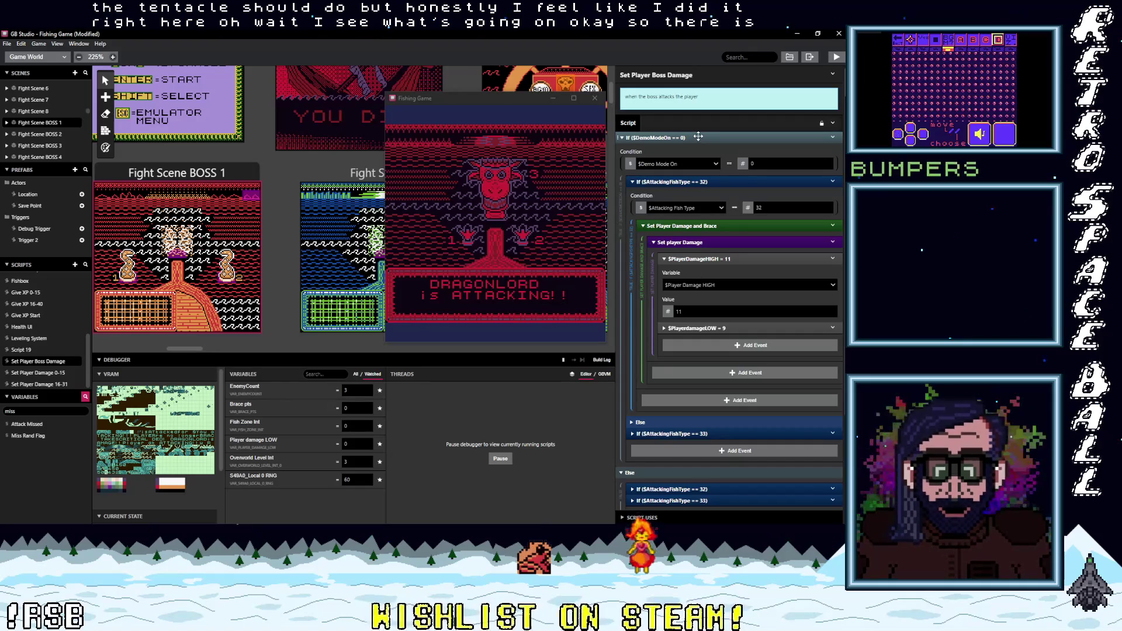
pyautogui.click(700, 136)
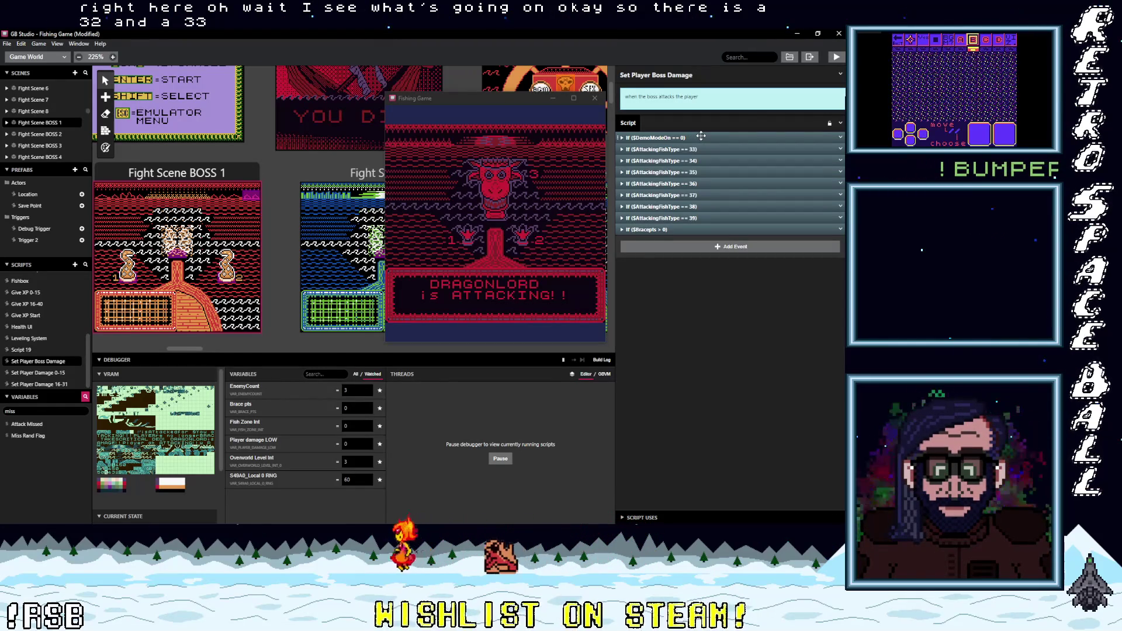
pyautogui.click(700, 136)
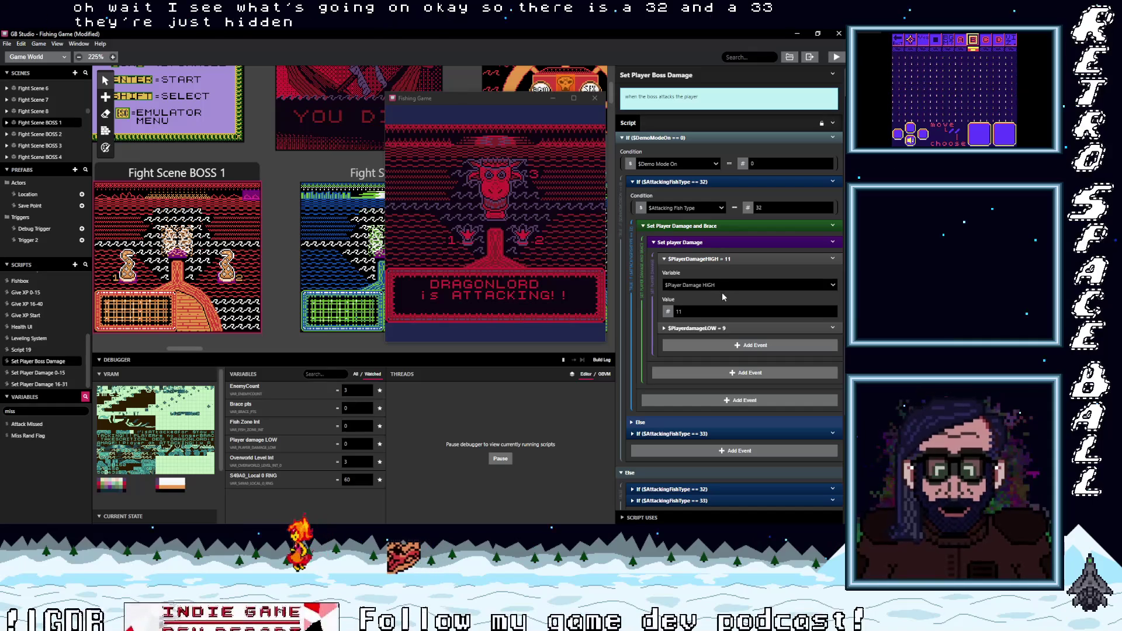
pyautogui.click(702, 180)
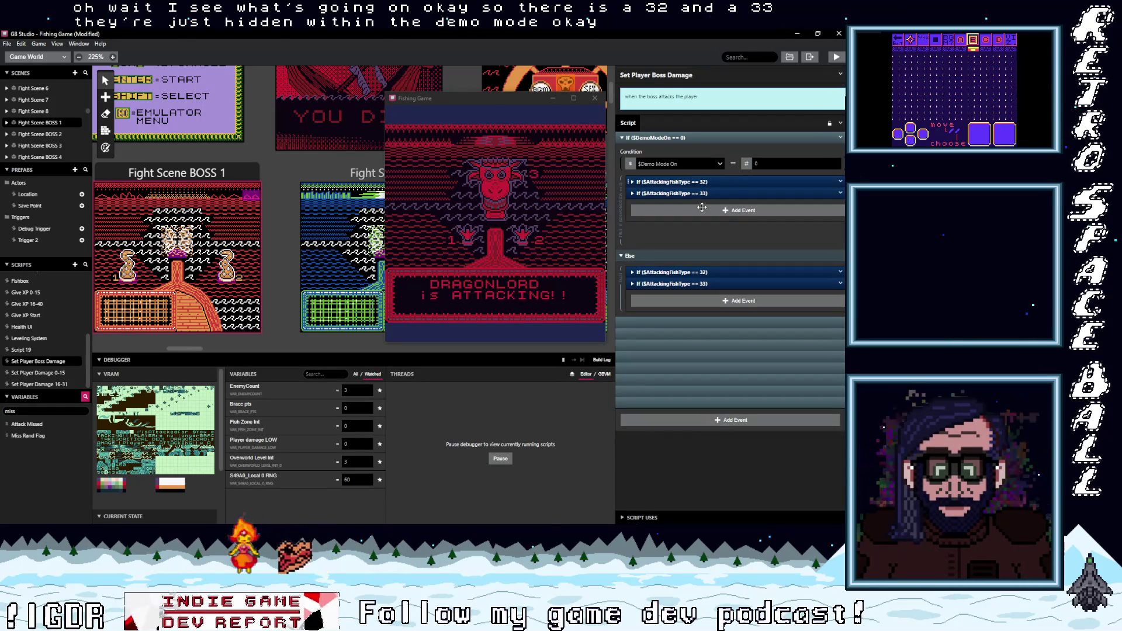
pyautogui.click(700, 193)
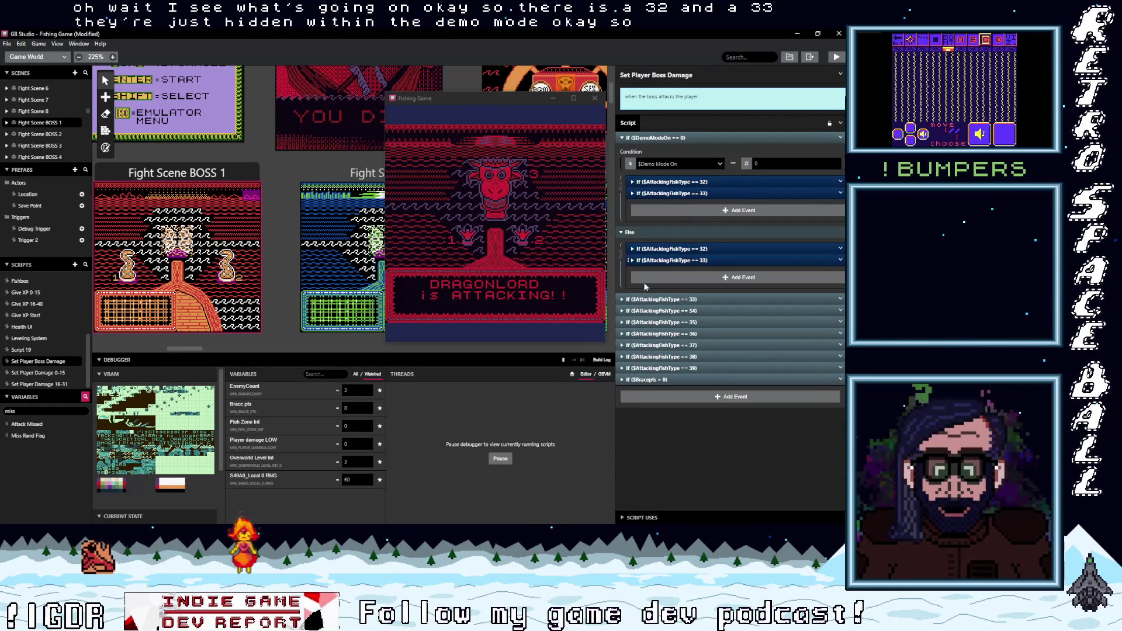
pyautogui.click(841, 300)
pyautogui.click(812, 430)
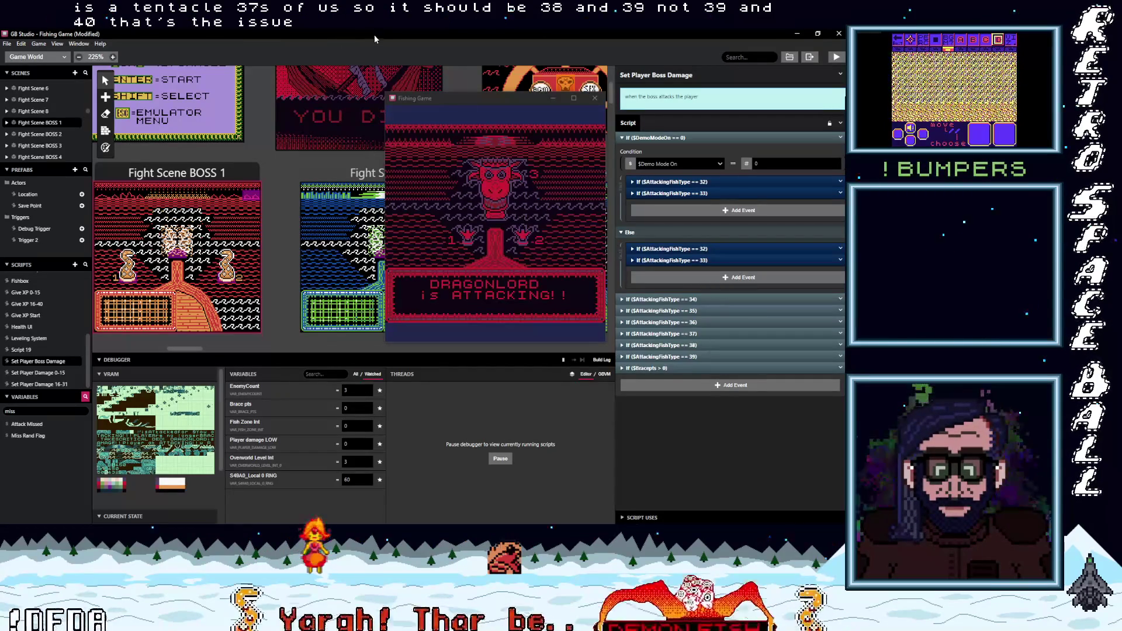
pyautogui.moveTo(180, 347)
pyautogui.mouseDown()
pyautogui.moveTo(321, 347)
pyautogui.moveTo(283, 347)
pyautogui.mouseUp()
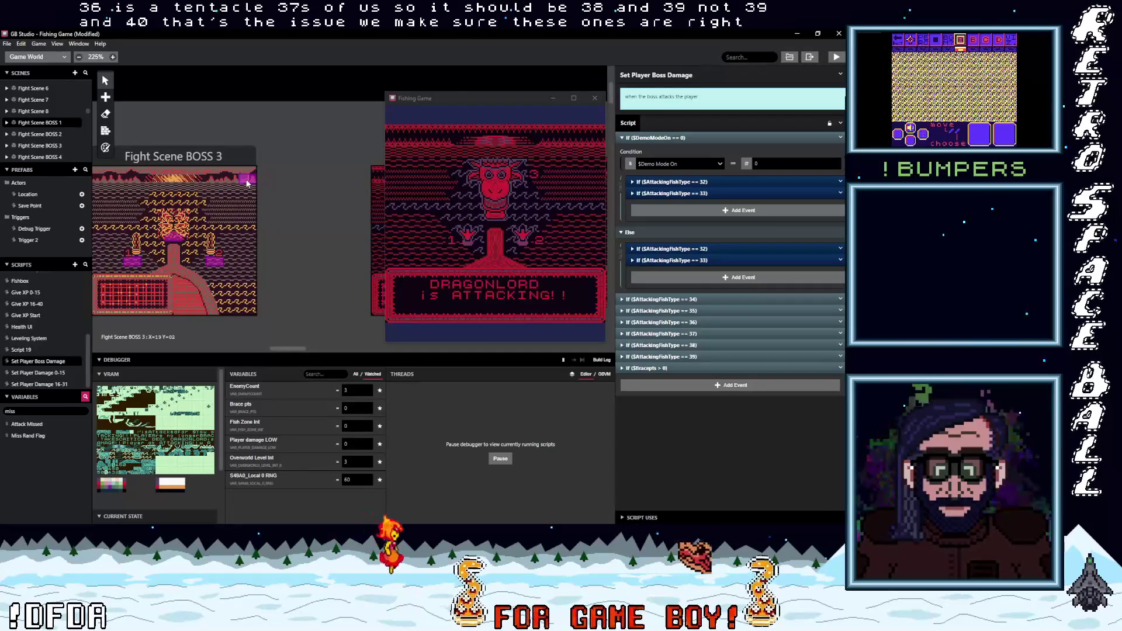
pyautogui.click(246, 182)
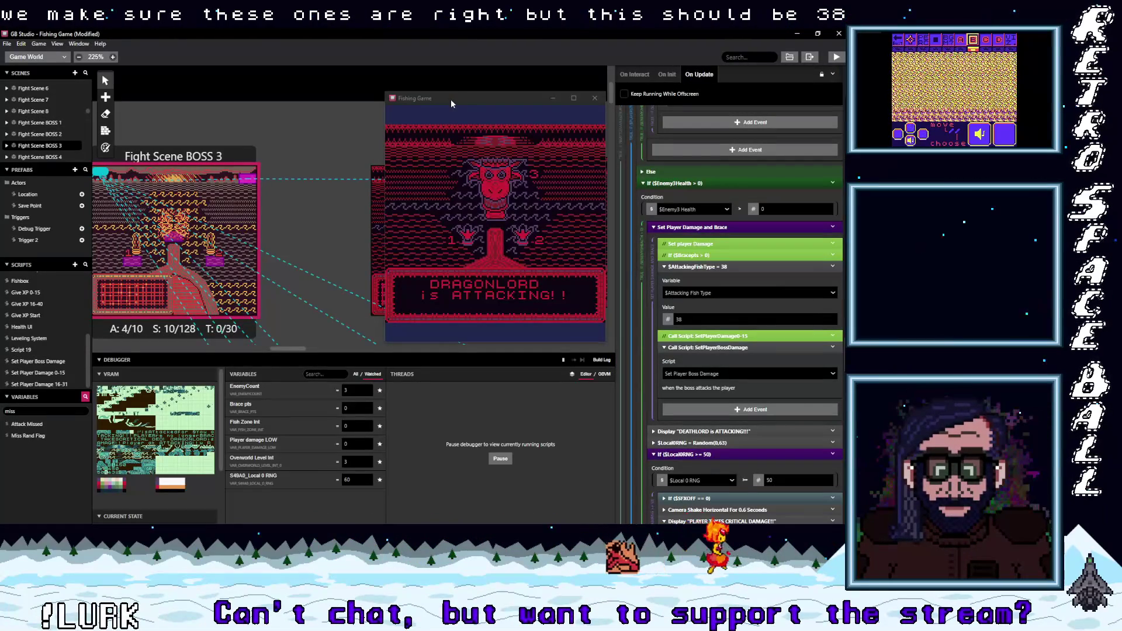
pyautogui.scroll(5, 743, 349)
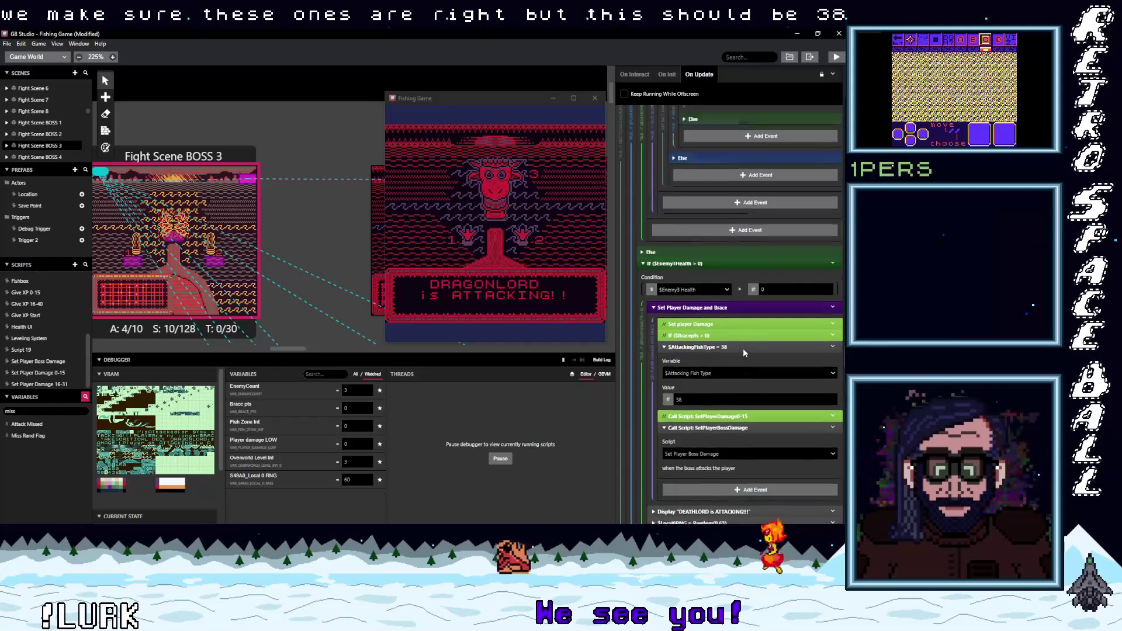
pyautogui.scroll(10, 745, 354)
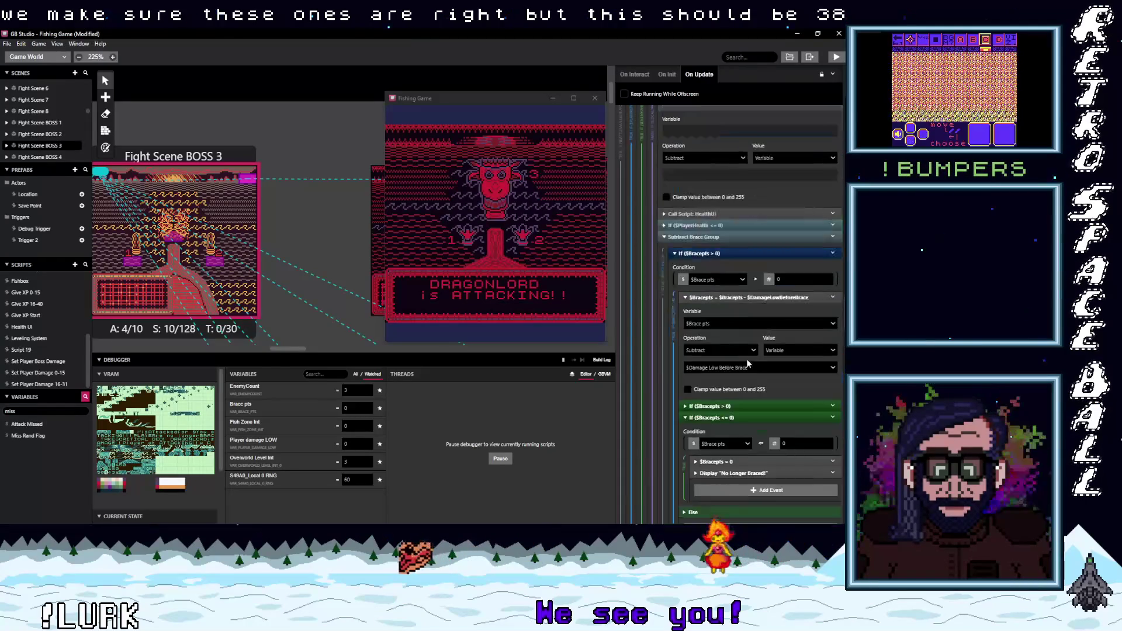
pyautogui.scroll(5, 746, 361)
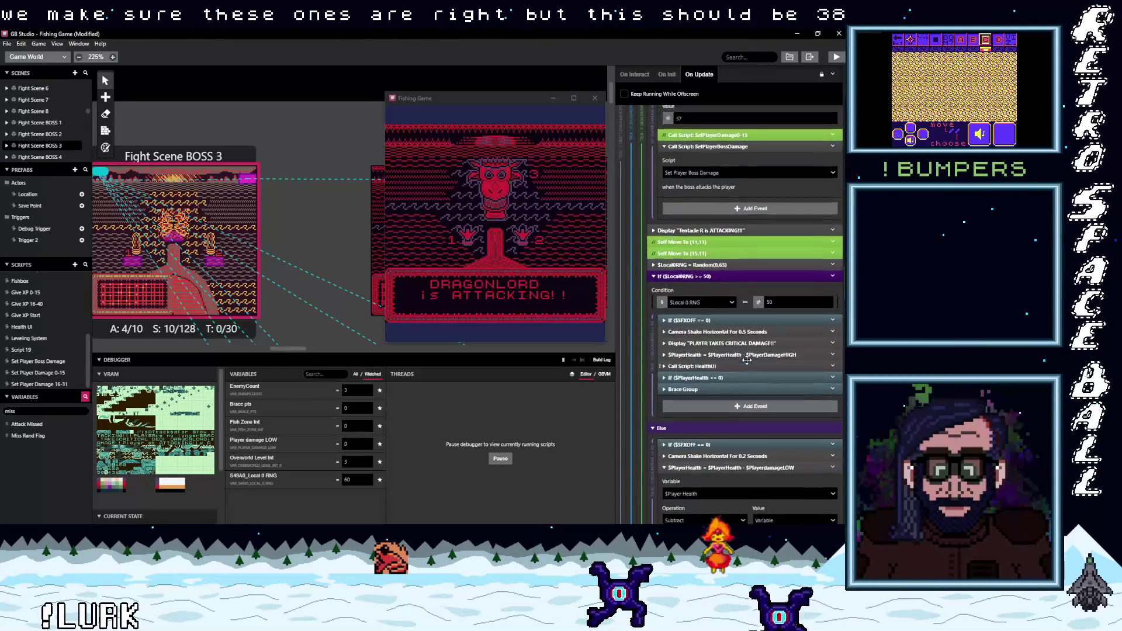
pyautogui.scroll(-1, 747, 360)
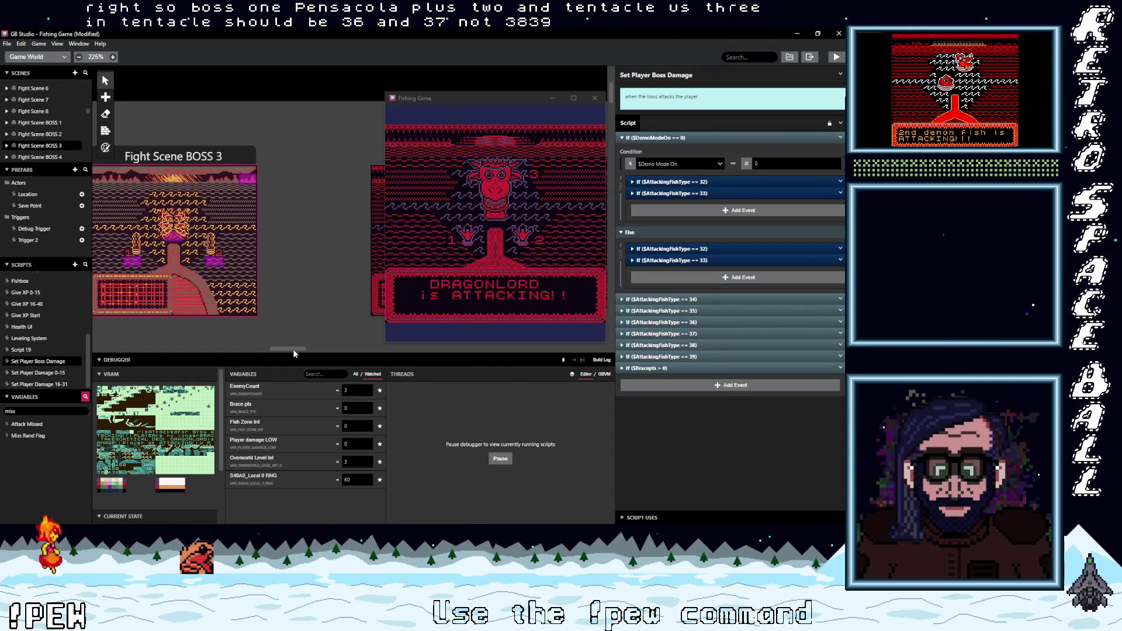
# Step: In Fight Scene BOSS 3's update script, change the first attacking fish type from 37 to 36
pyautogui.hscroll(-3, 299, 348)
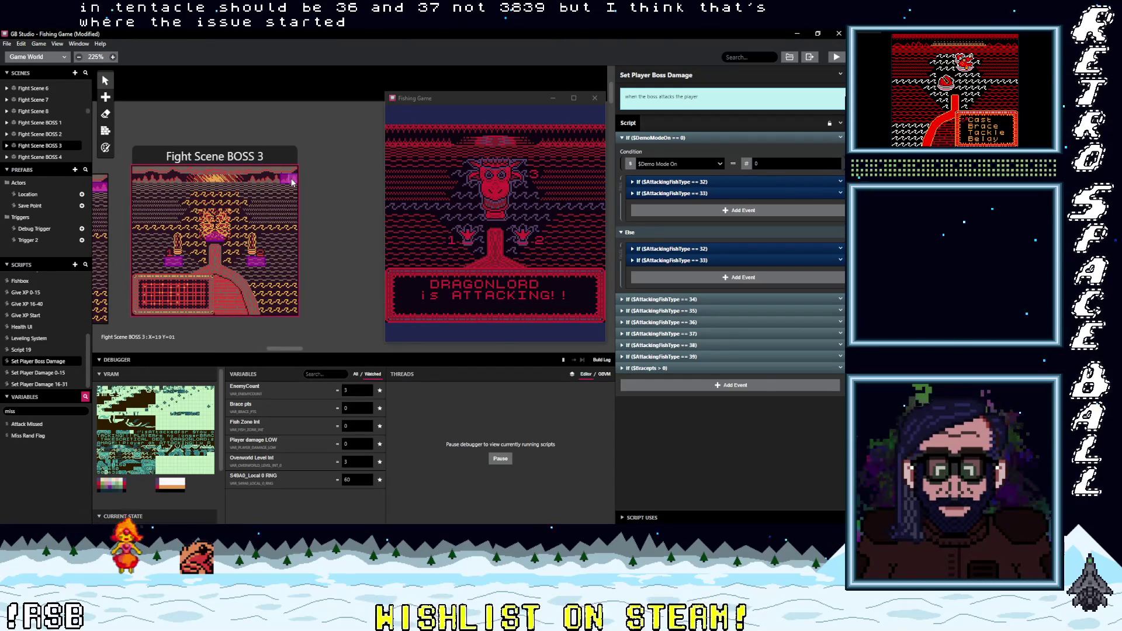
pyautogui.click(293, 182)
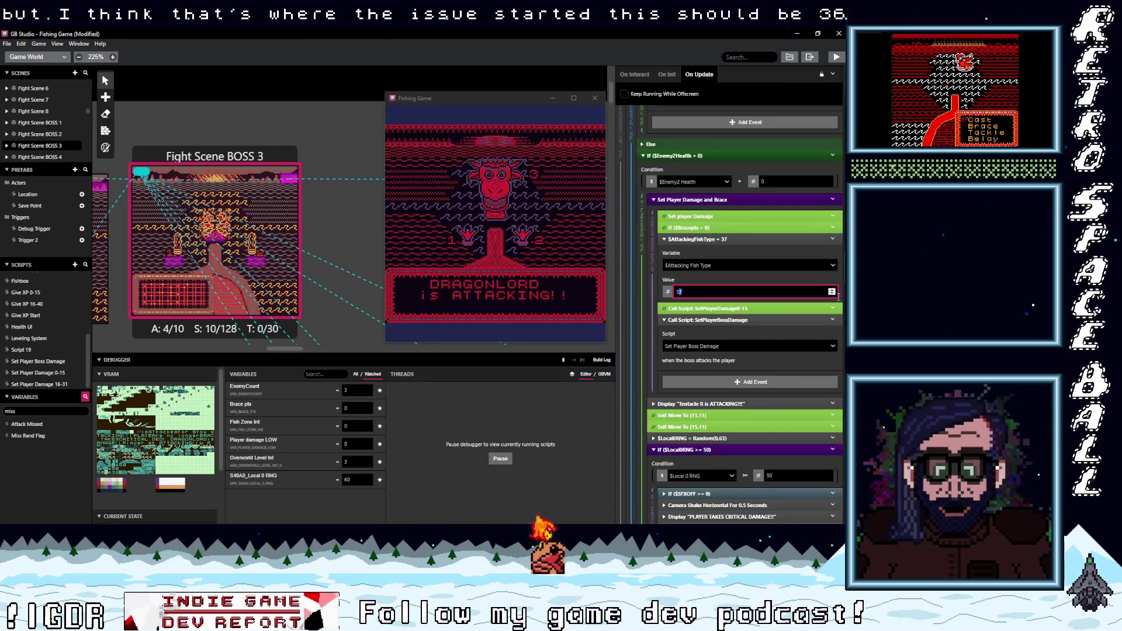
pyautogui.scroll(-15, 844, 196)
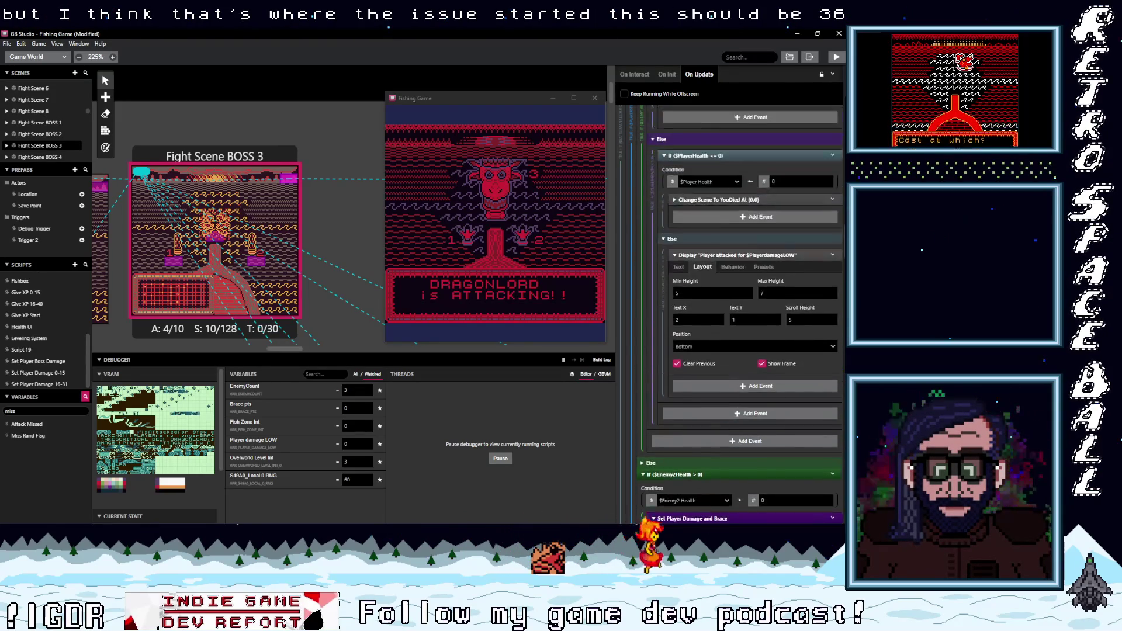
pyautogui.scroll(-10, 844, 196)
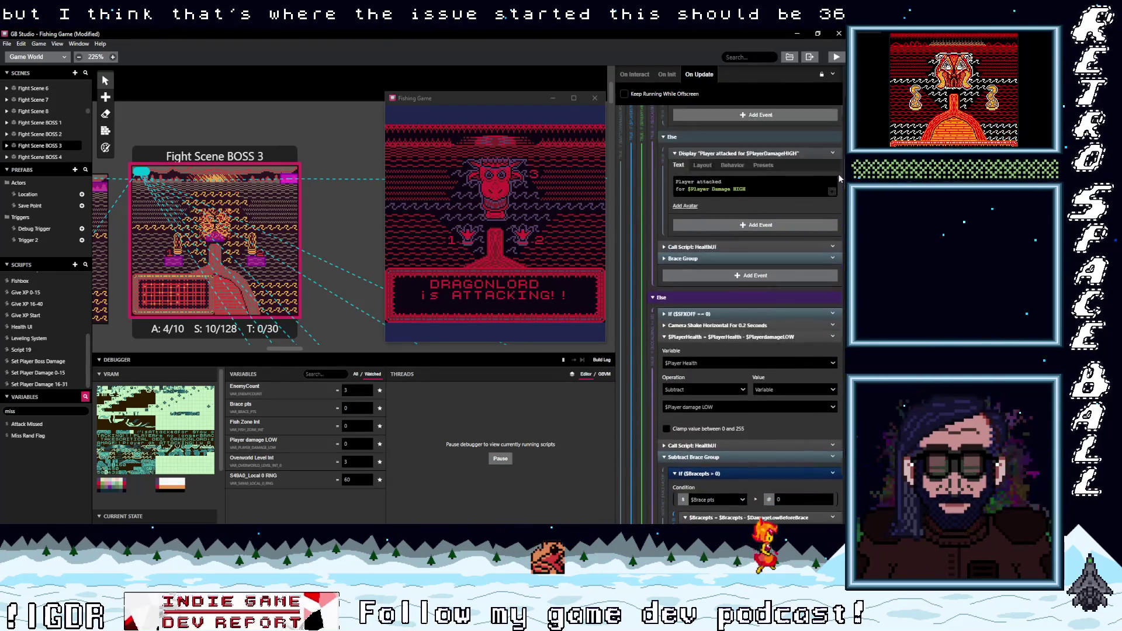
pyautogui.scroll(10, 836, 157)
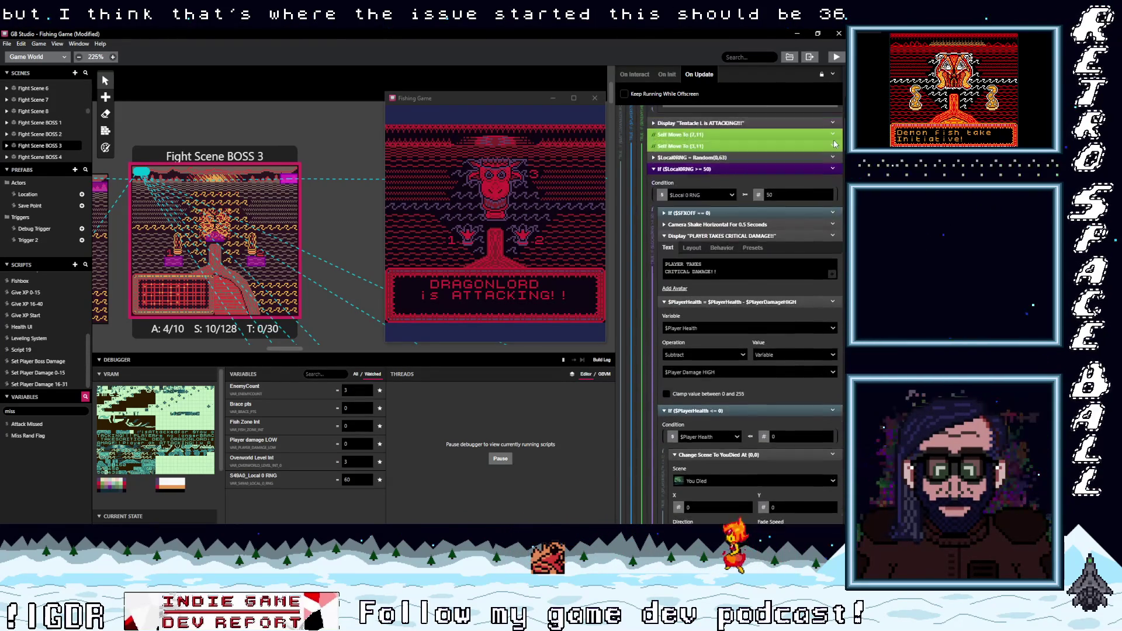
pyautogui.scroll(5, 801, 153)
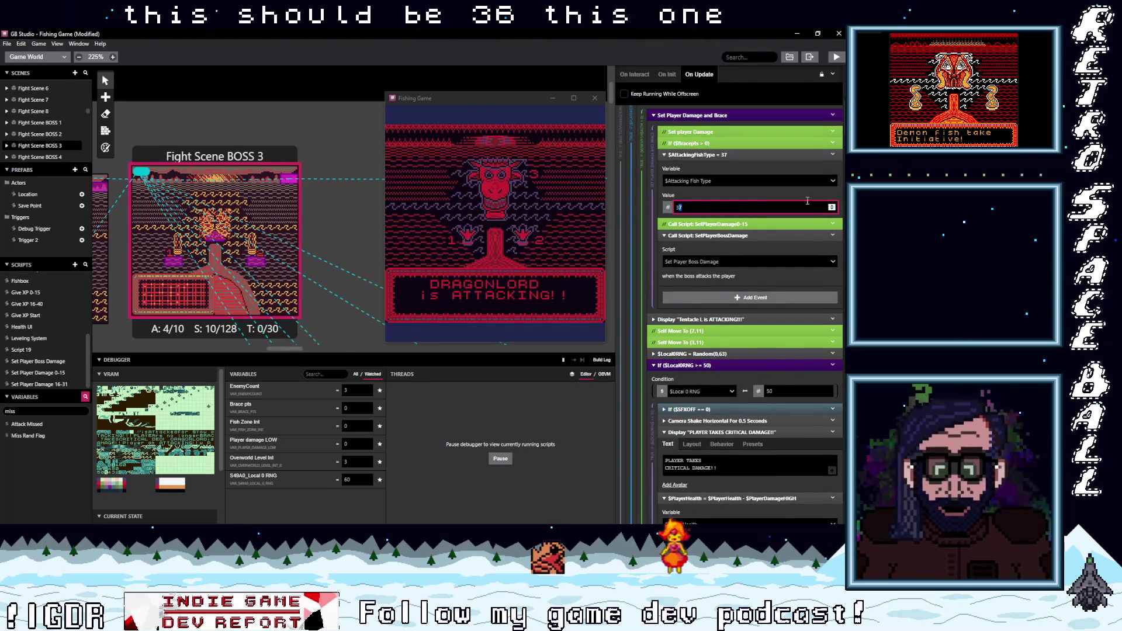
pyautogui.write('36')
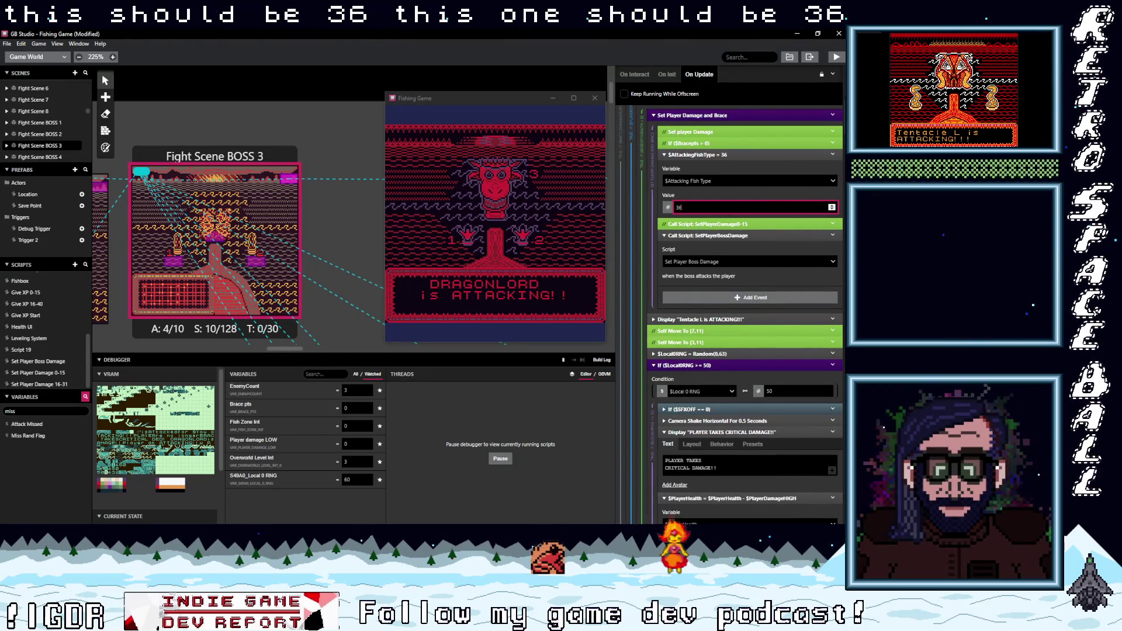
# Step: Change BOSS 3's second attacking fish type value from 38 to 37
pyautogui.scroll(4, 840, 201)
pyautogui.scroll(-15, 840, 201)
pyautogui.scroll(-14, 751, 304)
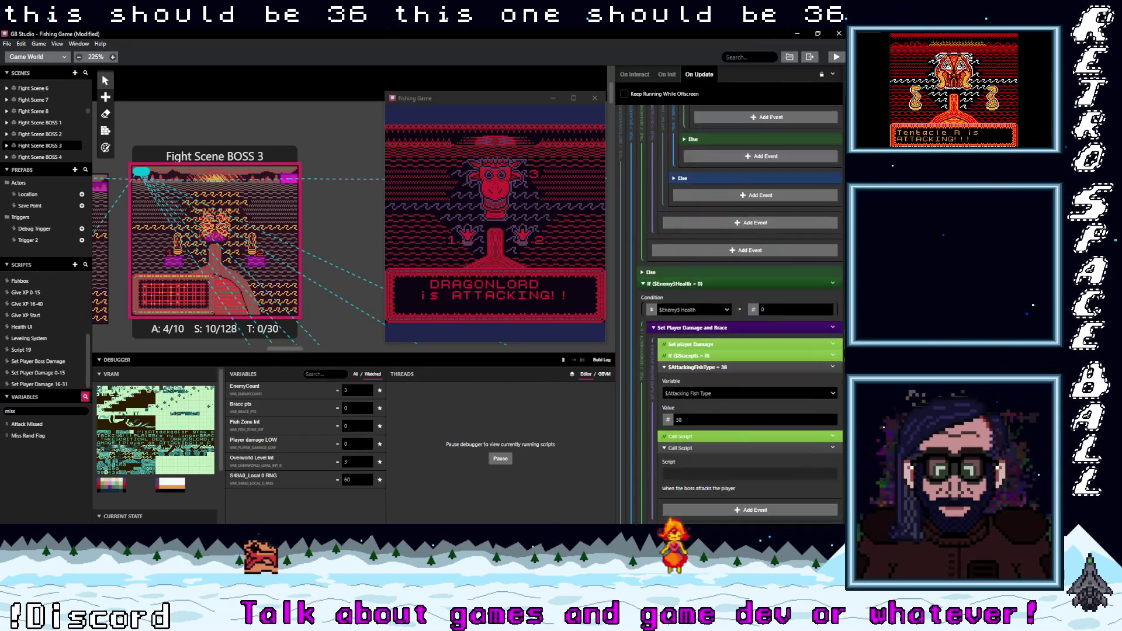
pyautogui.scroll(-3, 742, 304)
pyautogui.scroll(-2, 743, 303)
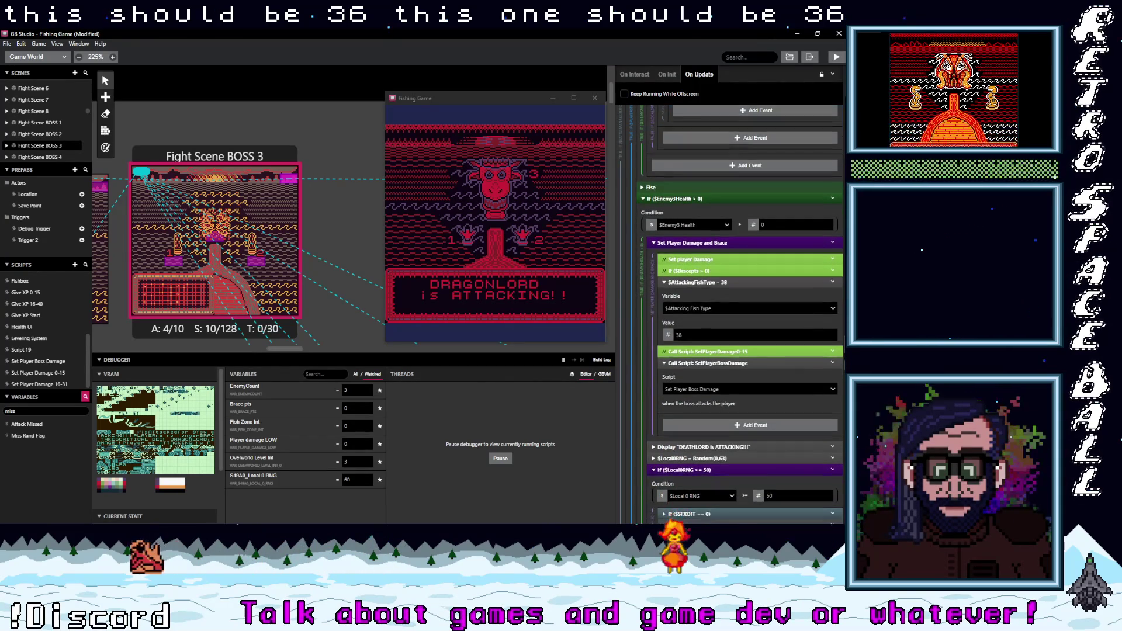
pyautogui.doubleClick(690, 310)
pyautogui.write('37')
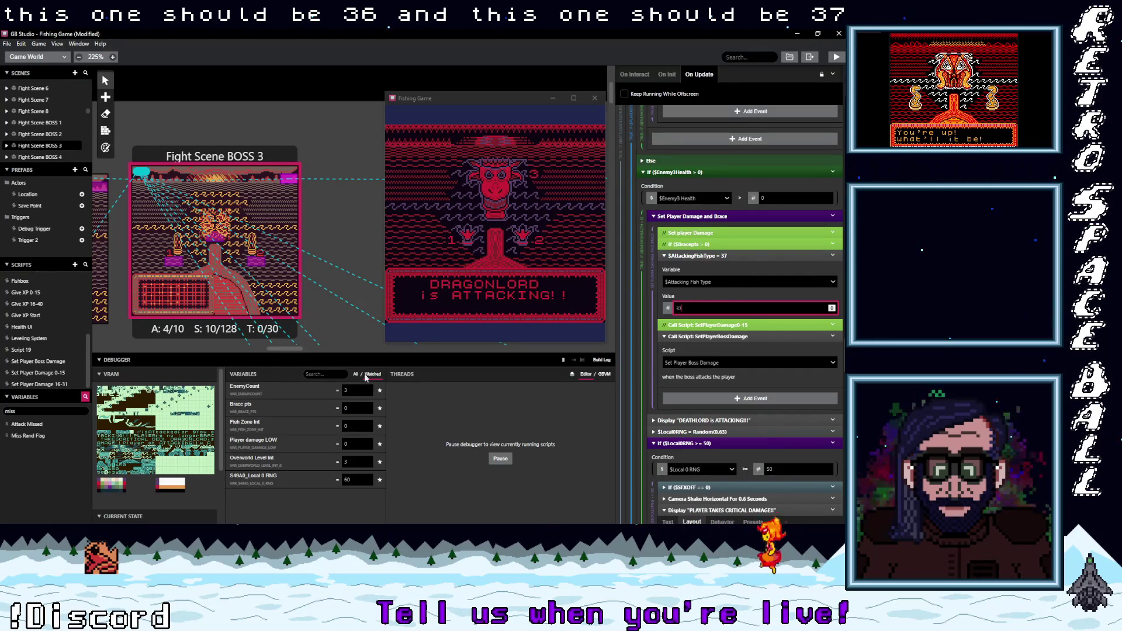
pyautogui.moveTo(296, 348); pyautogui.dragTo(229, 351)
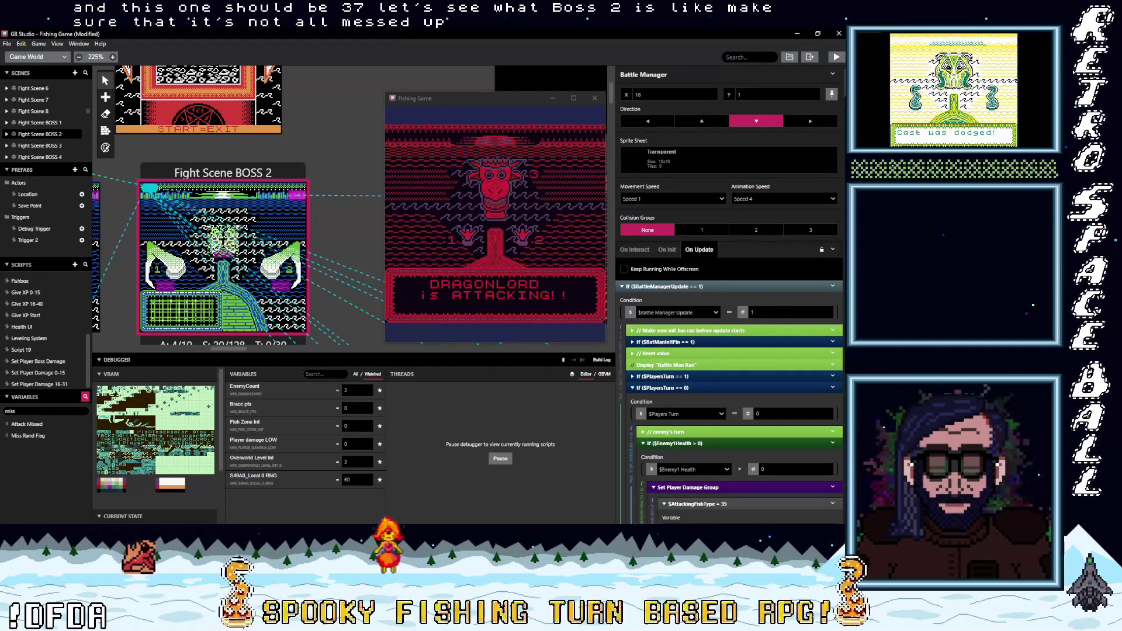
pyautogui.scroll(-5, 730, 293)
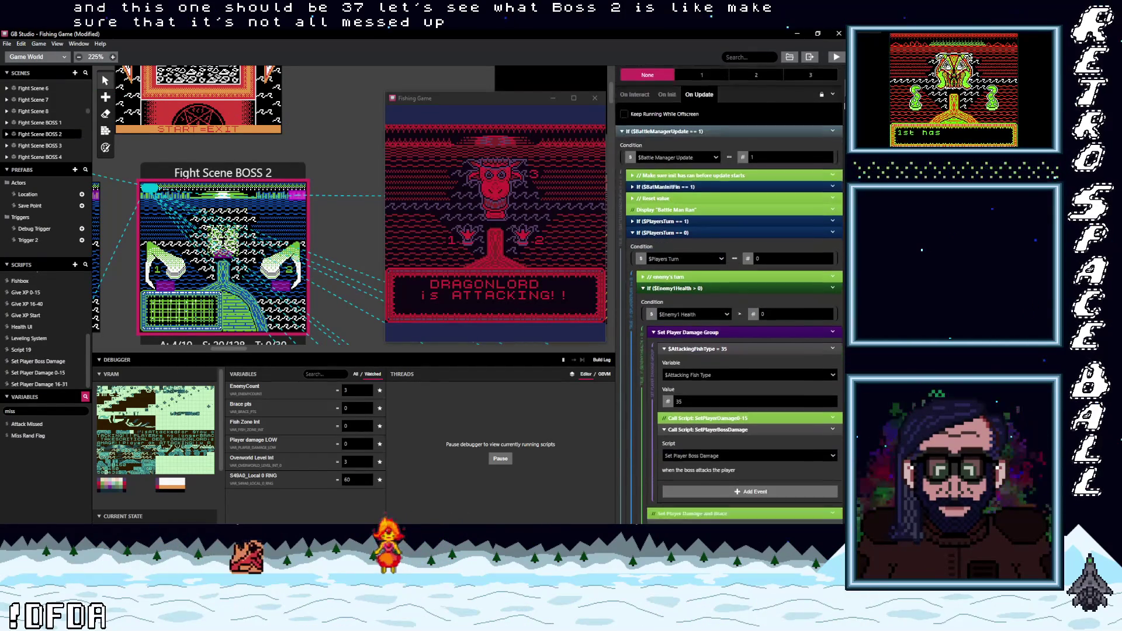
pyautogui.scroll(-2, 730, 316)
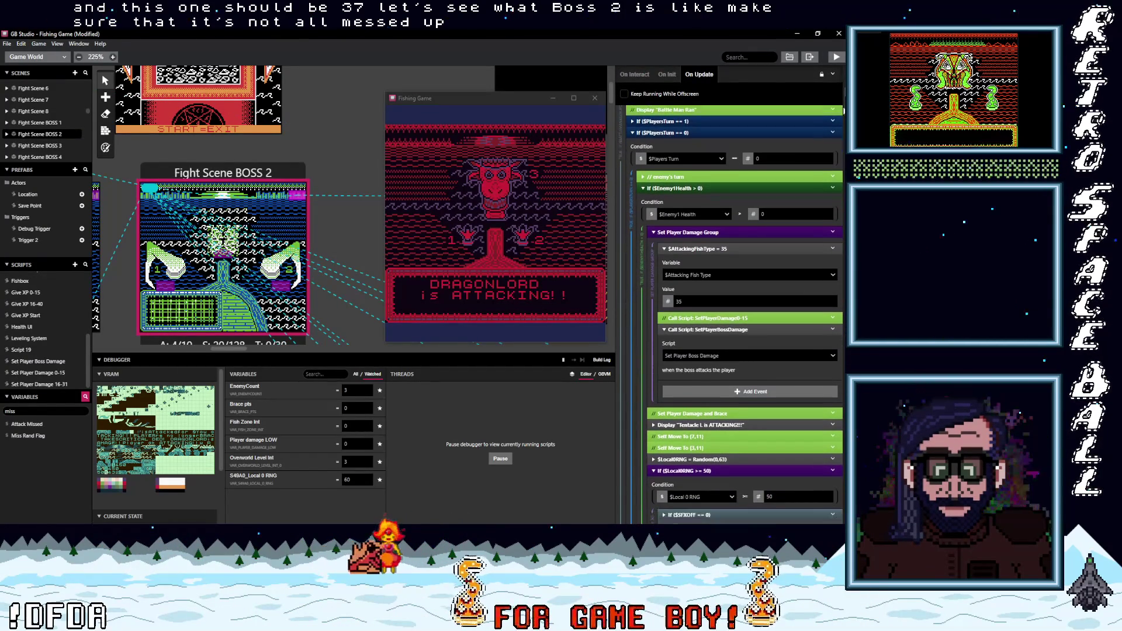
pyautogui.scroll(-1, 844, 113)
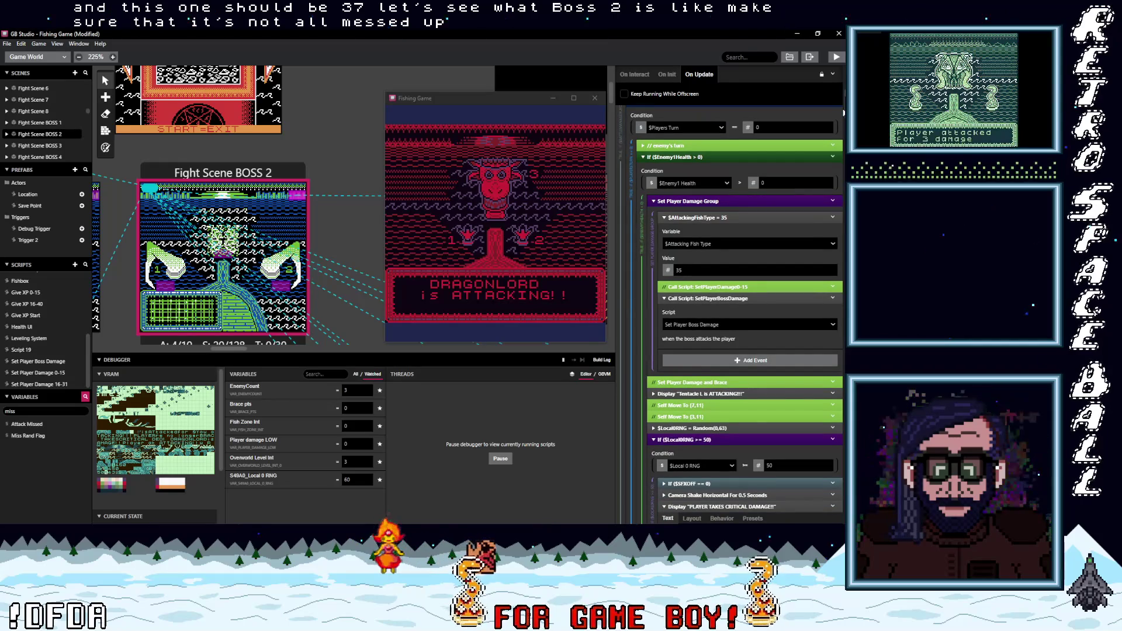
pyautogui.scroll(-5, 840, 122)
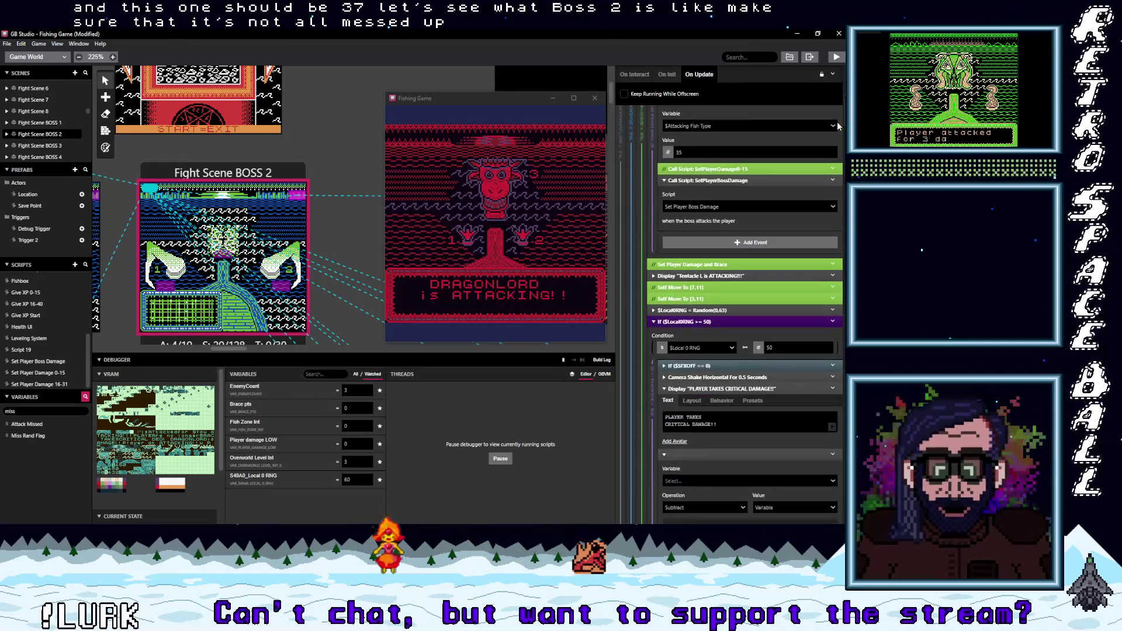
pyautogui.scroll(-8, 838, 125)
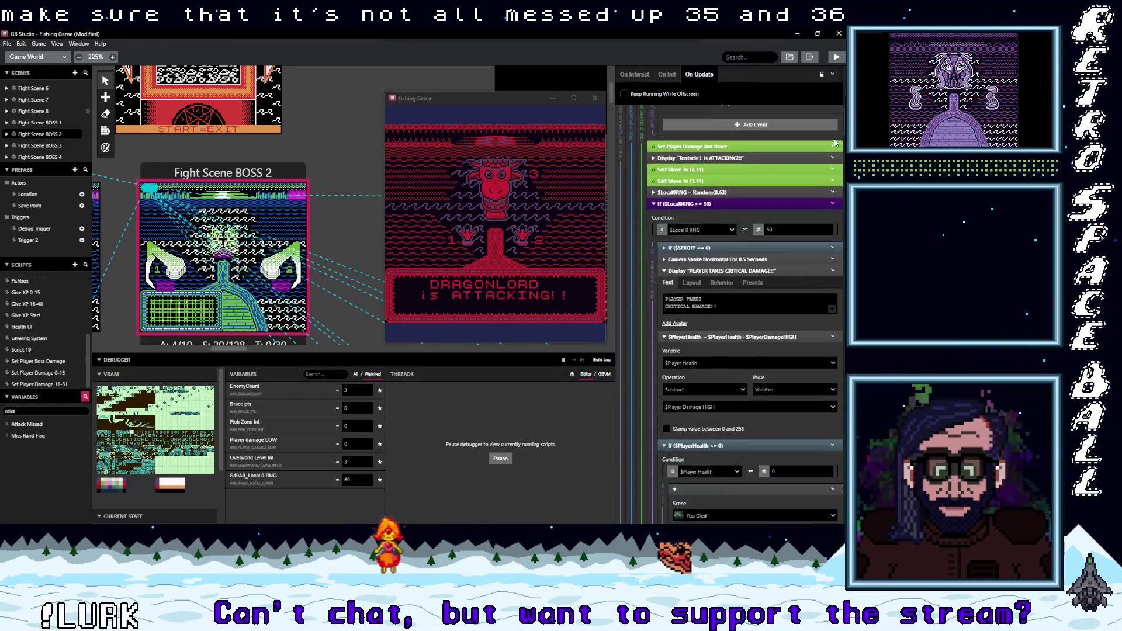
pyautogui.scroll(1, 835, 151)
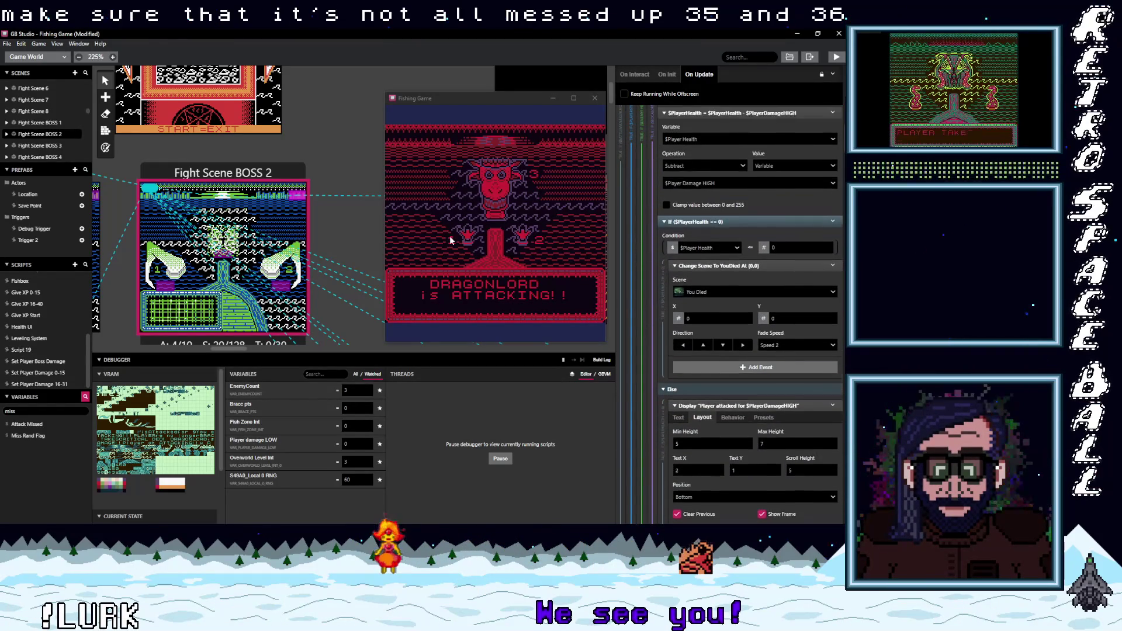
pyautogui.click(38, 362)
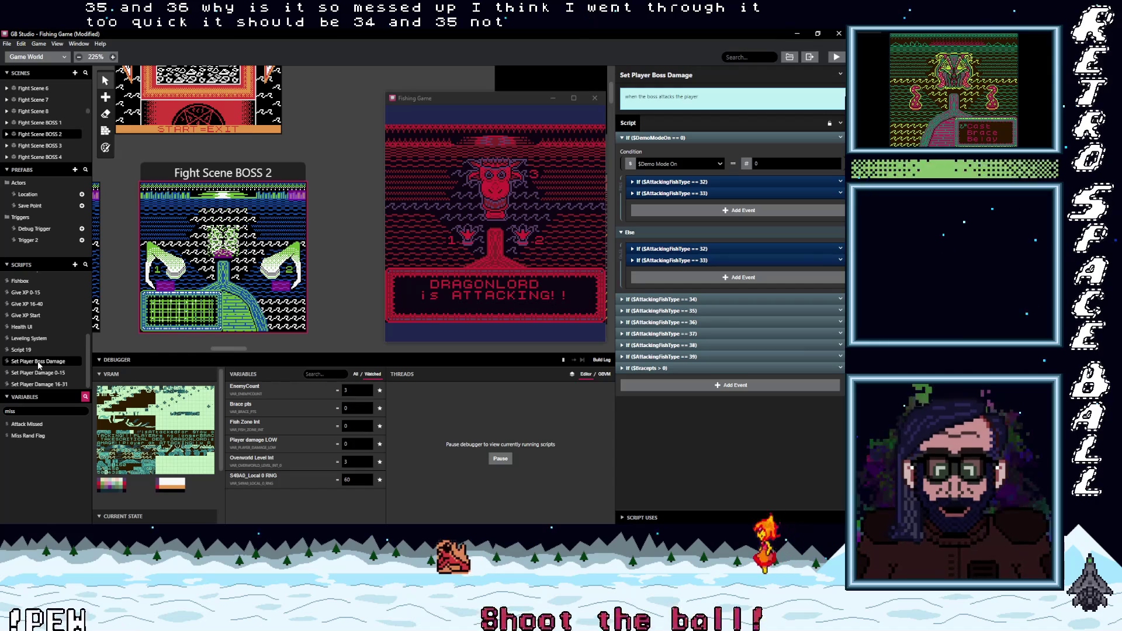
pyautogui.click(303, 209)
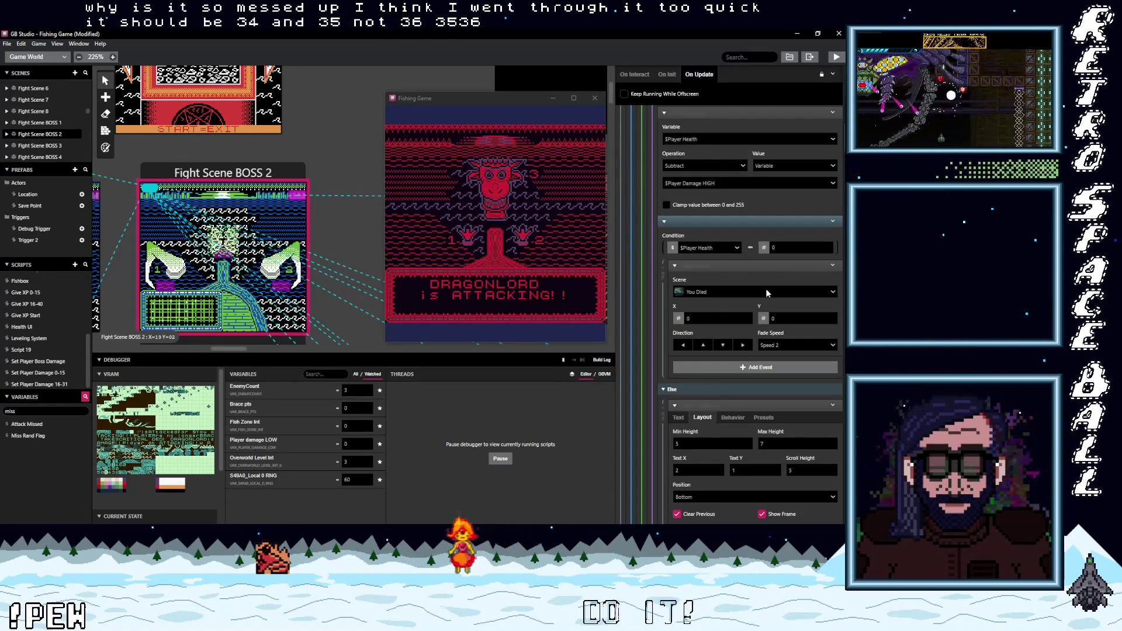
pyautogui.scroll(7, 742, 316)
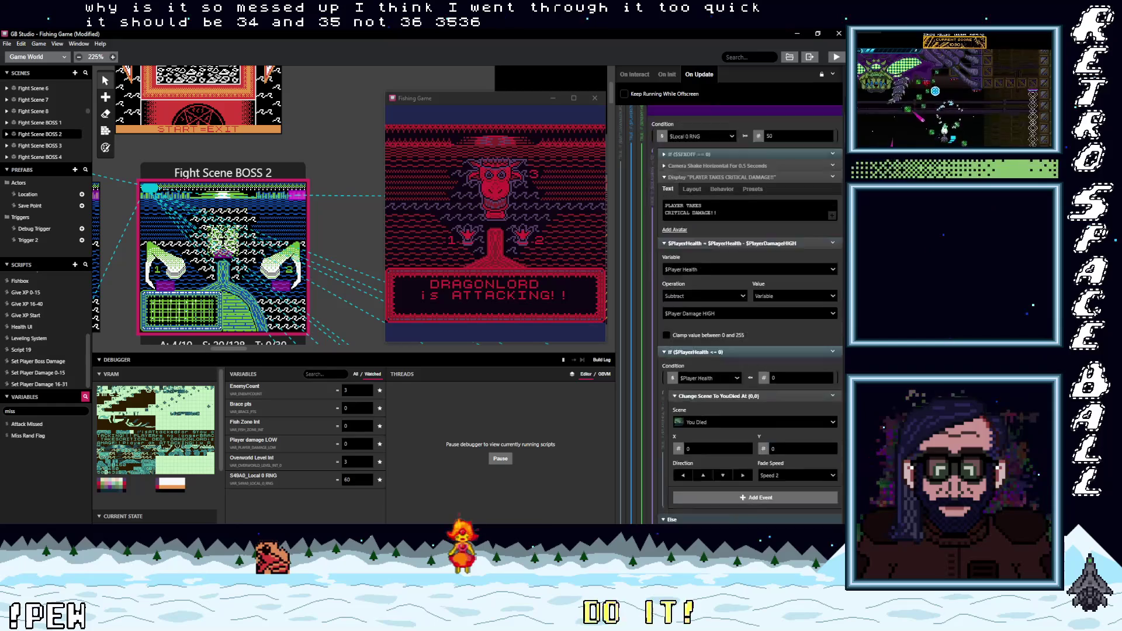
pyautogui.scroll(1, 737, 315)
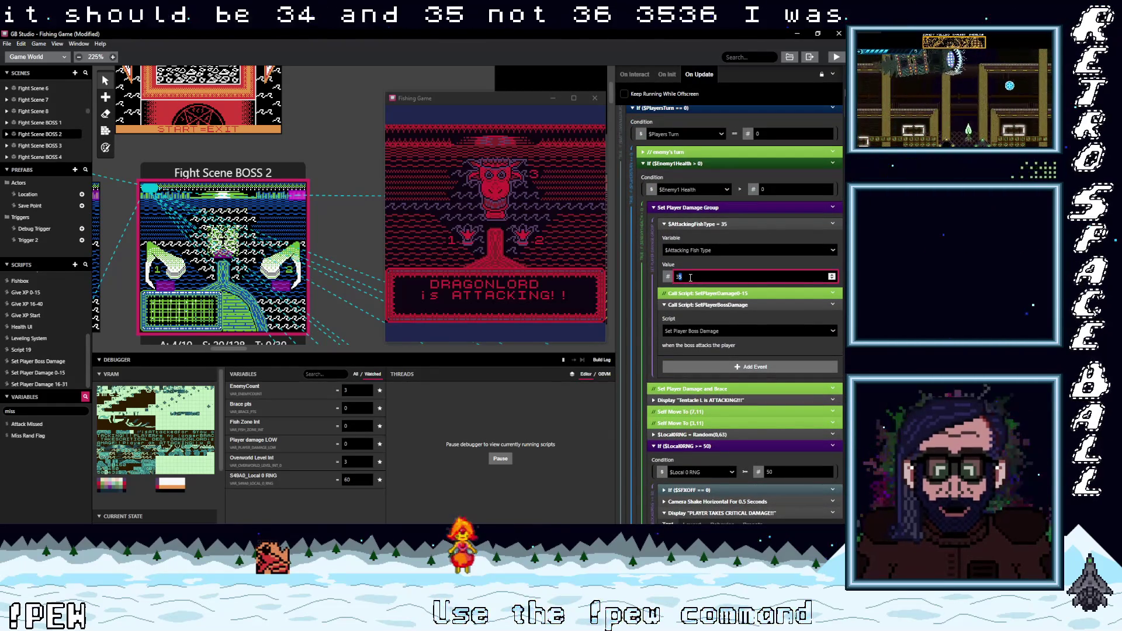
pyautogui.write('34')
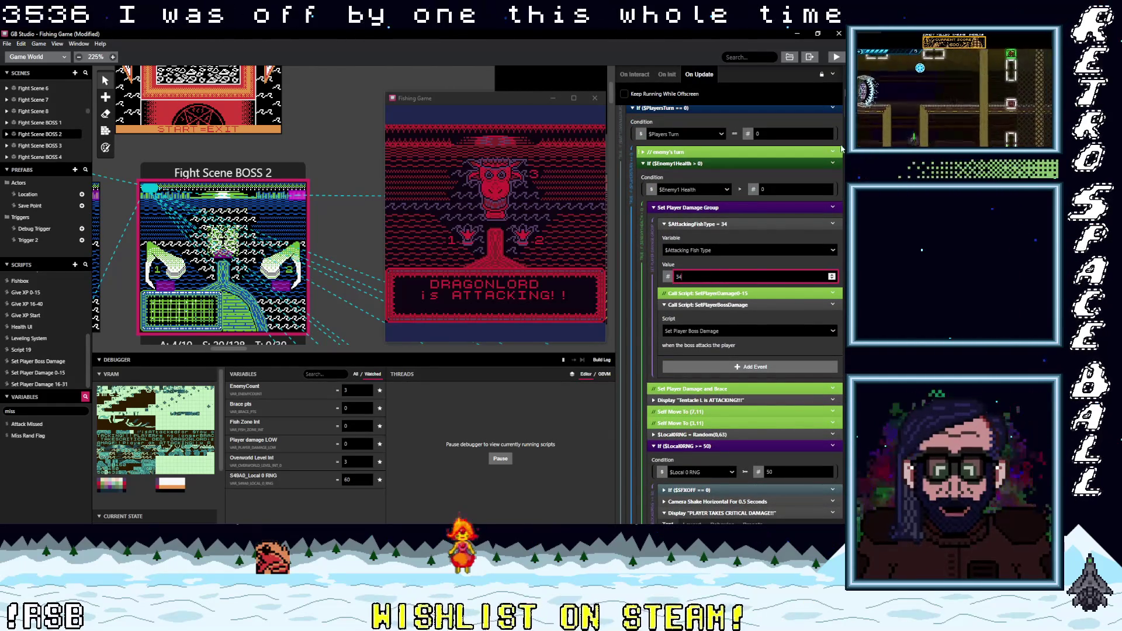
pyautogui.scroll(-4, 745, 315)
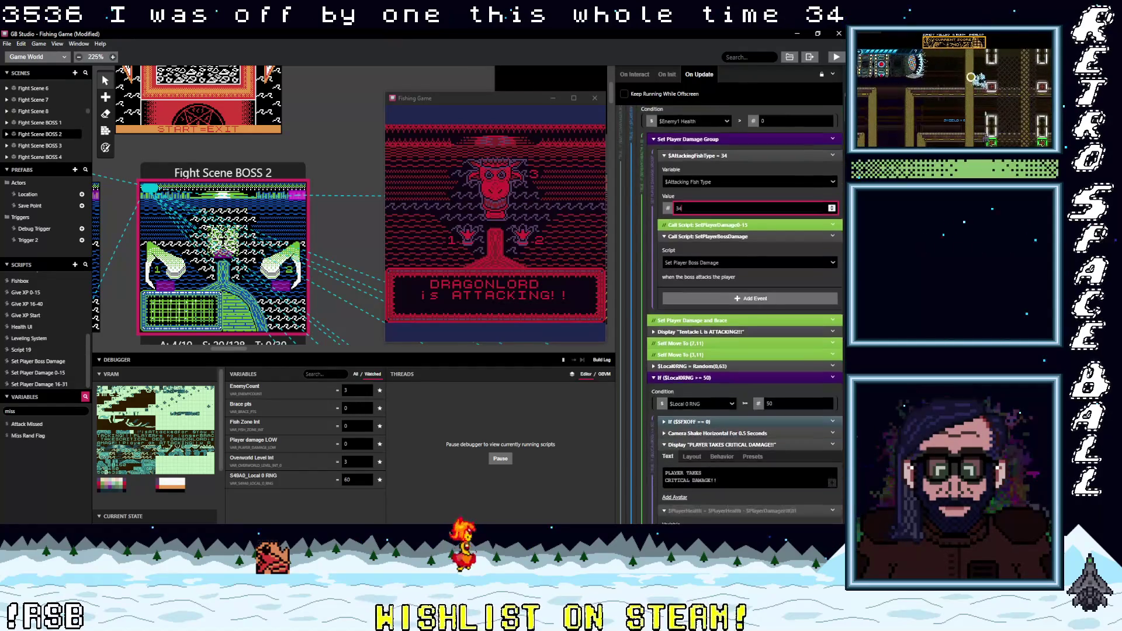
pyautogui.scroll(-10, 745, 316)
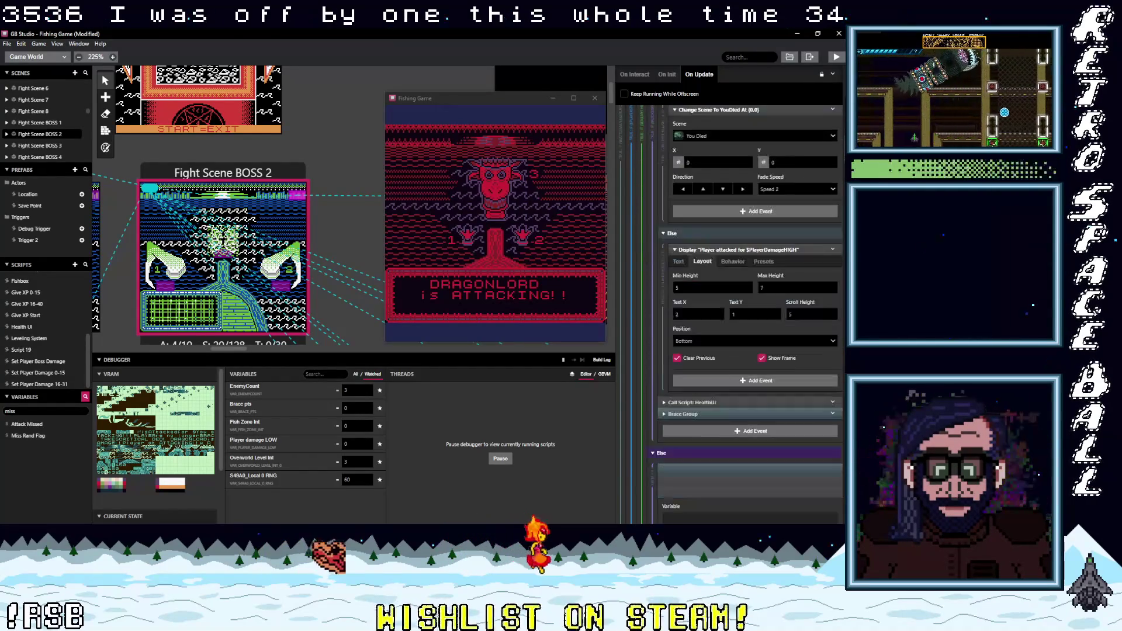
pyautogui.scroll(-3, 745, 315)
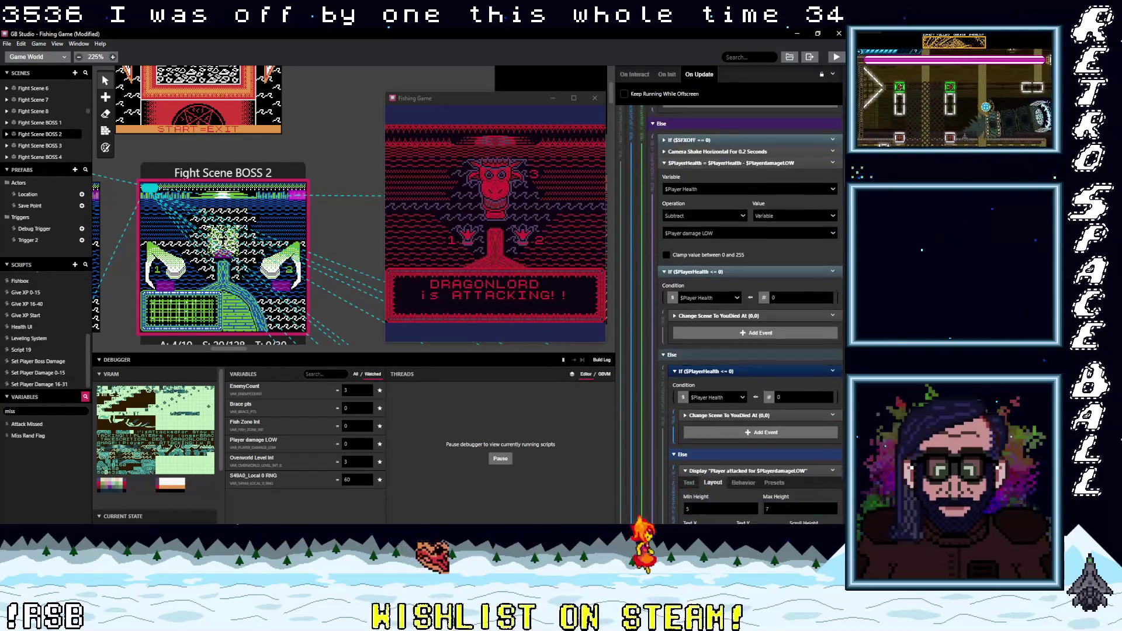
pyautogui.scroll(-2, 751, 315)
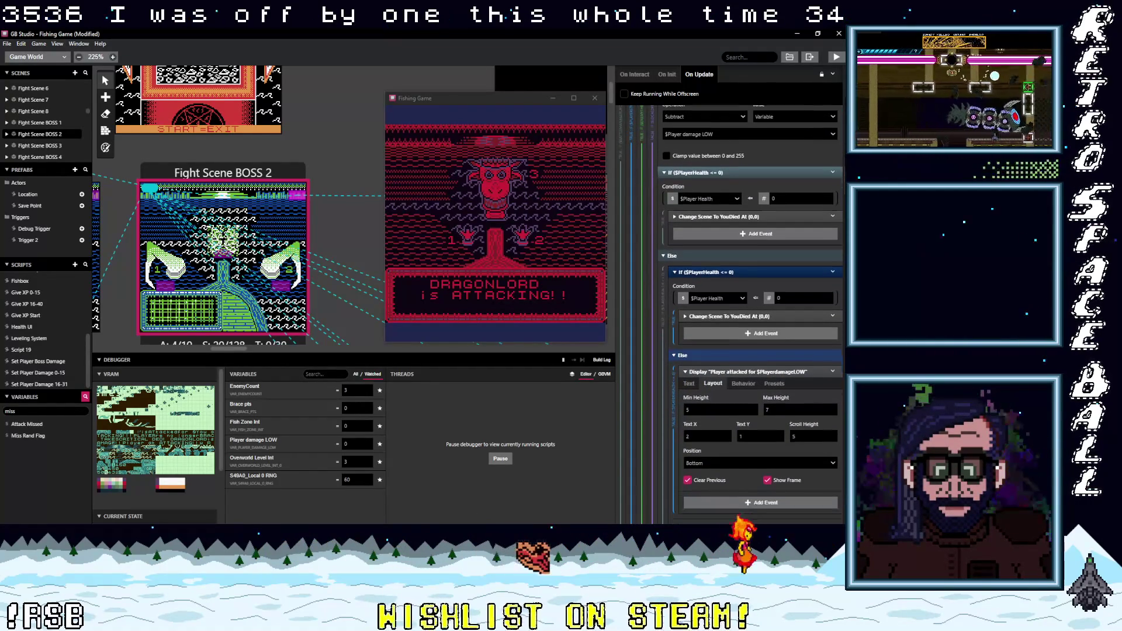
pyautogui.scroll(-4, 751, 316)
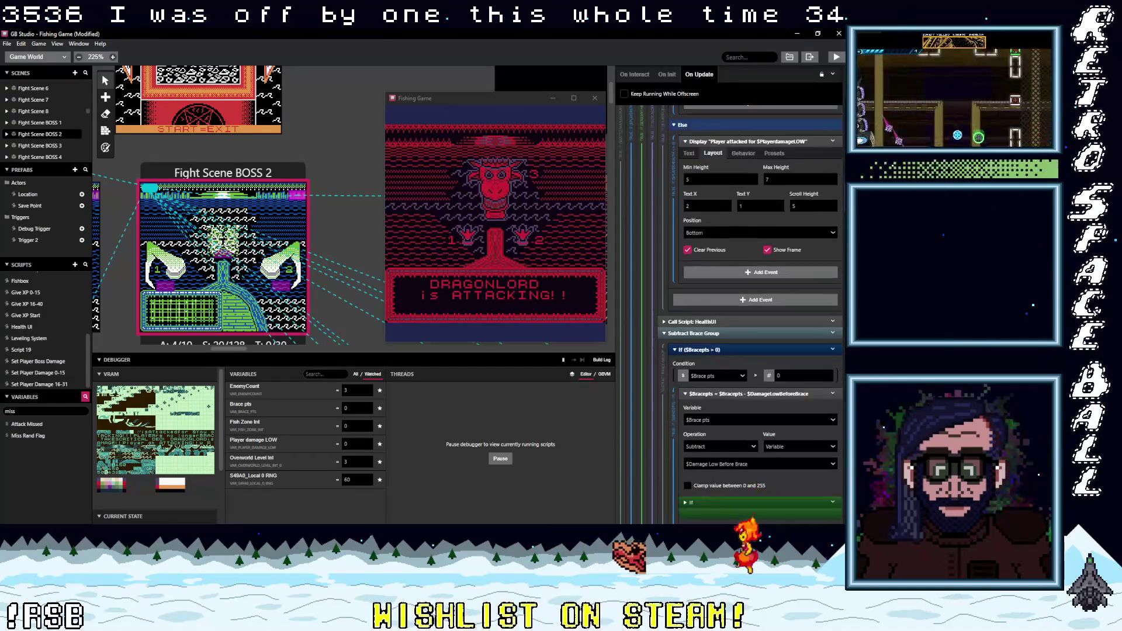
pyautogui.scroll(-6, 751, 316)
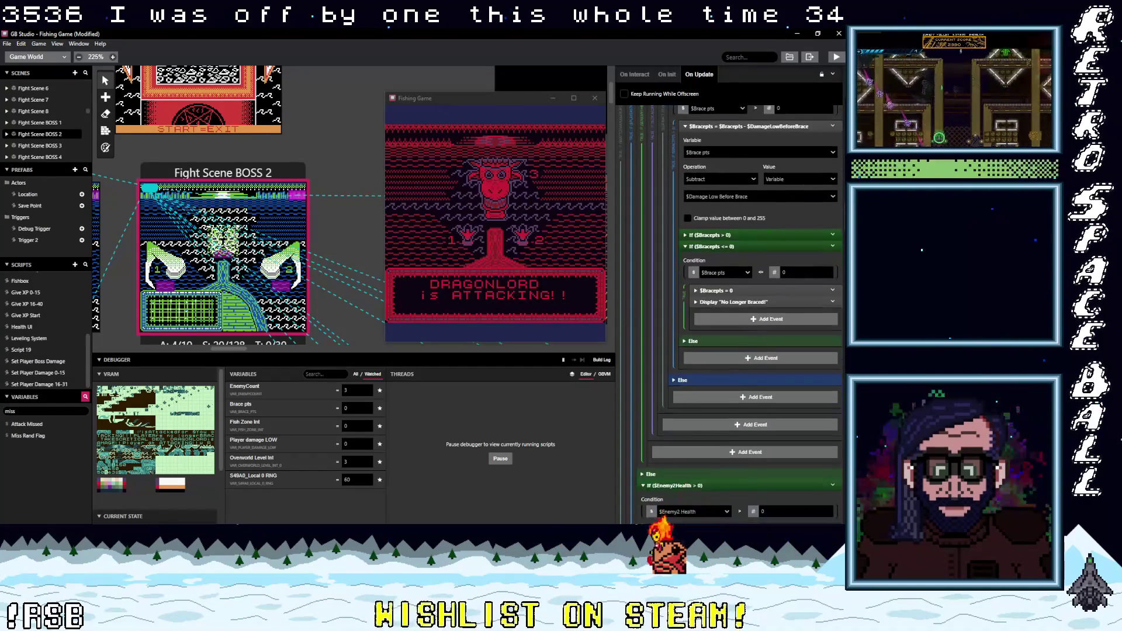
pyautogui.scroll(-1, 751, 316)
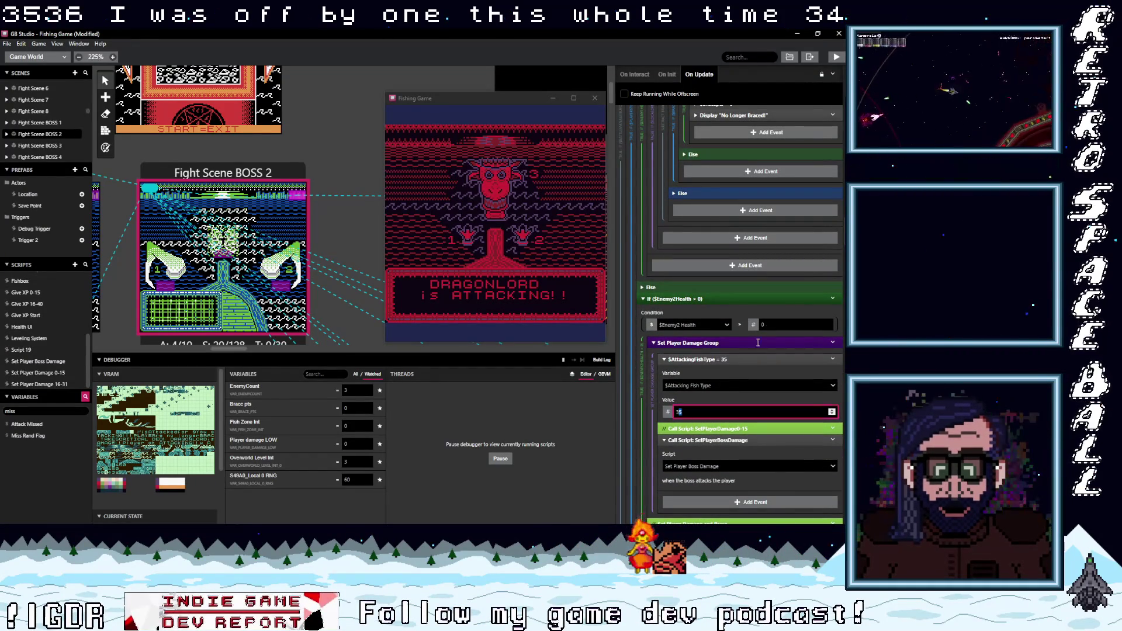
pyautogui.scroll(-5, 754, 351)
pyautogui.scroll(-7, 842, 288)
pyautogui.scroll(-5, 842, 289)
pyautogui.scroll(-6, 843, 321)
pyautogui.scroll(-1, 843, 333)
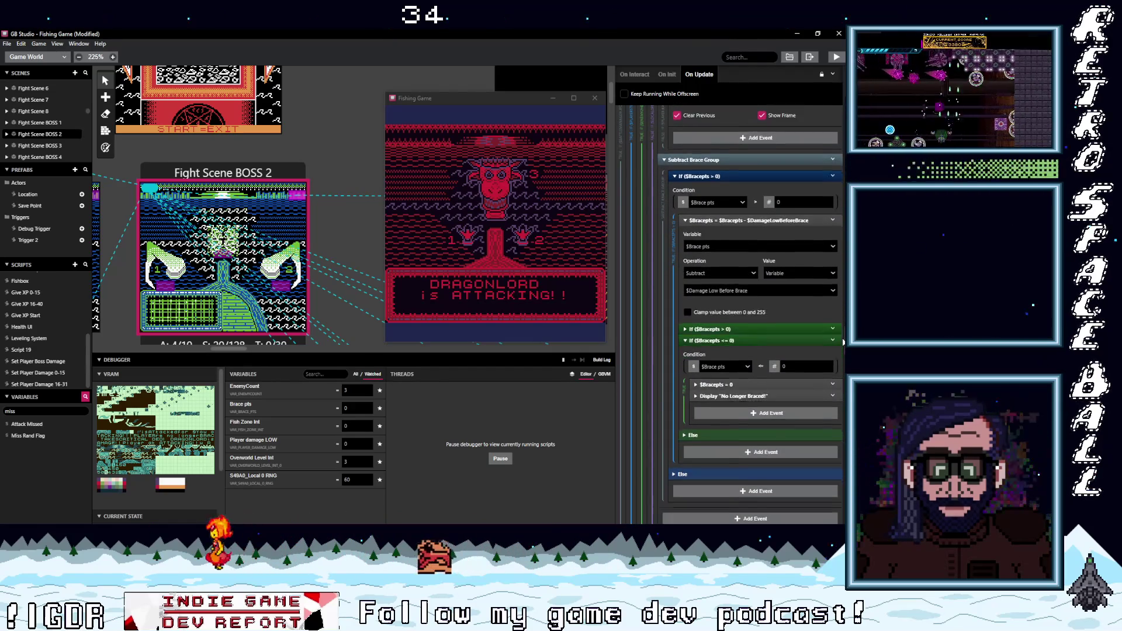
pyautogui.scroll(-4, 842, 342)
pyautogui.scroll(-3, 843, 365)
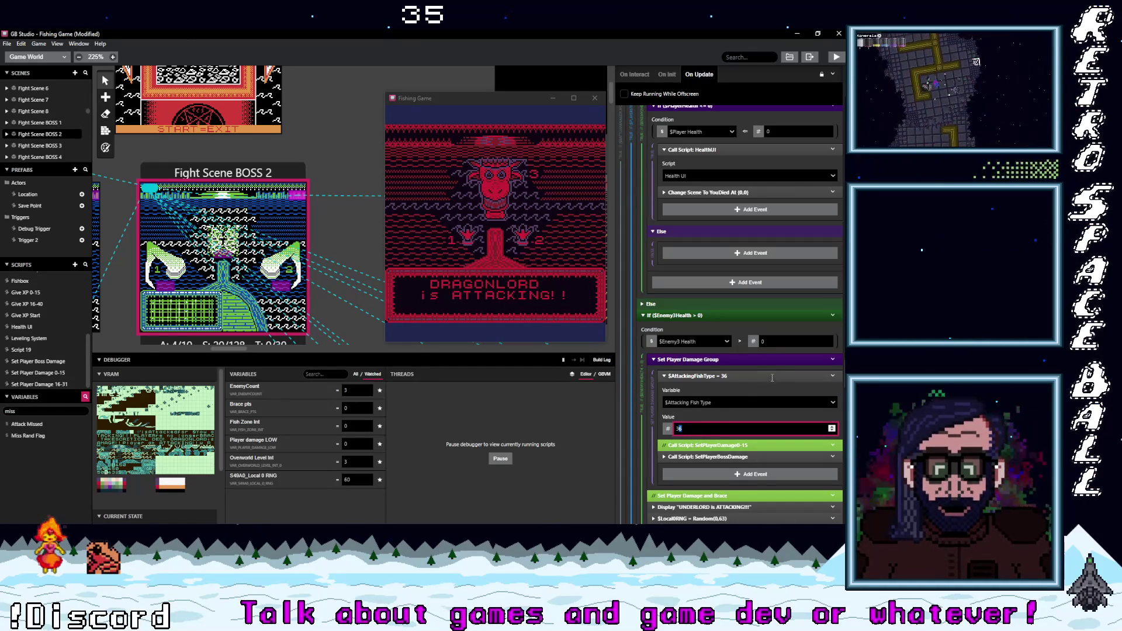
# Step: Set the BOSS 2 Enemy3 attack's $AttackingFishType value to 35
pyautogui.write('35')
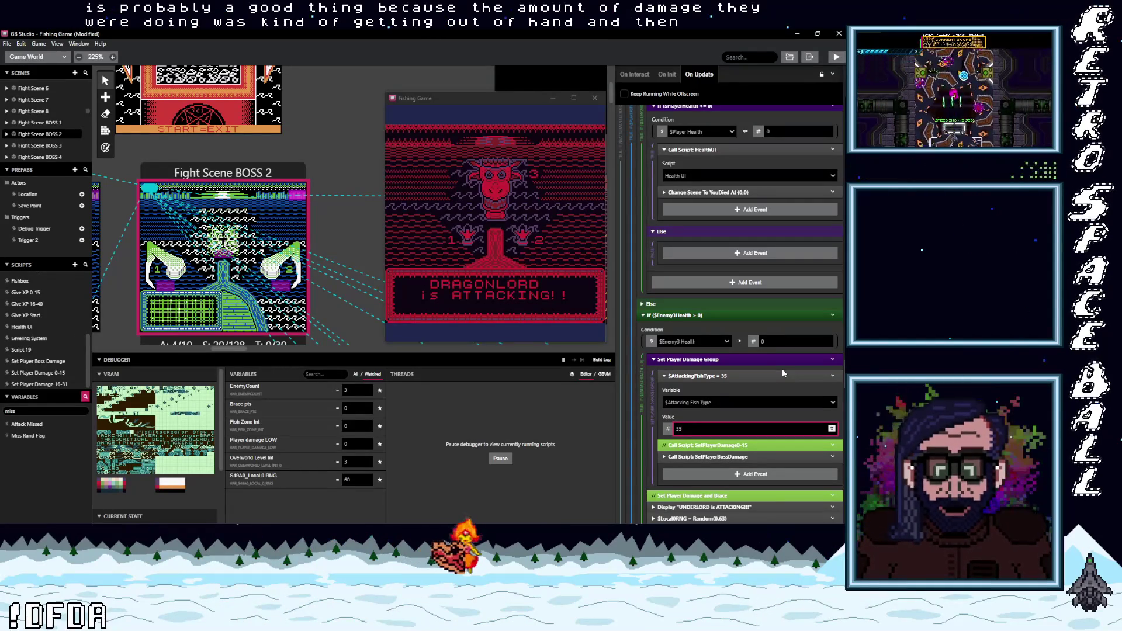
pyautogui.scroll(-5, 839, 397)
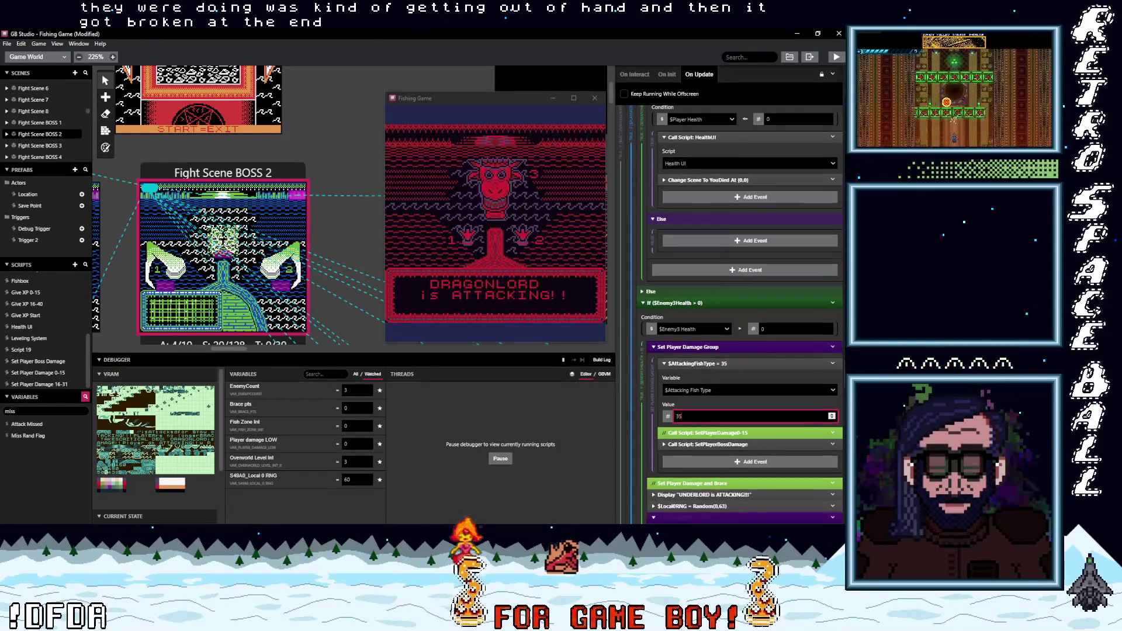
pyautogui.scroll(-10, 839, 400)
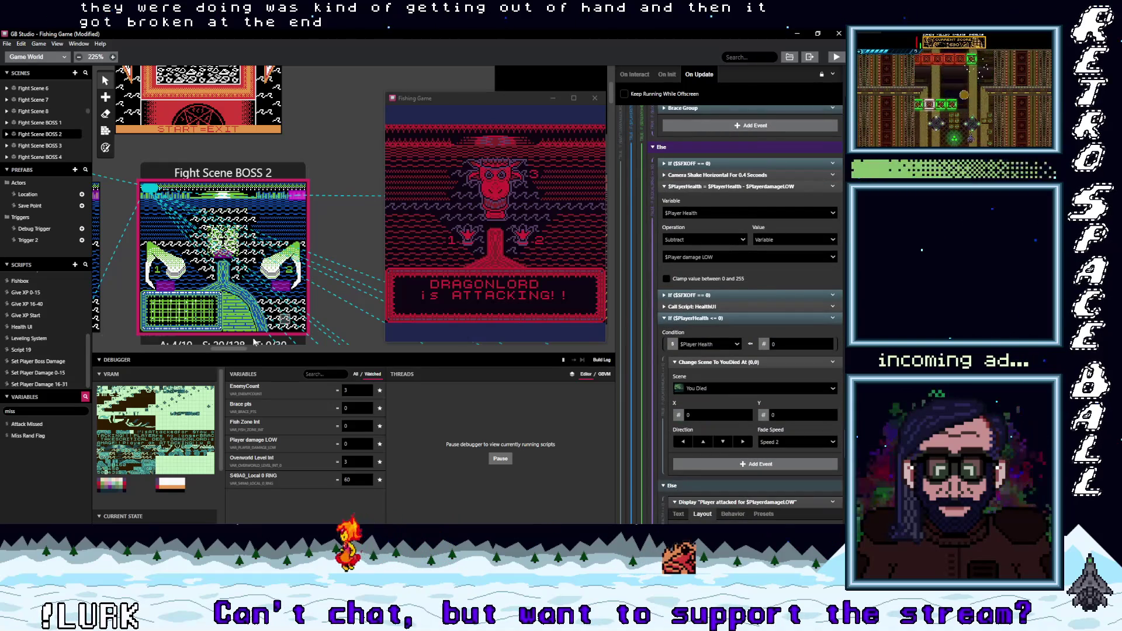
pyautogui.moveTo(229, 350); pyautogui.dragTo(341, 348)
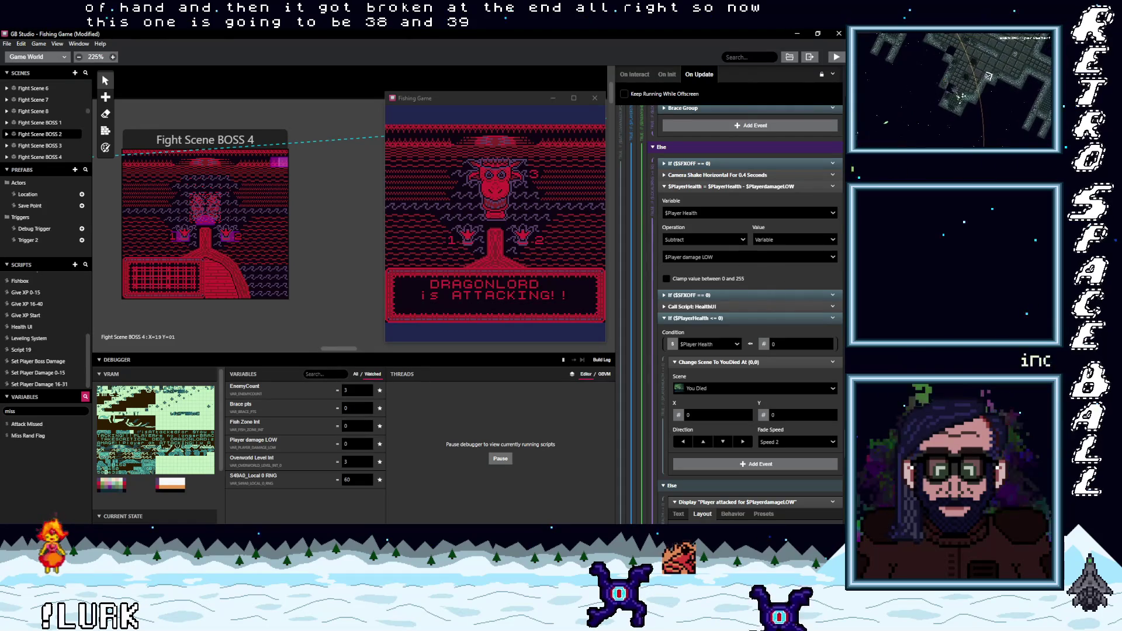
# Step: In Fight Scene BOSS 4's update script, set the Dragonlord attack's fish type to 39
pyautogui.click(132, 155)
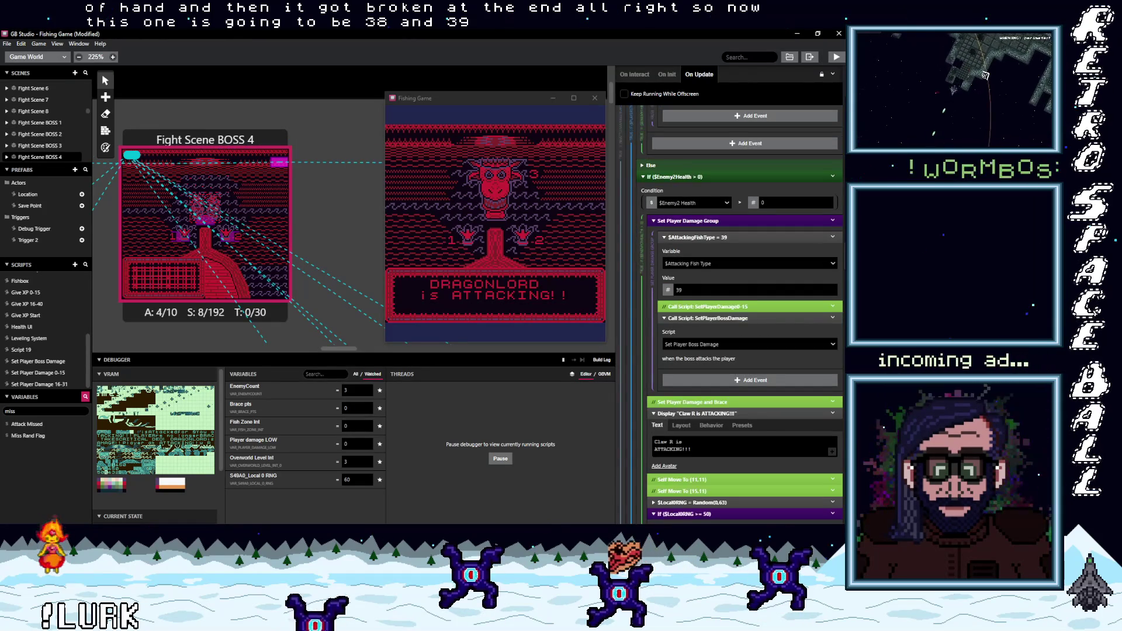
pyautogui.doubleClick(687, 290)
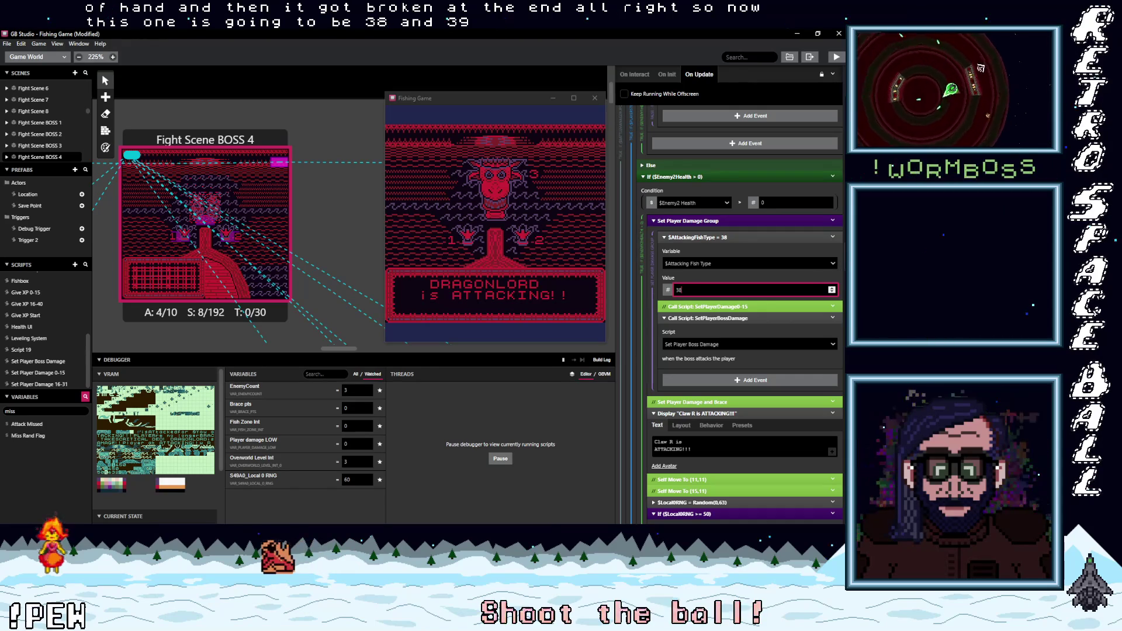
pyautogui.scroll(-10, 840, 264)
pyautogui.scroll(-10, 751, 292)
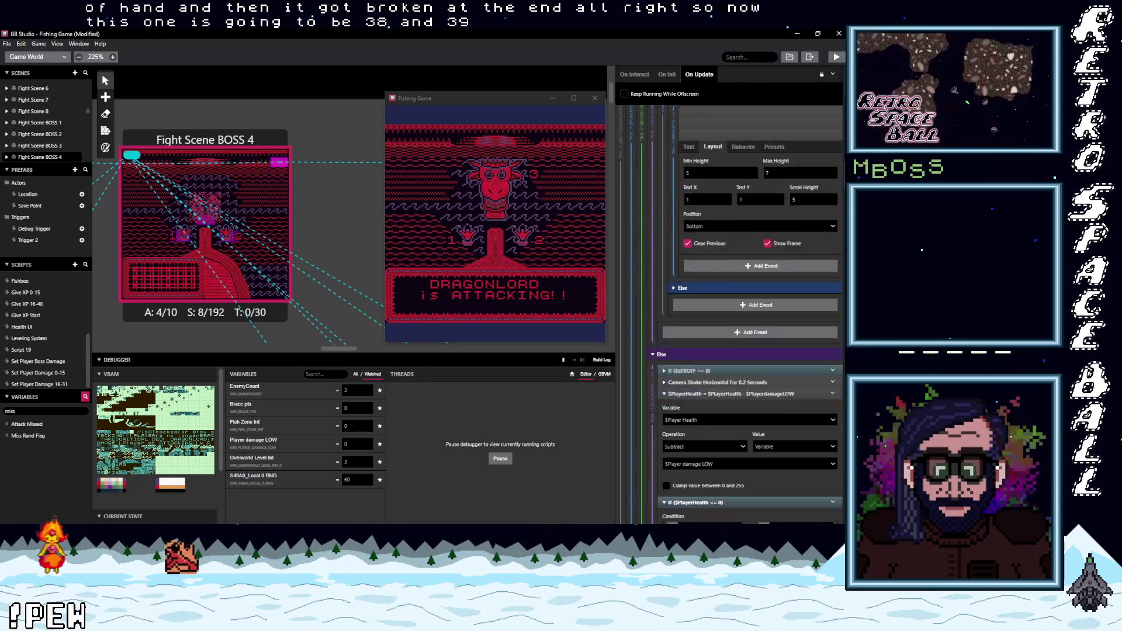
pyautogui.scroll(10, 751, 292)
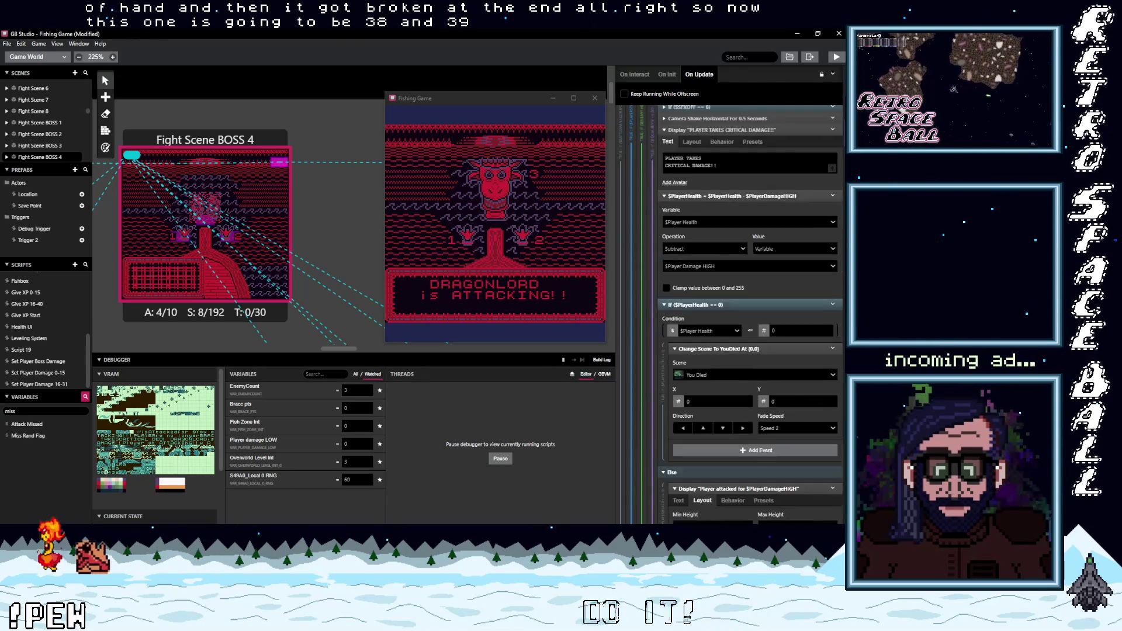
pyautogui.scroll(8, 719, 233)
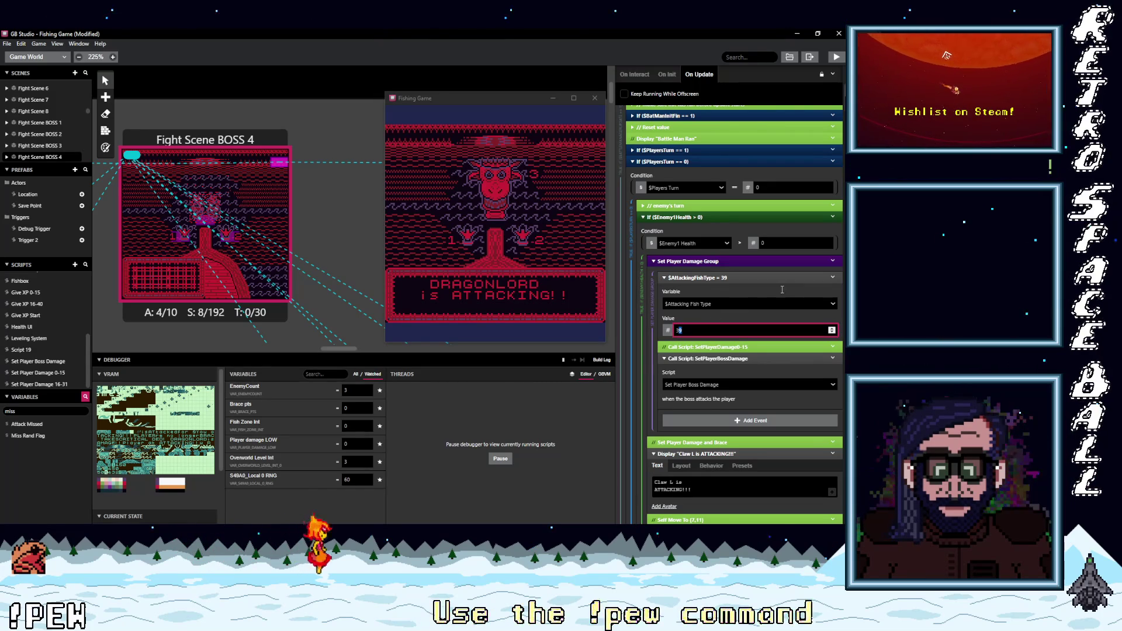
pyautogui.scroll(-10, 834, 283)
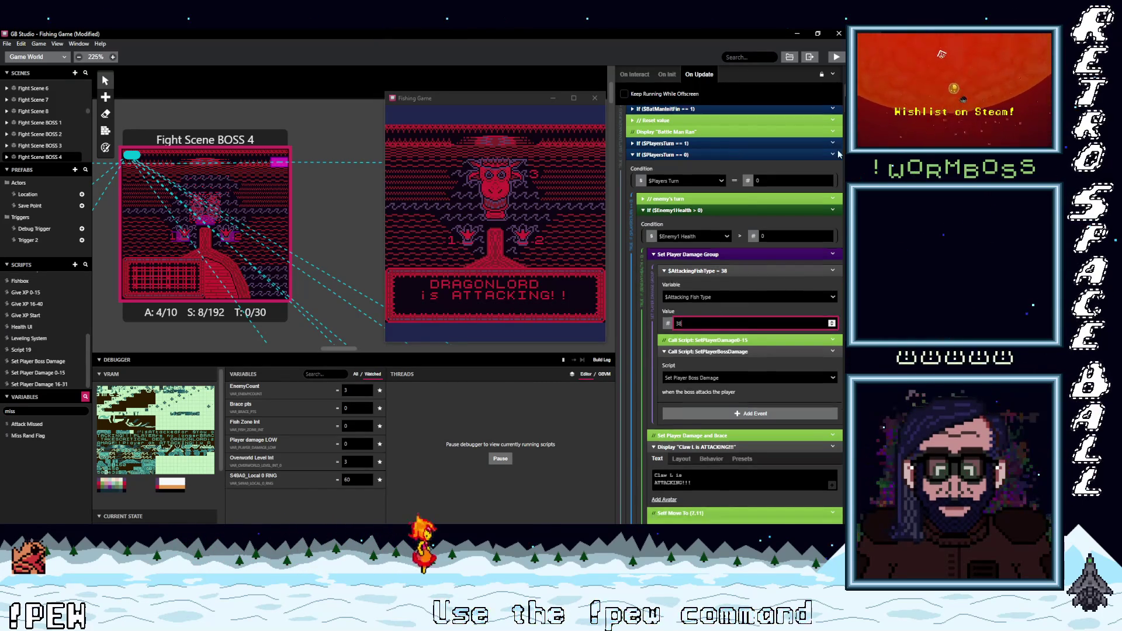
pyautogui.scroll(-5, 844, 323)
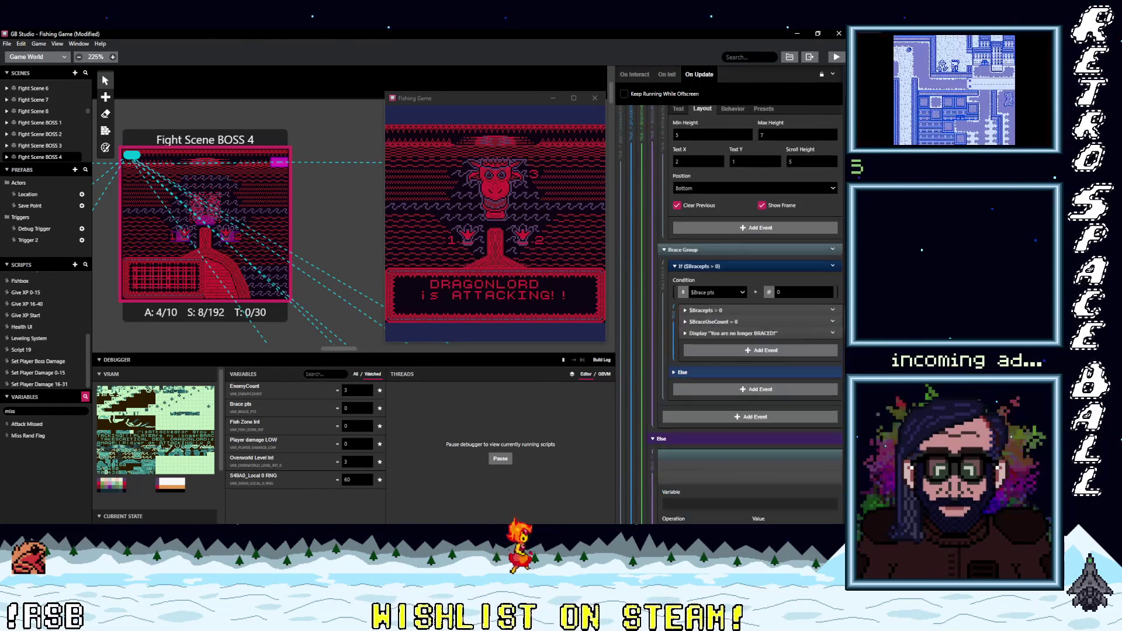
pyautogui.scroll(-6, 754, 292)
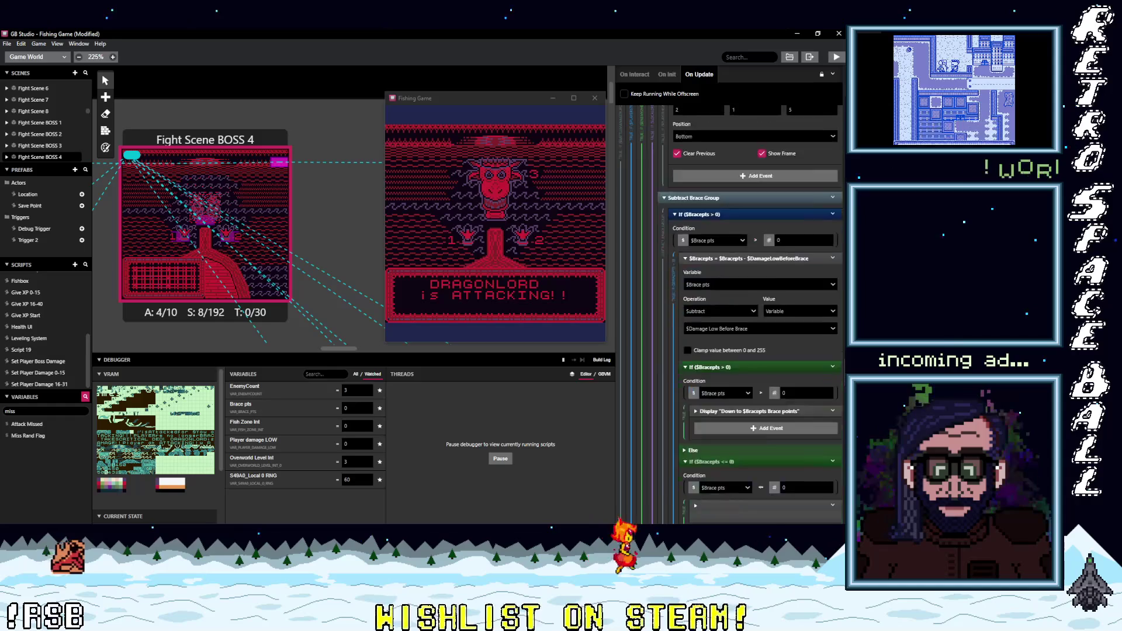
pyautogui.scroll(-2, 745, 304)
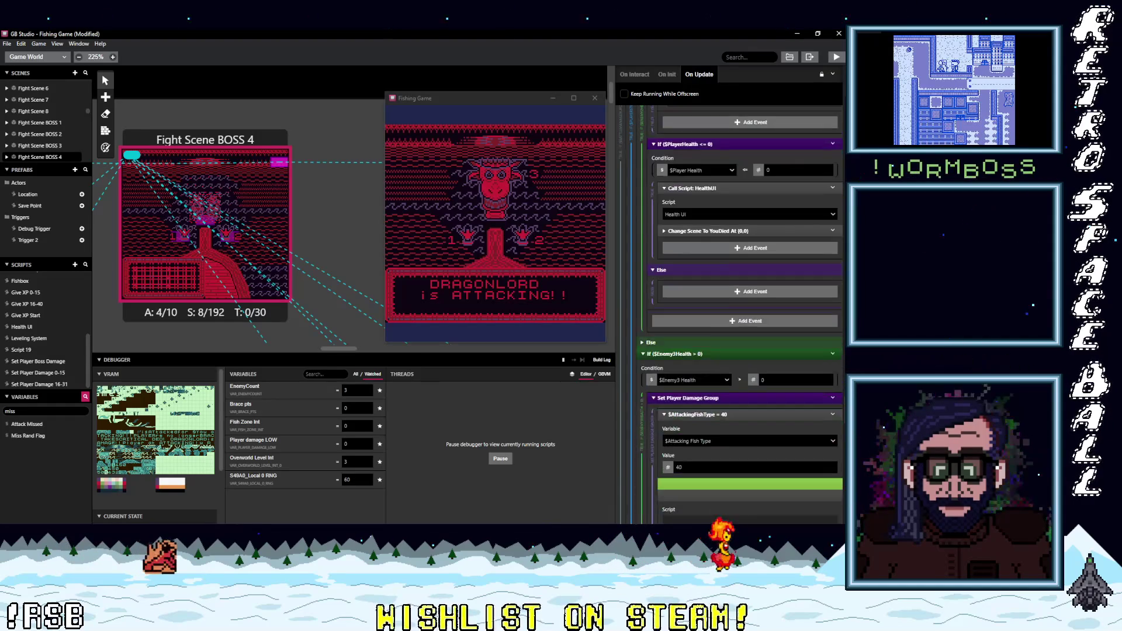
pyautogui.scroll(-10, 745, 304)
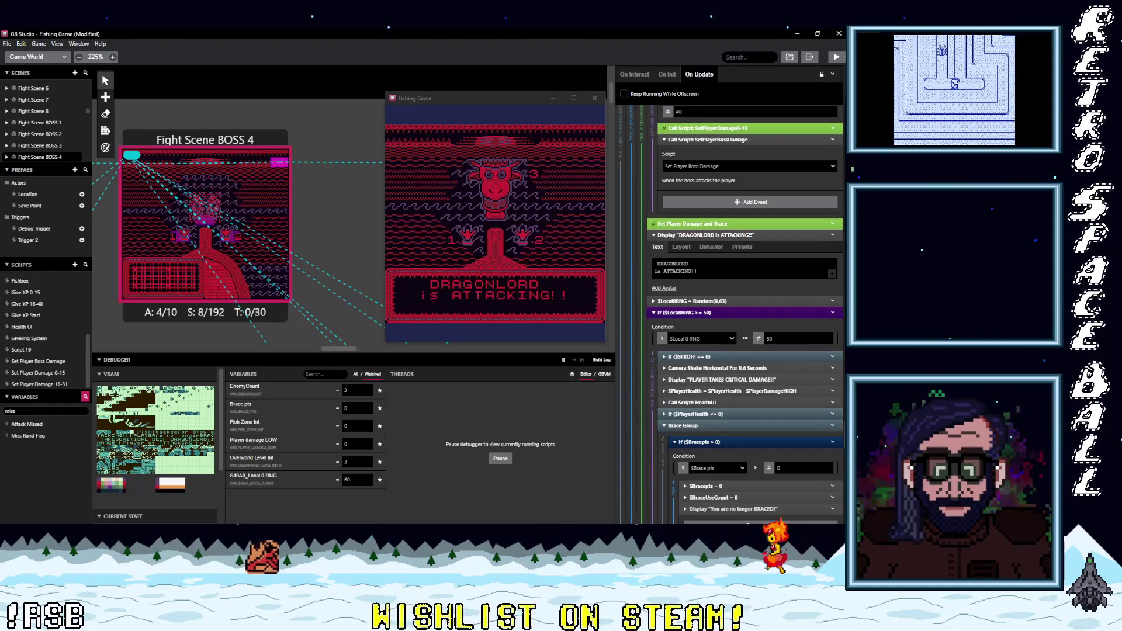
pyautogui.scroll(3, 745, 304)
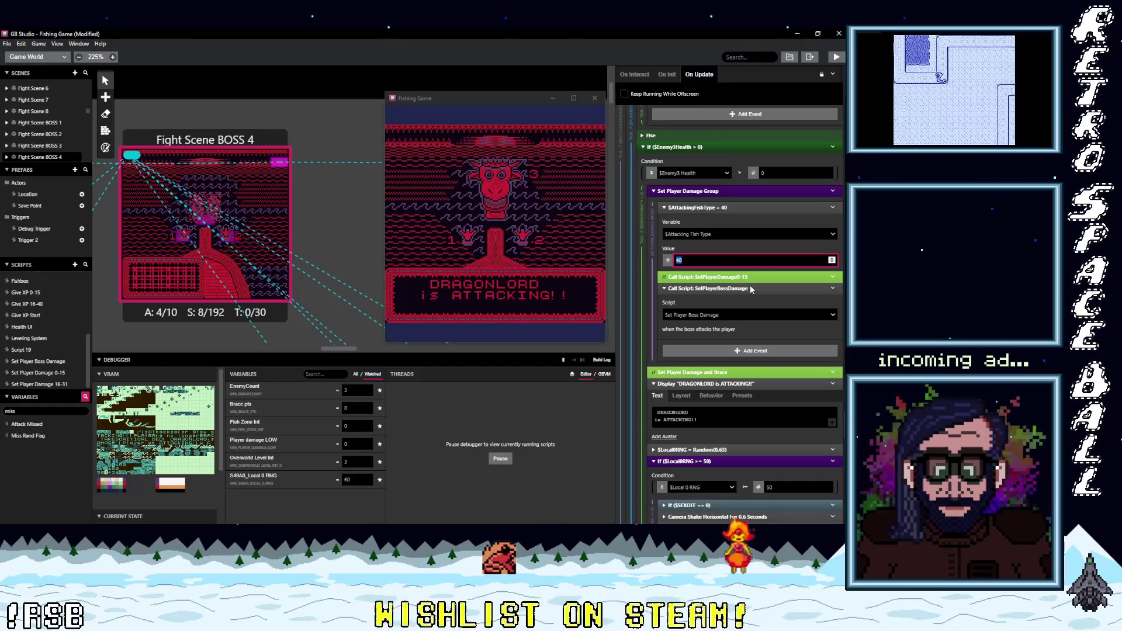
pyautogui.write('39')
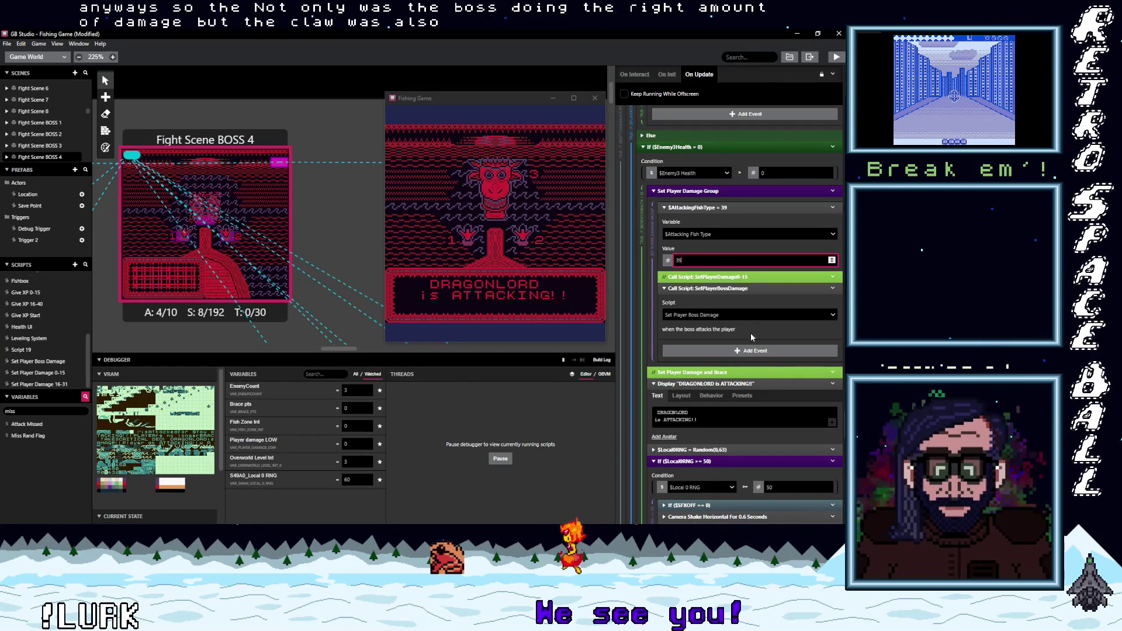
# Step: Review the rest of the BOSS 4 script and save the project
pyautogui.scroll(-5, 753, 346)
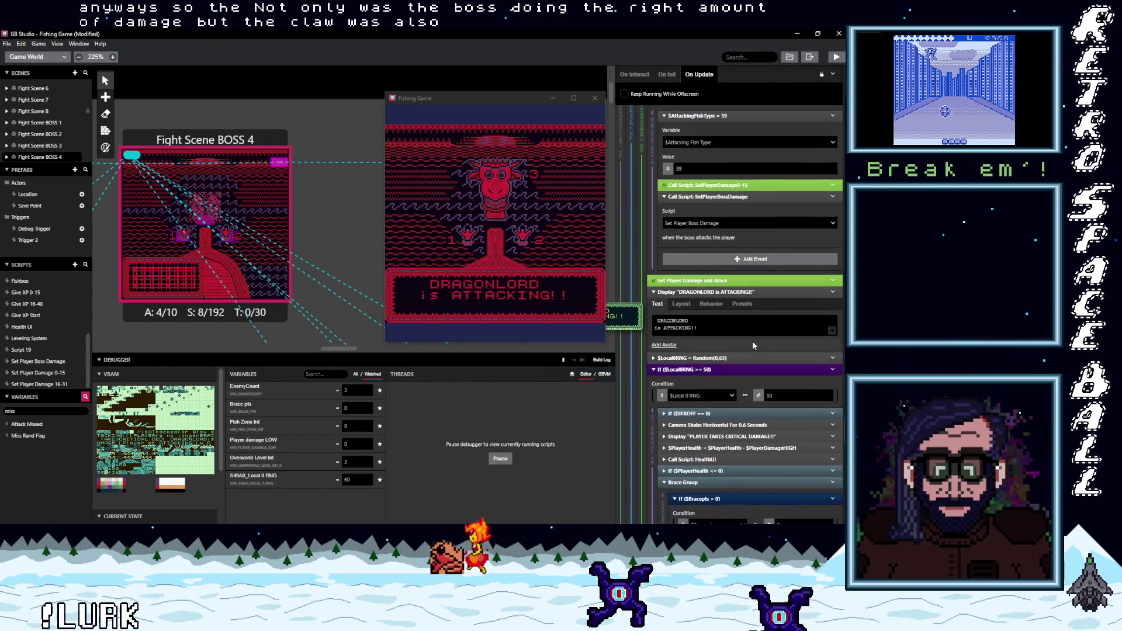
pyautogui.scroll(-5, 753, 345)
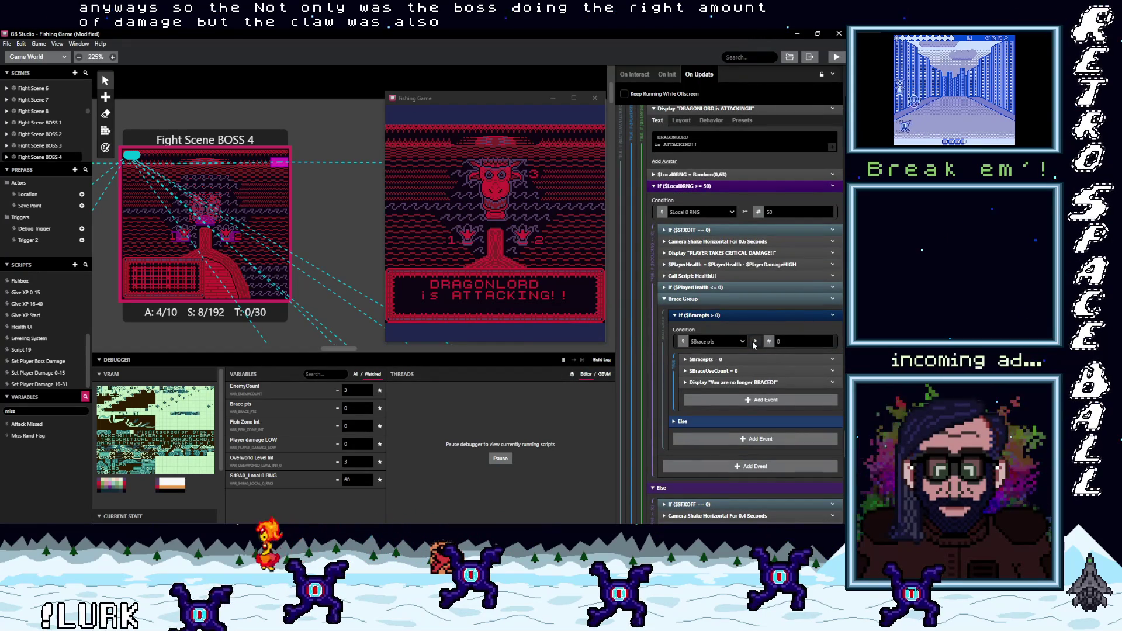
pyautogui.scroll(-2, 753, 345)
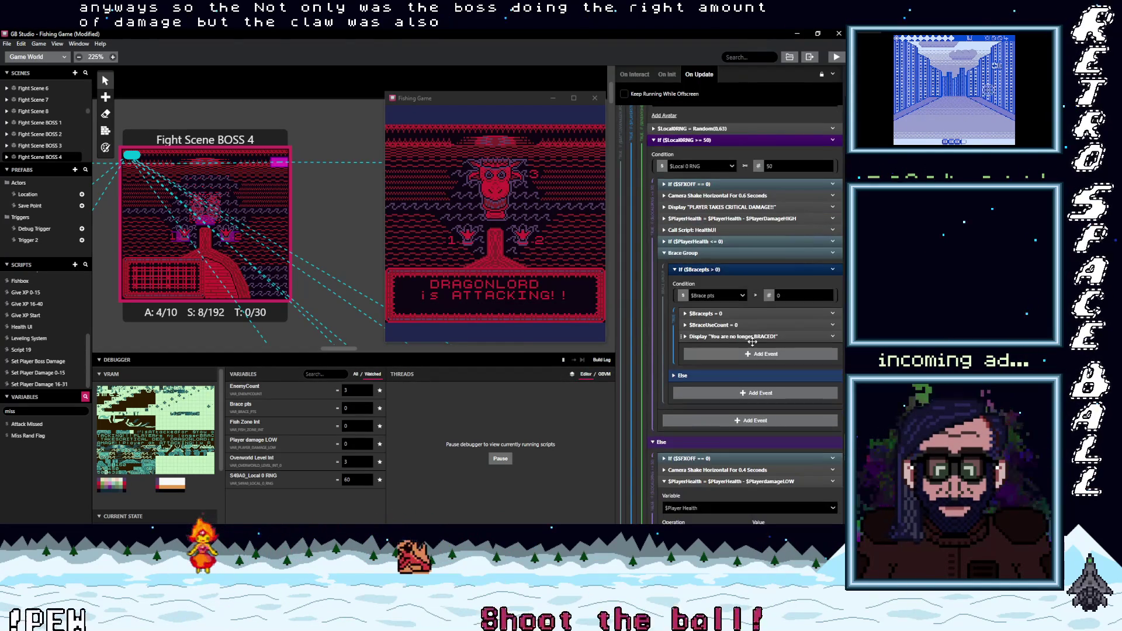
pyautogui.scroll(-6, 752, 342)
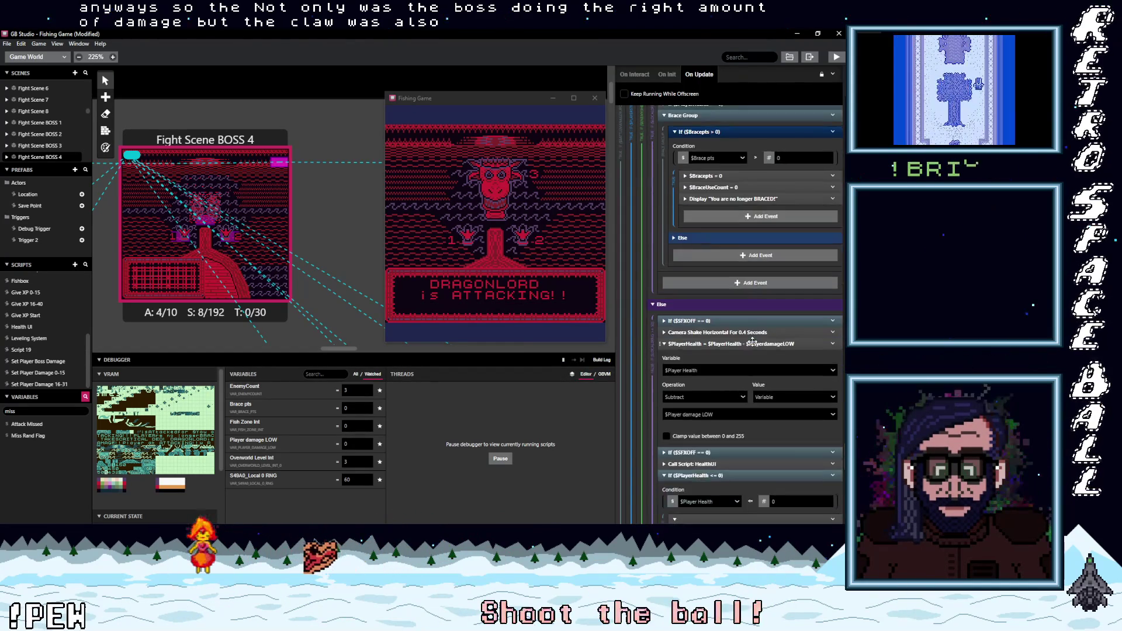
pyautogui.scroll(-7, 753, 345)
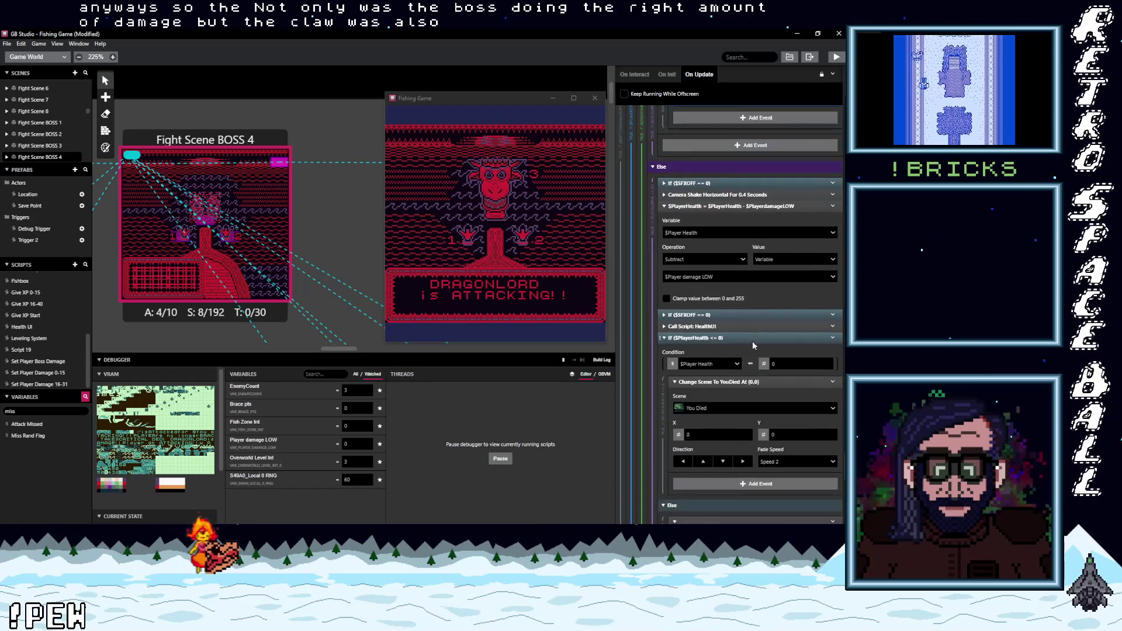
pyautogui.scroll(-2, 752, 341)
pyautogui.hotkey('ctrl', 's')
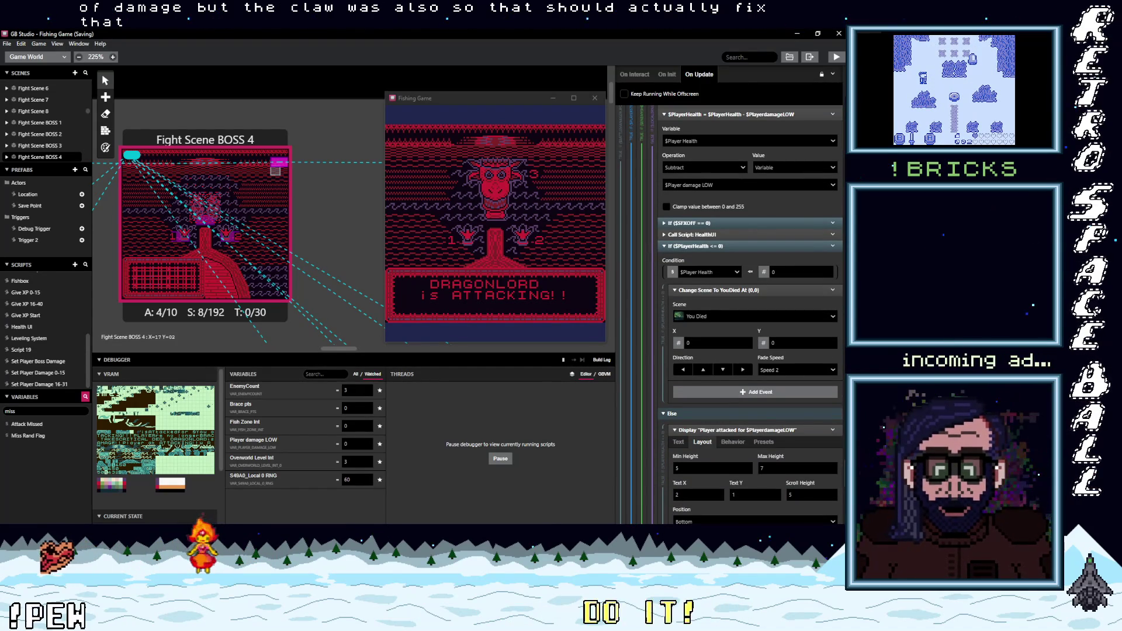
# Step: Mark the 'boss 4 claw splash' to-do item with an X and close the DFDA note
pyautogui.hotkey('alt', 'Tab')
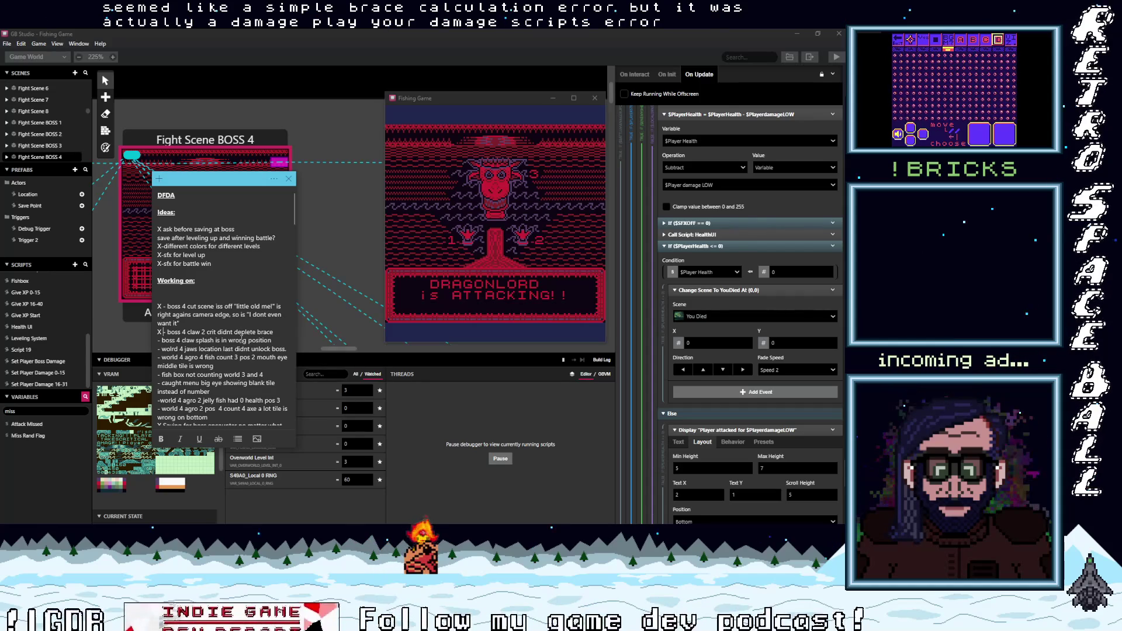
pyautogui.click(158, 340)
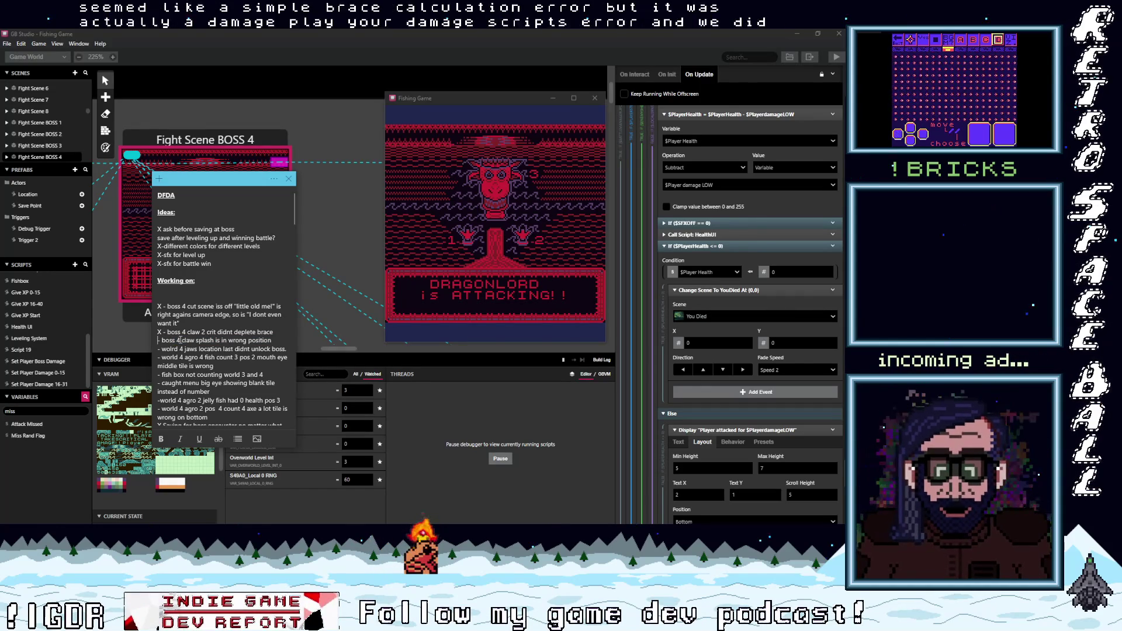
pyautogui.write('X')
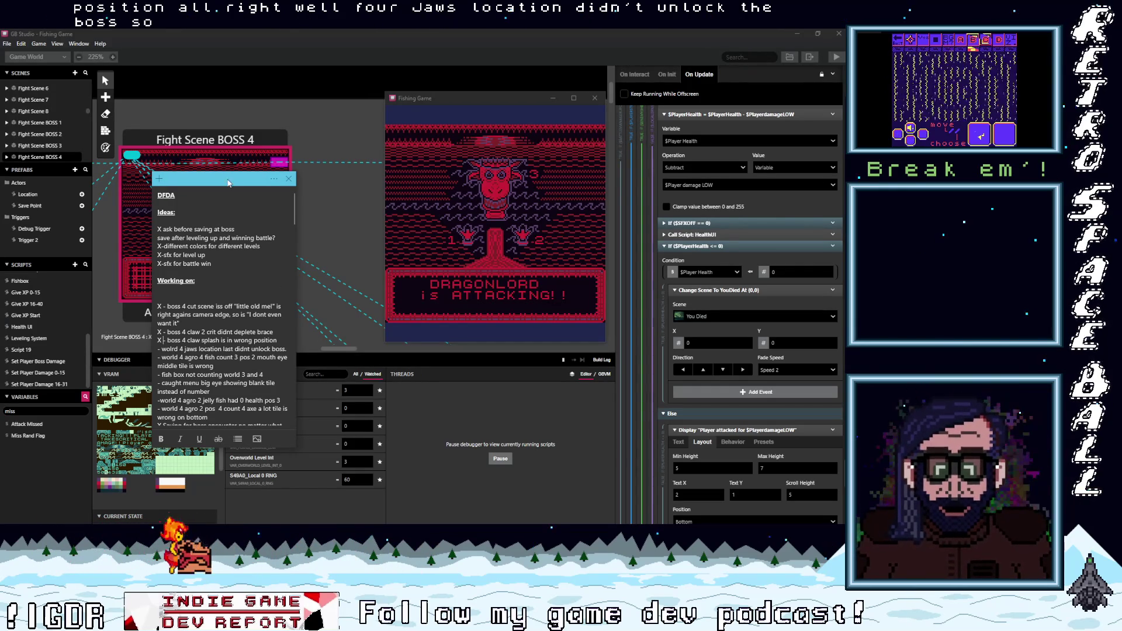
pyautogui.click(289, 178)
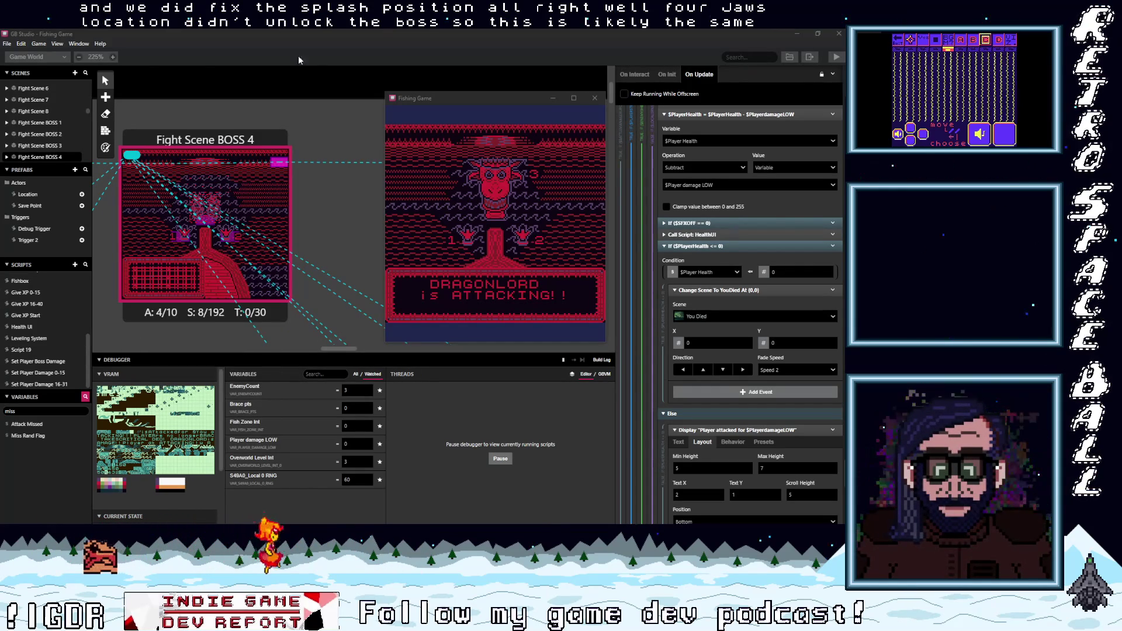
pyautogui.moveTo(372, 353); pyautogui.dragTo(372, 395)
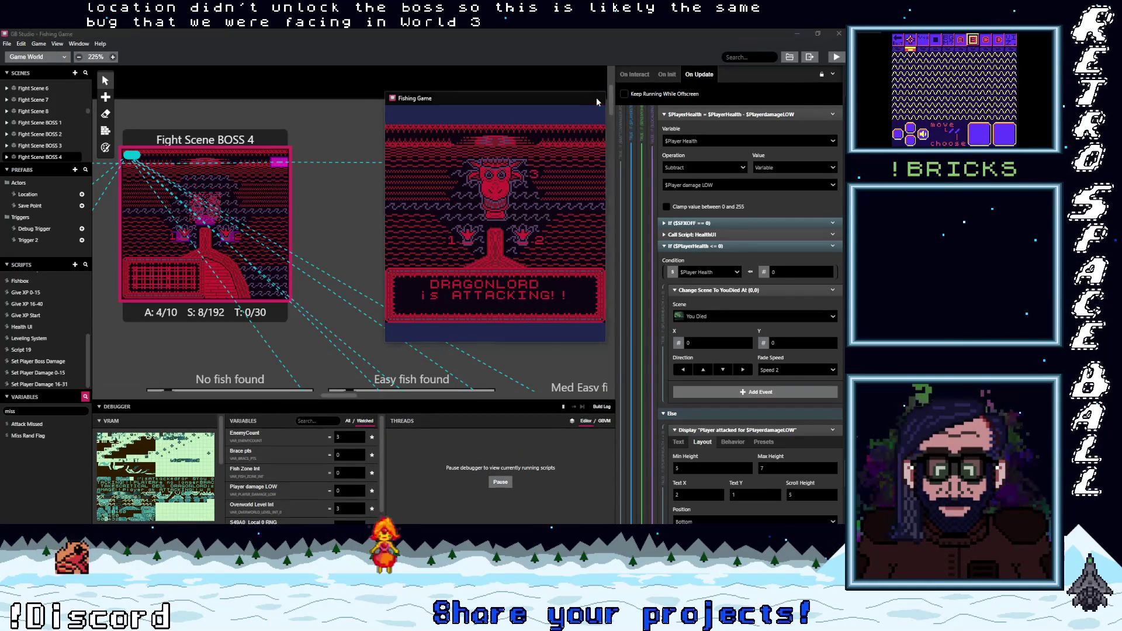
# Step: Close the running game, navigate to Over World 4, and select location actor Loc 22
pyautogui.click(594, 97)
pyautogui.scroll(-2, 358, 248)
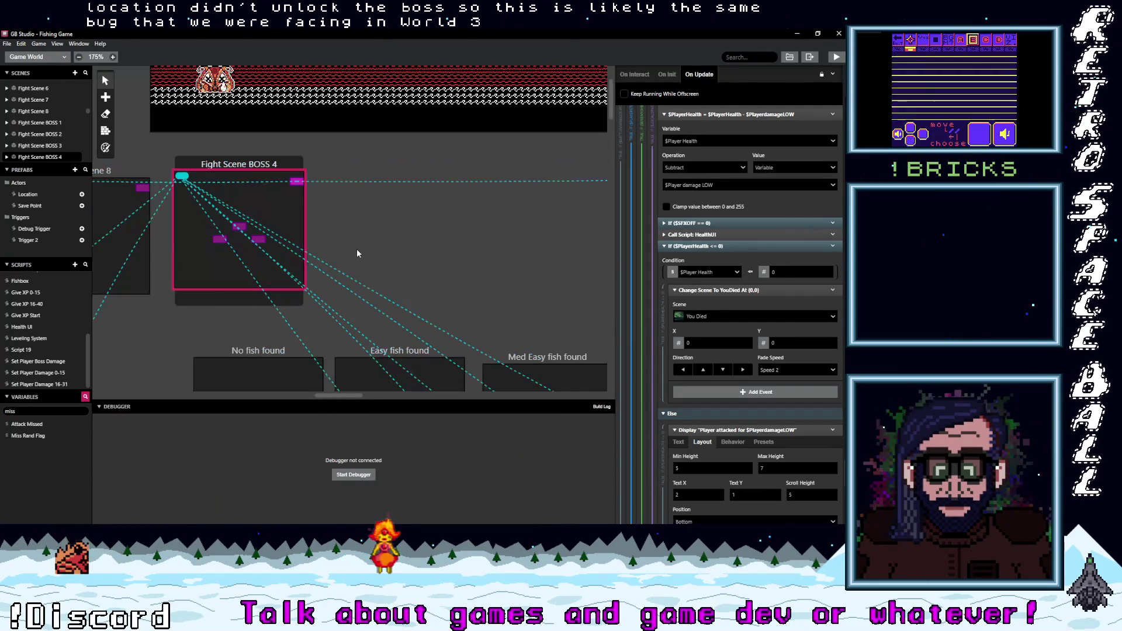
pyautogui.scroll(-2, 357, 253)
pyautogui.scroll(-4, 356, 249)
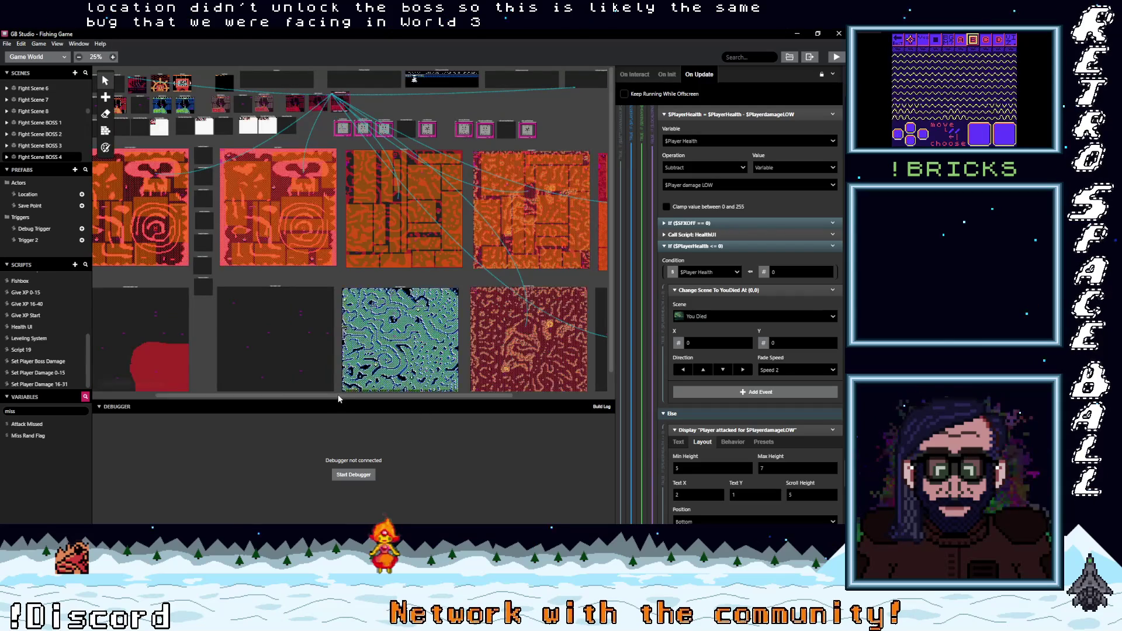
pyautogui.moveTo(370, 395); pyautogui.dragTo(389, 398)
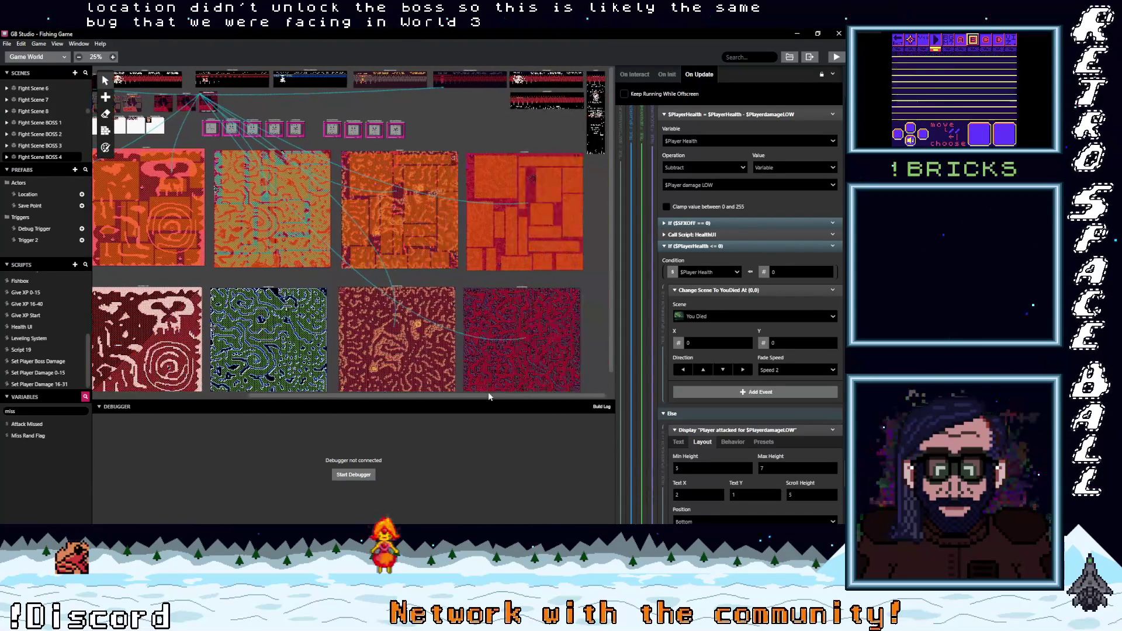
pyautogui.scroll(2, 534, 200)
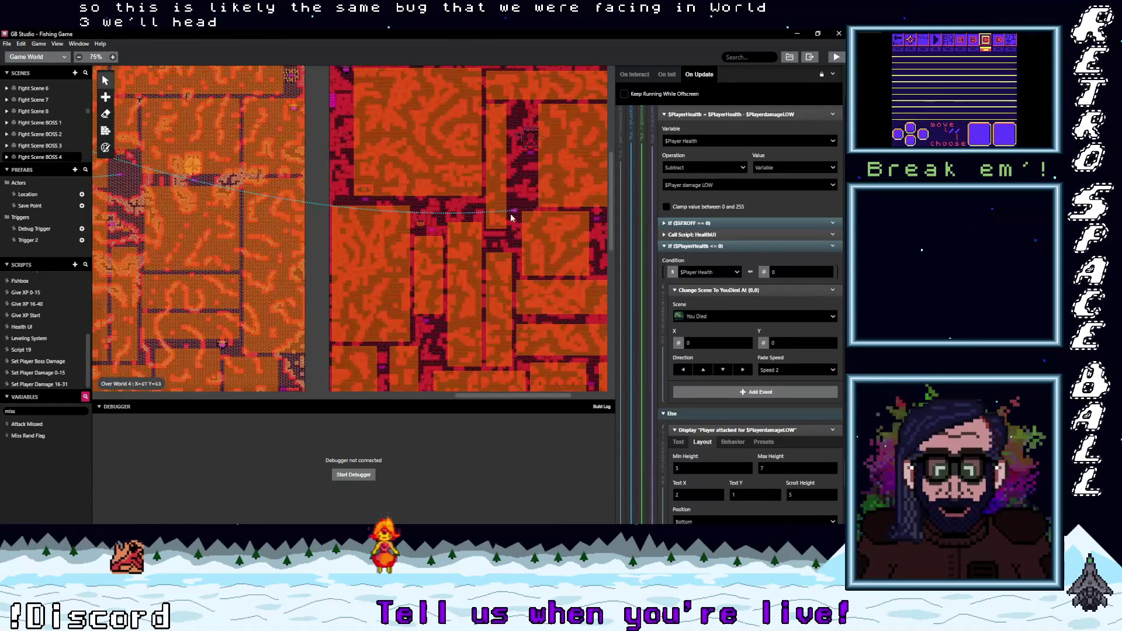
pyautogui.scroll(2, 471, 240)
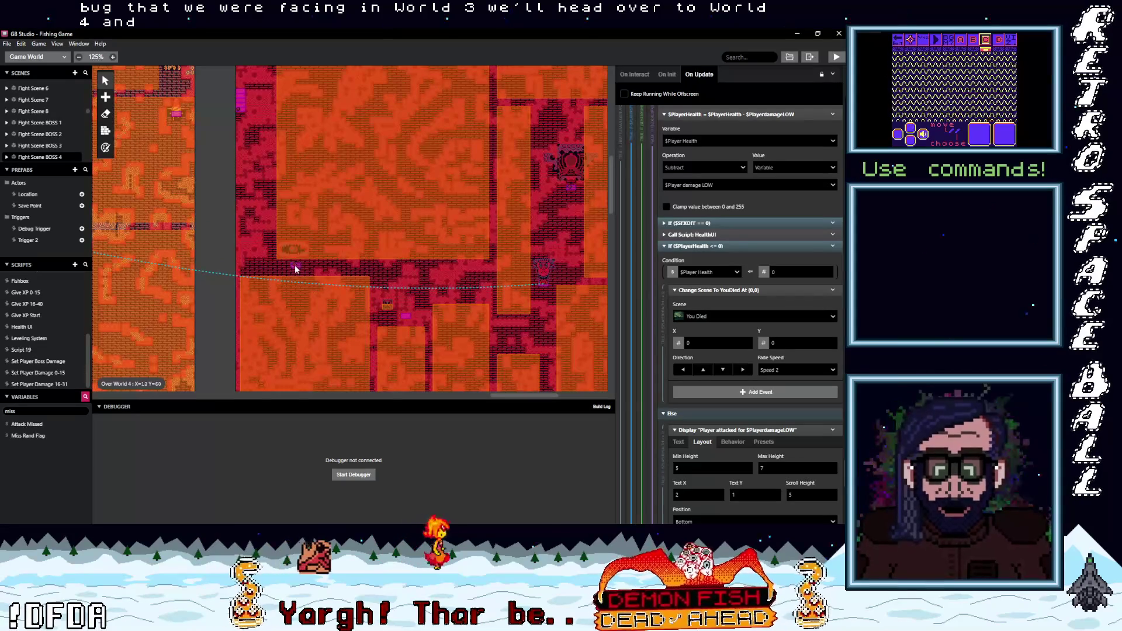
pyautogui.click(295, 268)
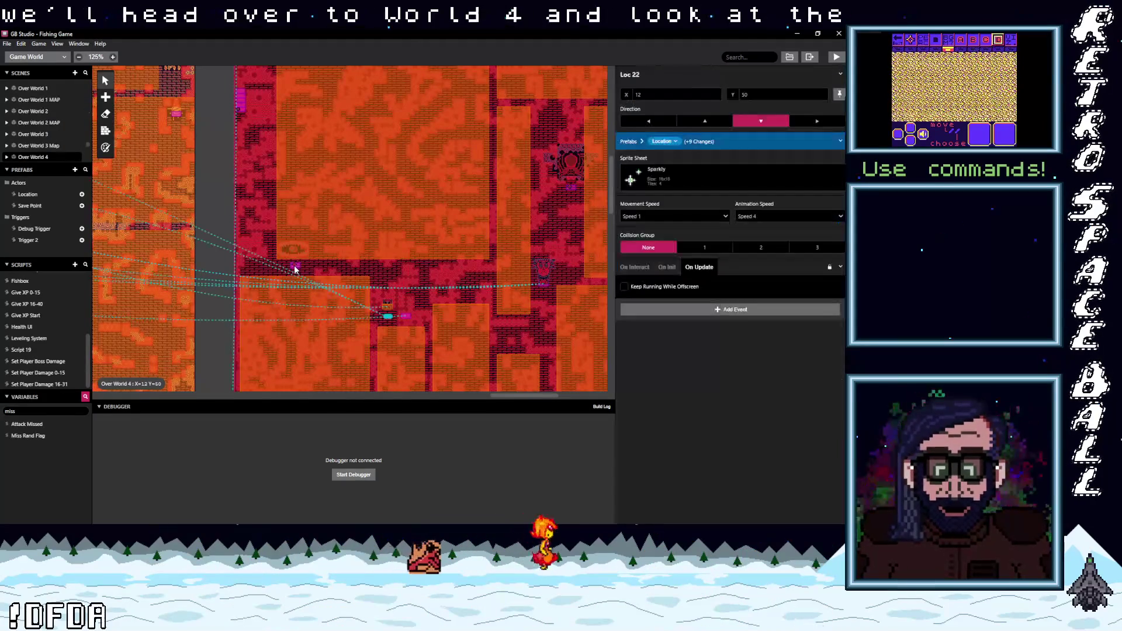
# Step: Switch Loc 22's On Interact comparison variable to $Max Explore Points lev 1
pyautogui.click(664, 267)
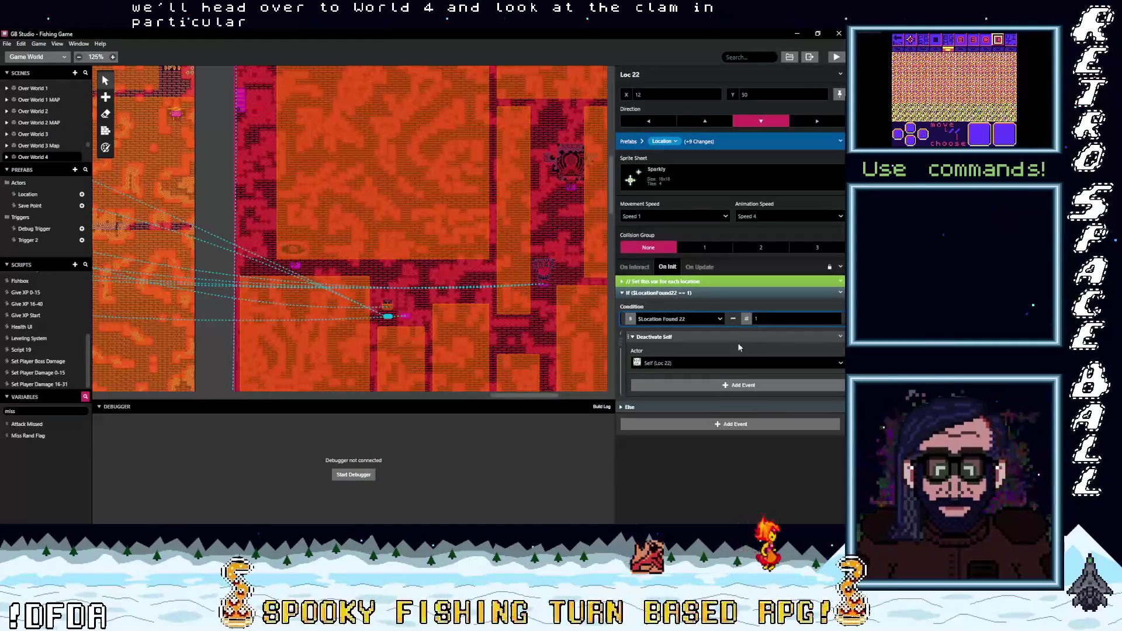
pyautogui.click(643, 268)
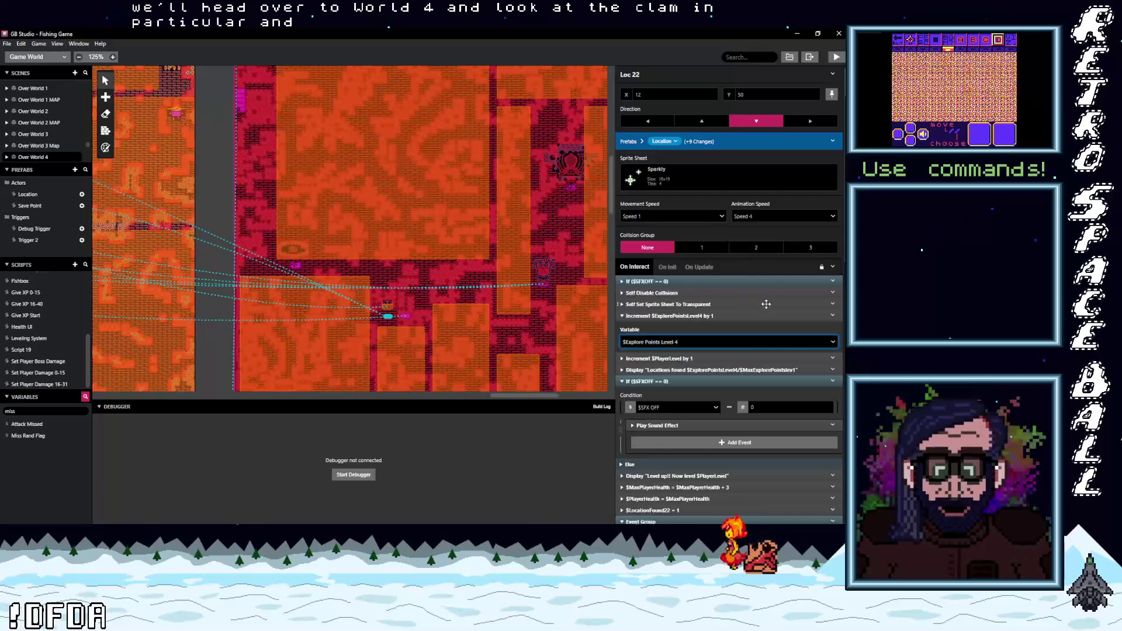
pyautogui.scroll(-3, 769, 345)
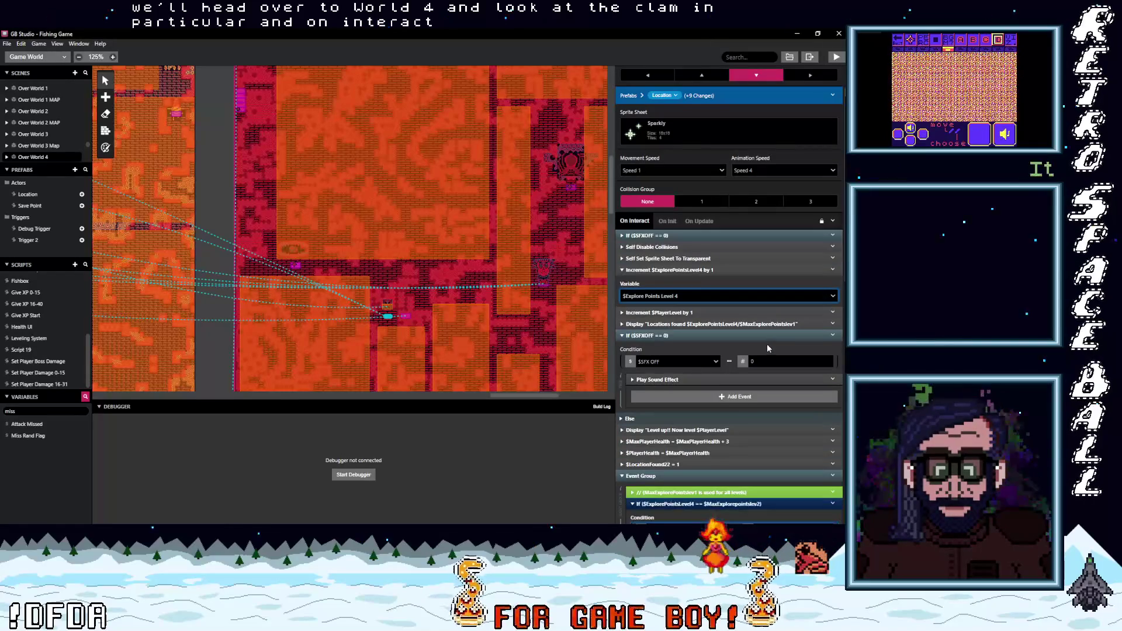
pyautogui.scroll(-3, 768, 349)
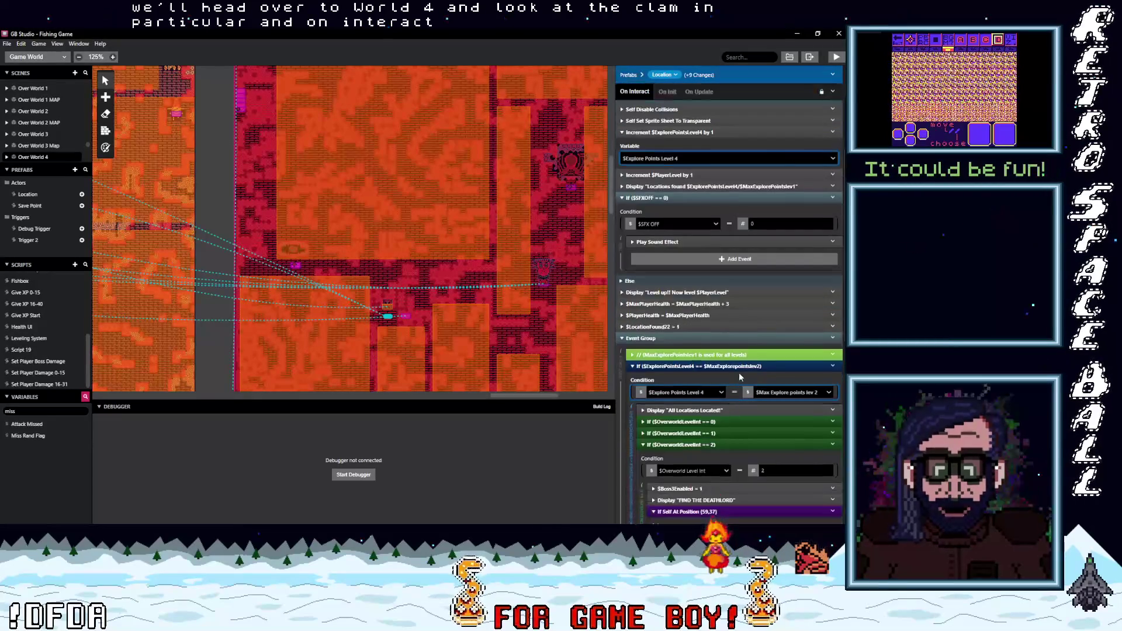
pyautogui.click(828, 392)
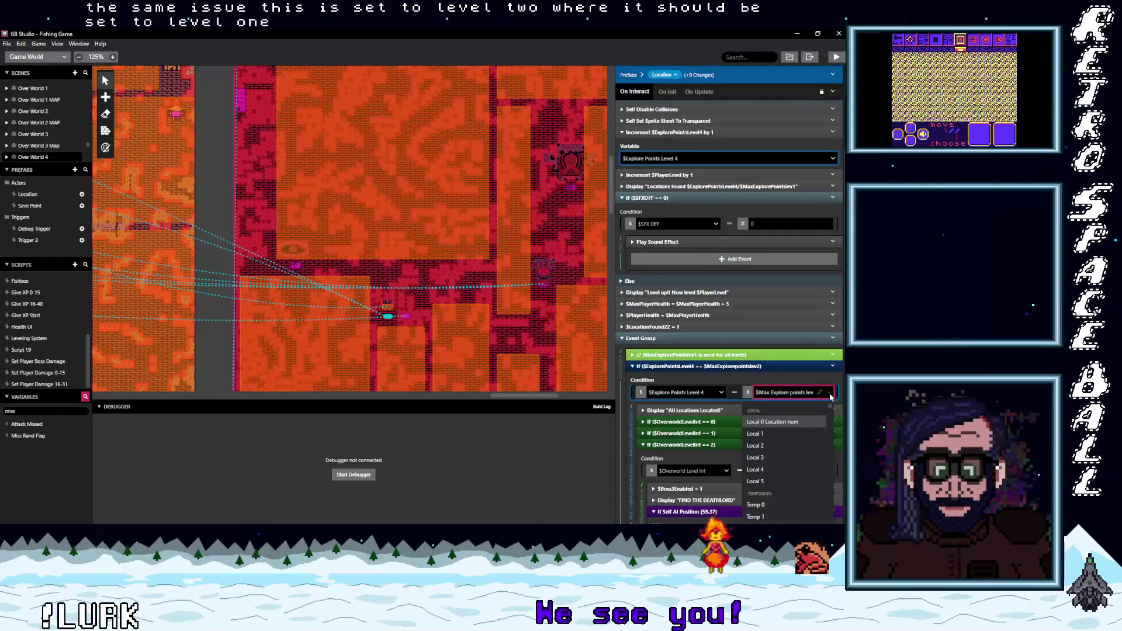
pyautogui.write('ma')
pyautogui.press('BackSpace')
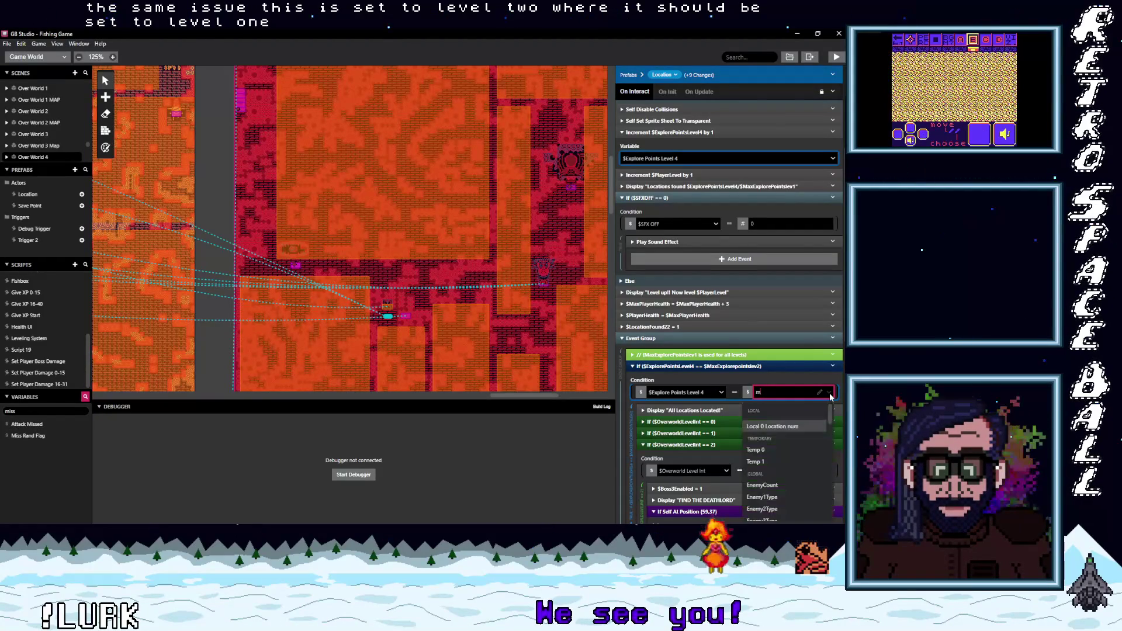
pyautogui.write('ax')
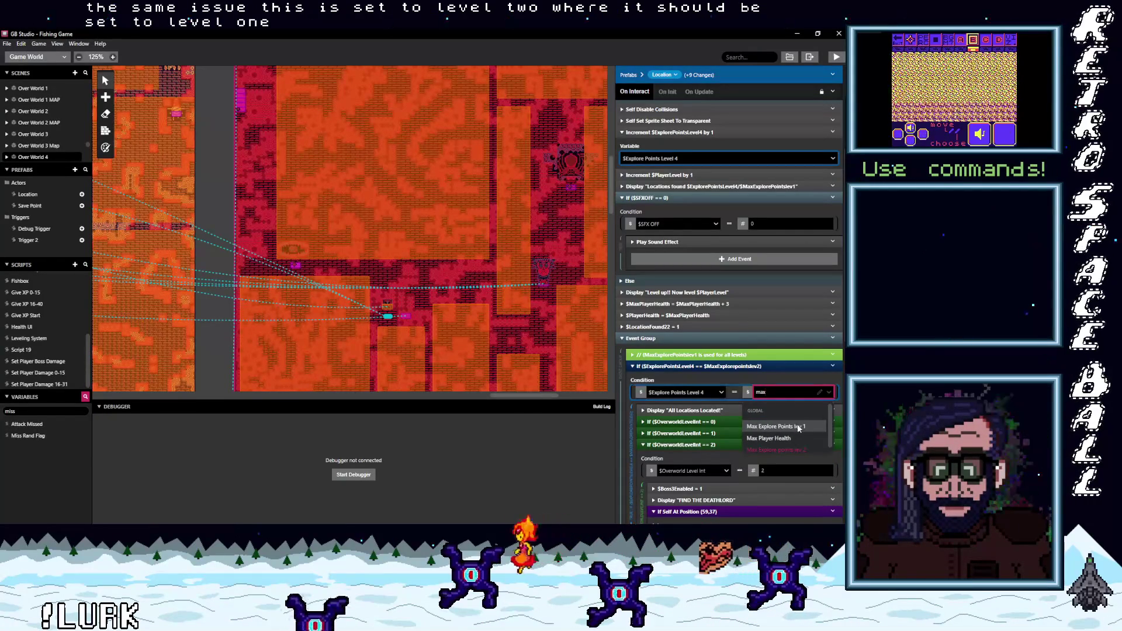
pyautogui.click(815, 428)
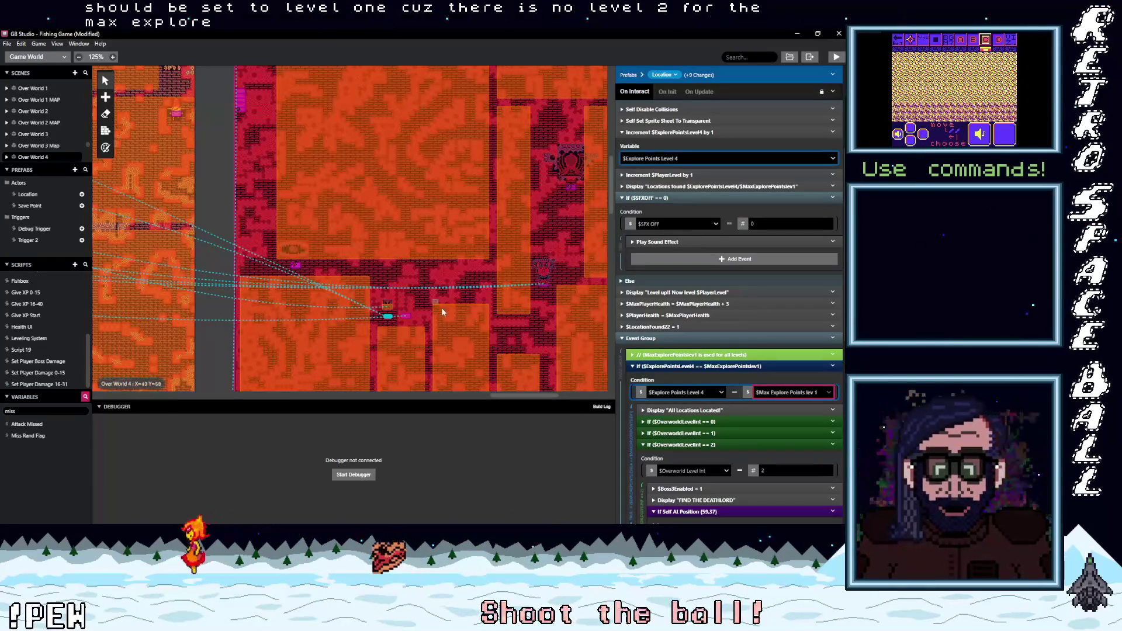
pyautogui.scroll(2, 575, 200)
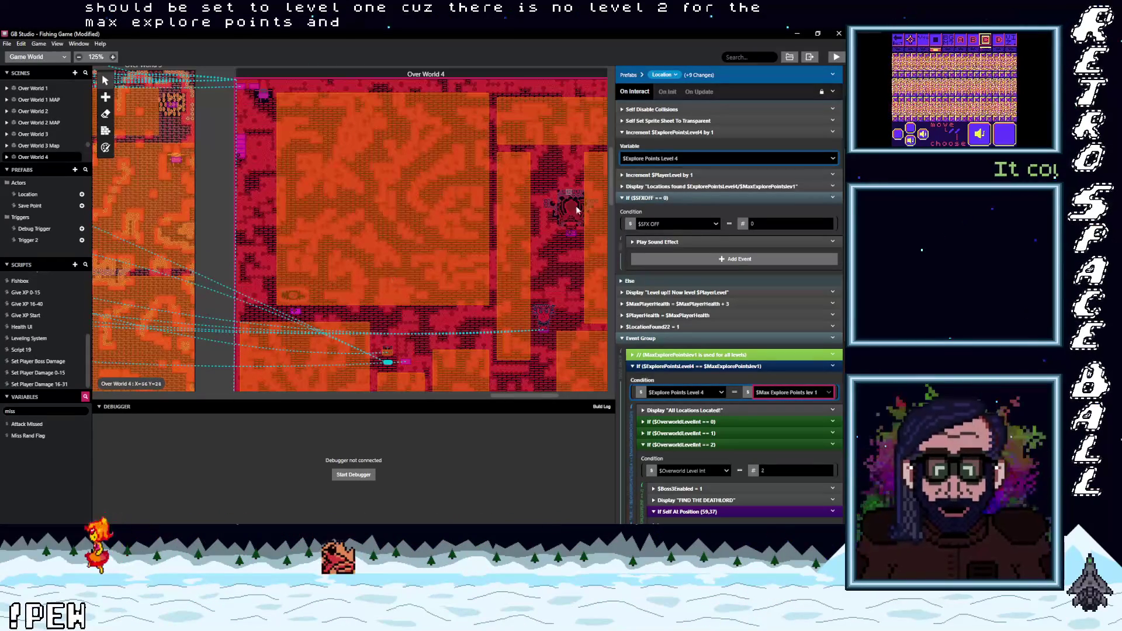
pyautogui.click(570, 237)
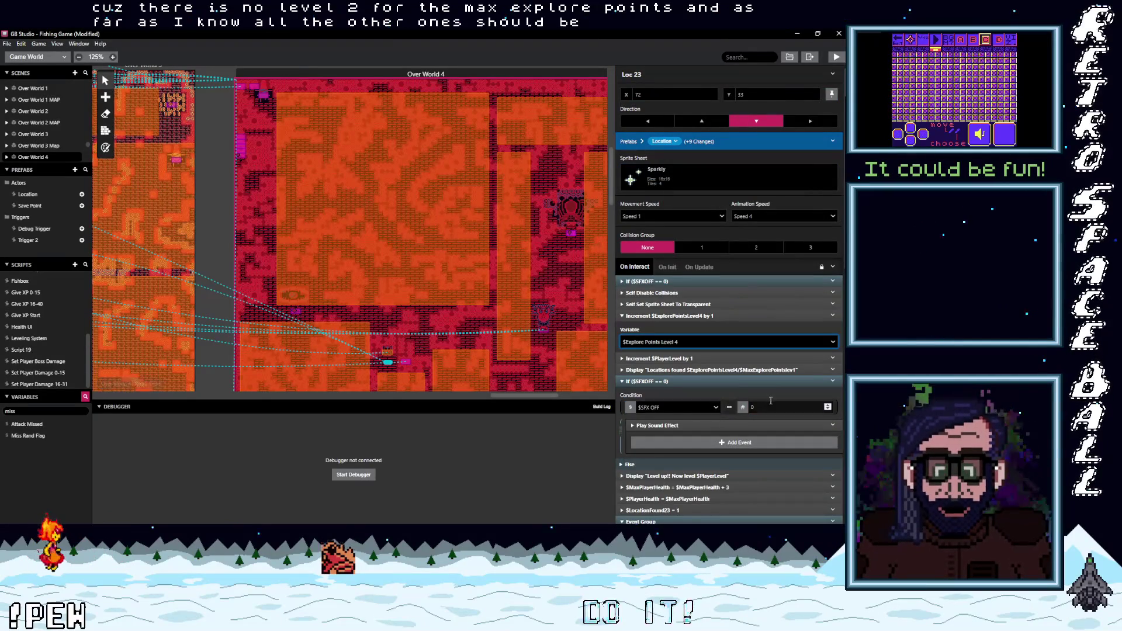
# Step: Verify the On Interact conditions of Loc 24 and Loc 27
pyautogui.scroll(-3, 768, 400)
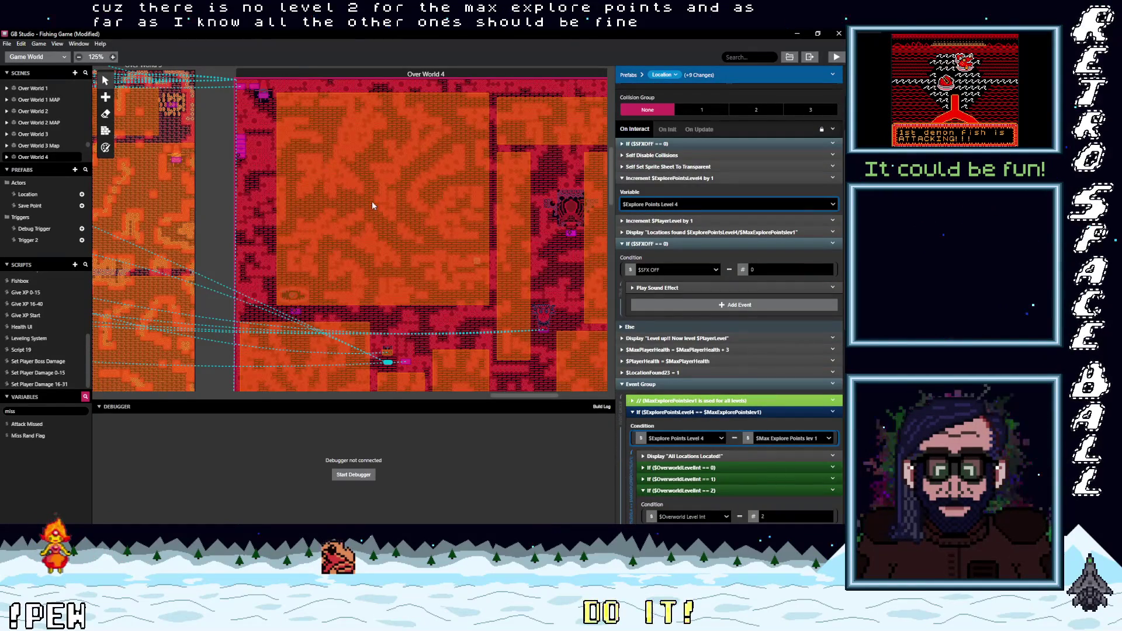
pyautogui.scroll(-5, 521, 297)
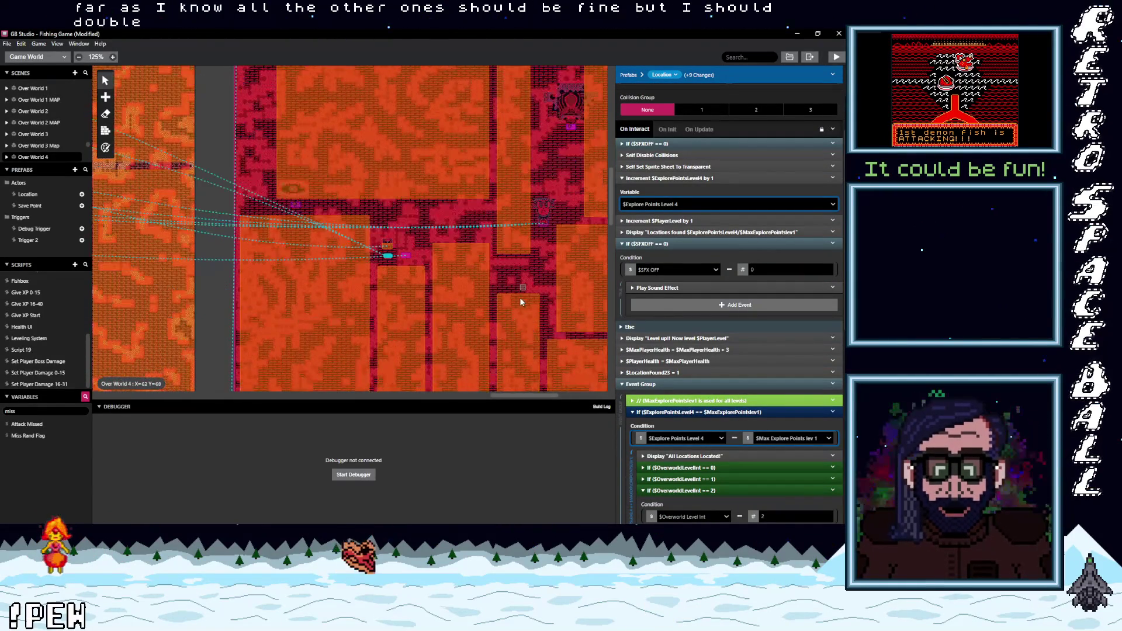
pyautogui.scroll(-2, 517, 298)
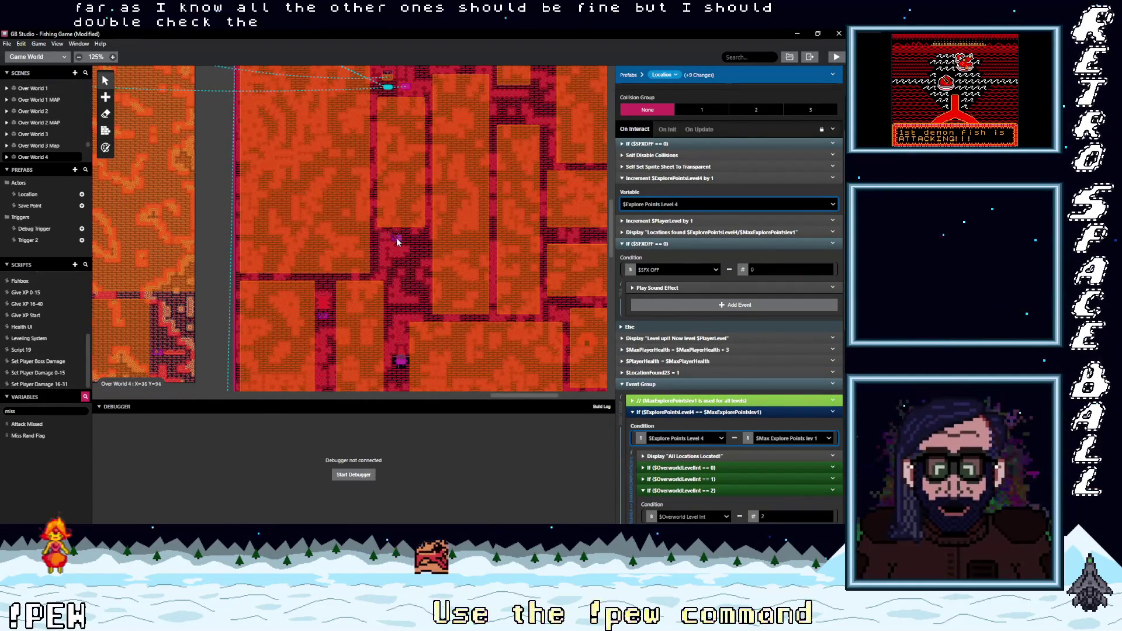
pyautogui.click(396, 238)
pyautogui.scroll(-3, 749, 403)
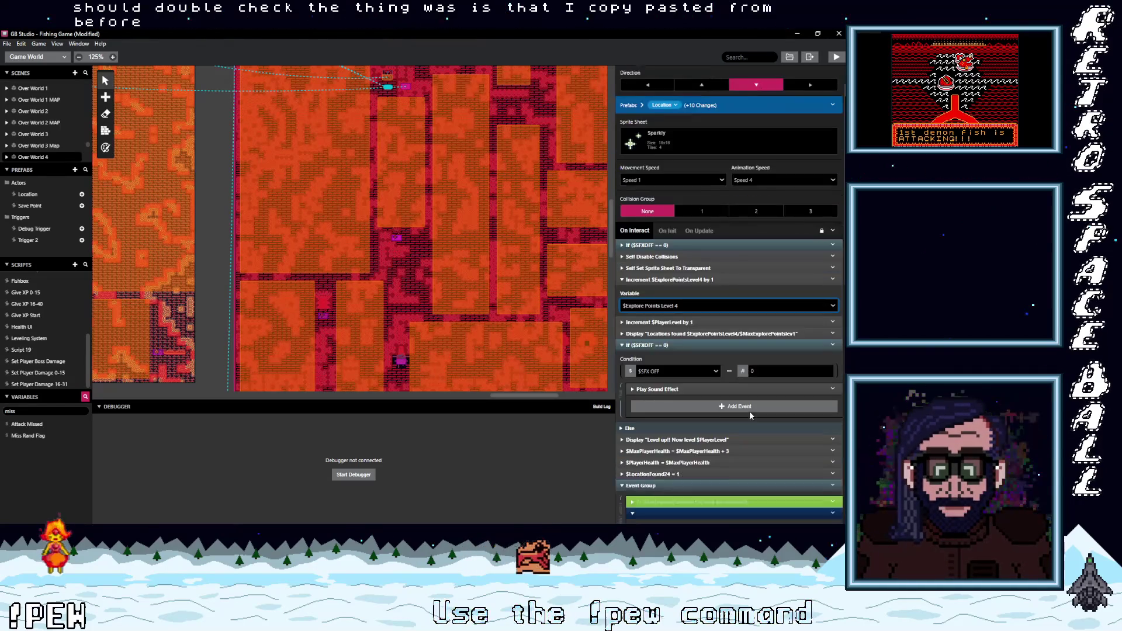
pyautogui.click(325, 316)
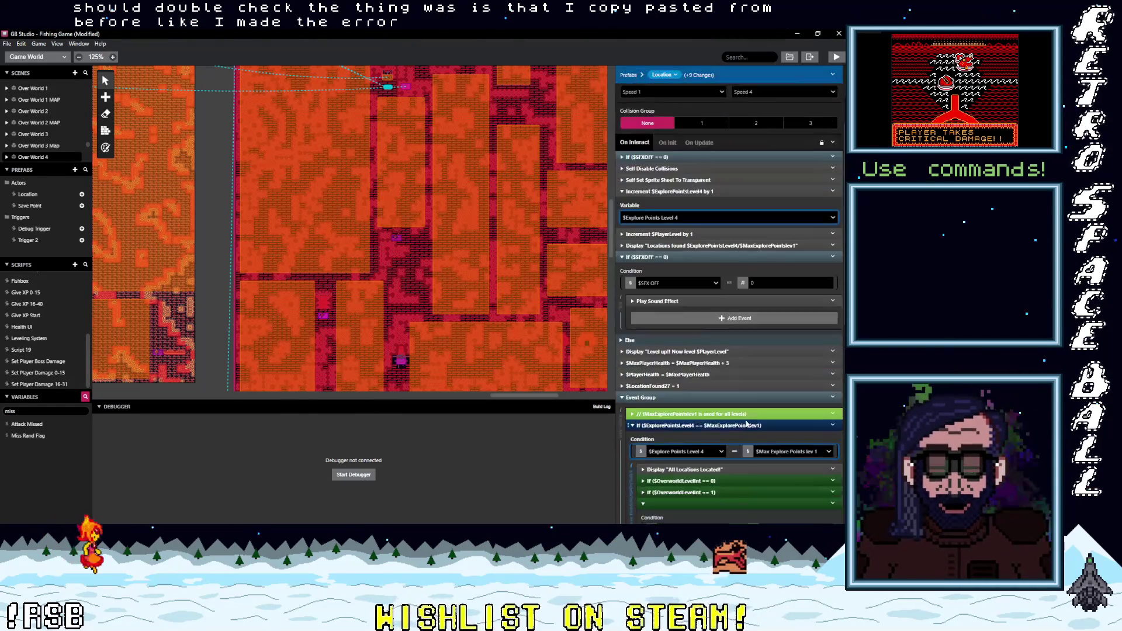
pyautogui.scroll(-3, 746, 424)
pyautogui.scroll(-3, 413, 335)
pyautogui.scroll(2, 474, 361)
pyautogui.moveTo(517, 395); pyautogui.dragTo(555, 392)
# Step: Verify the On Interact conditions of Loc 28 and Loc 26
pyautogui.click(456, 302)
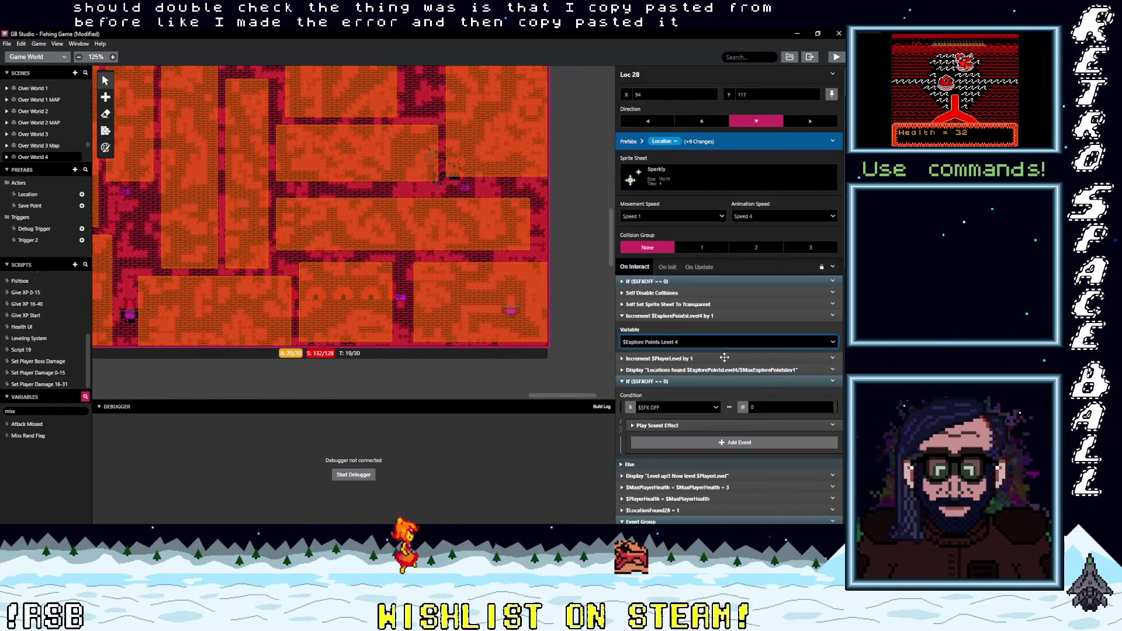
pyautogui.scroll(-3, 770, 376)
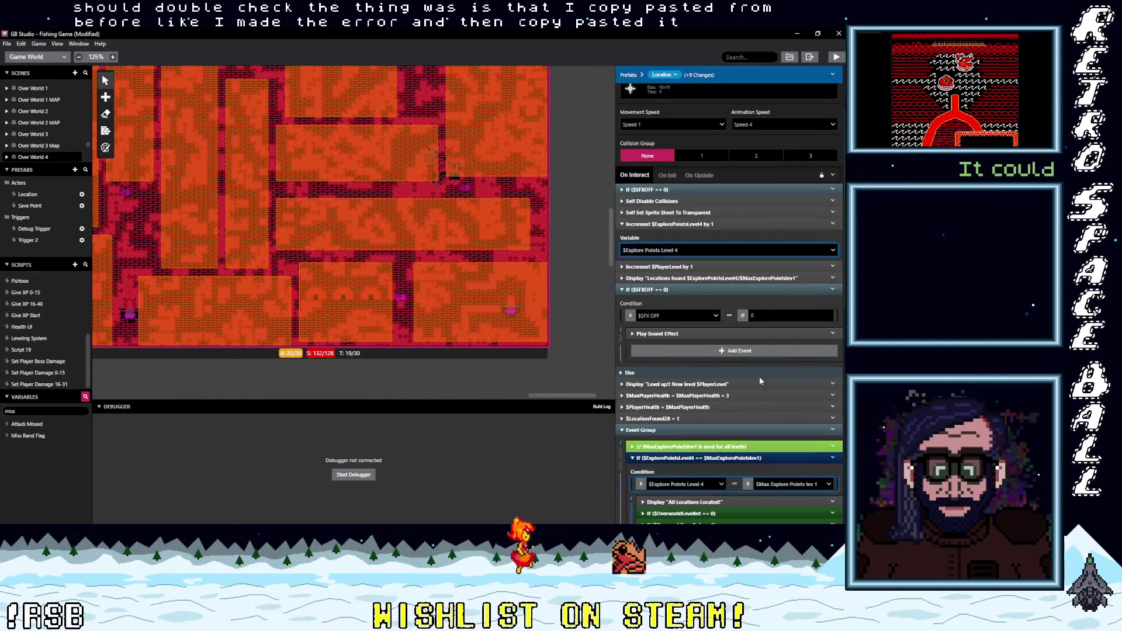
pyautogui.click(471, 188)
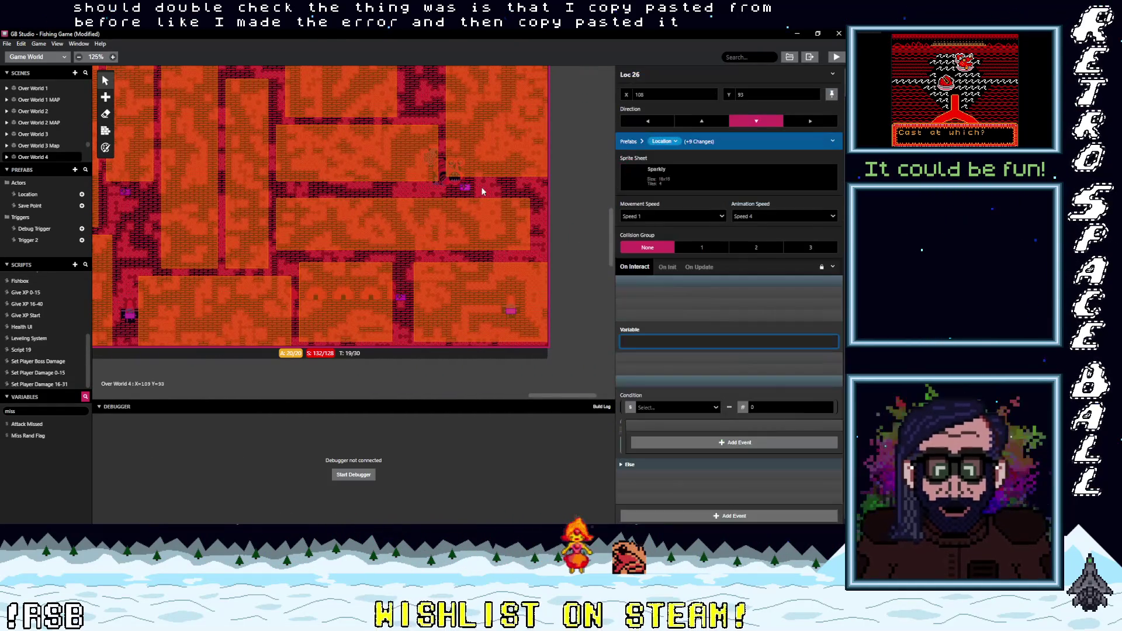
pyautogui.scroll(-1, 717, 342)
pyautogui.scroll(-2, 716, 342)
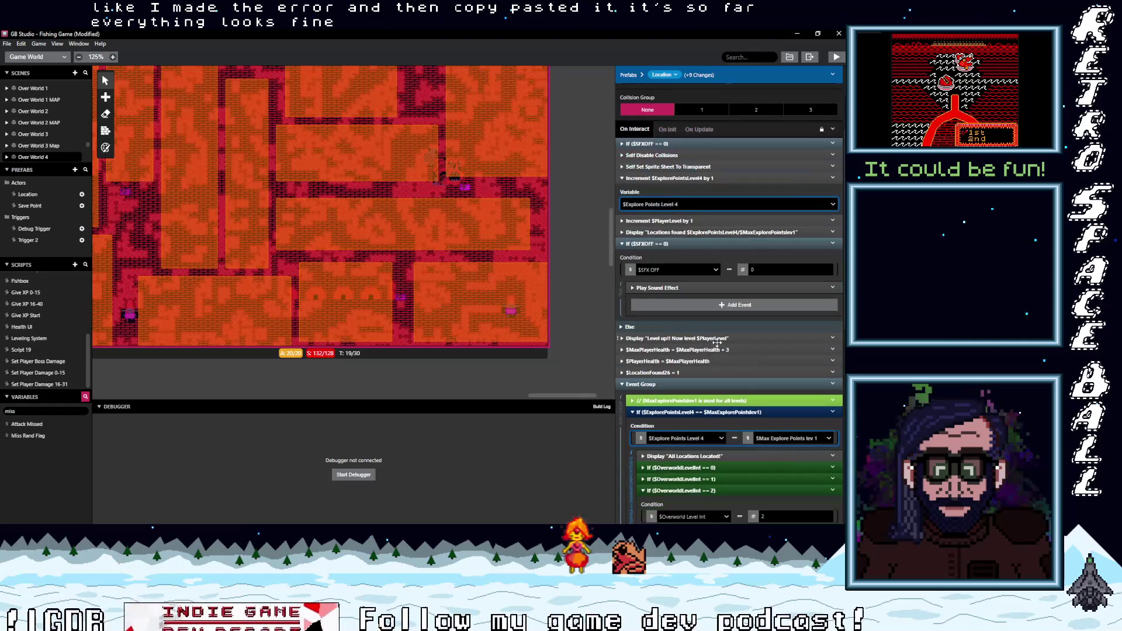
pyautogui.scroll(5, 440, 292)
pyautogui.scroll(8, 440, 292)
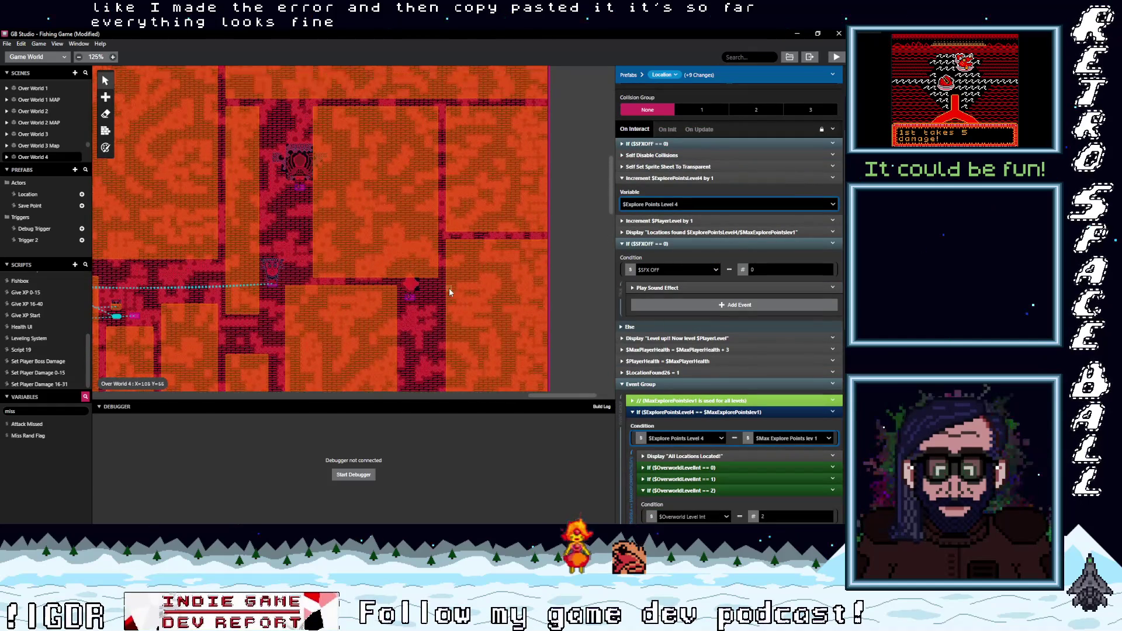
pyautogui.scroll(-3, 440, 281)
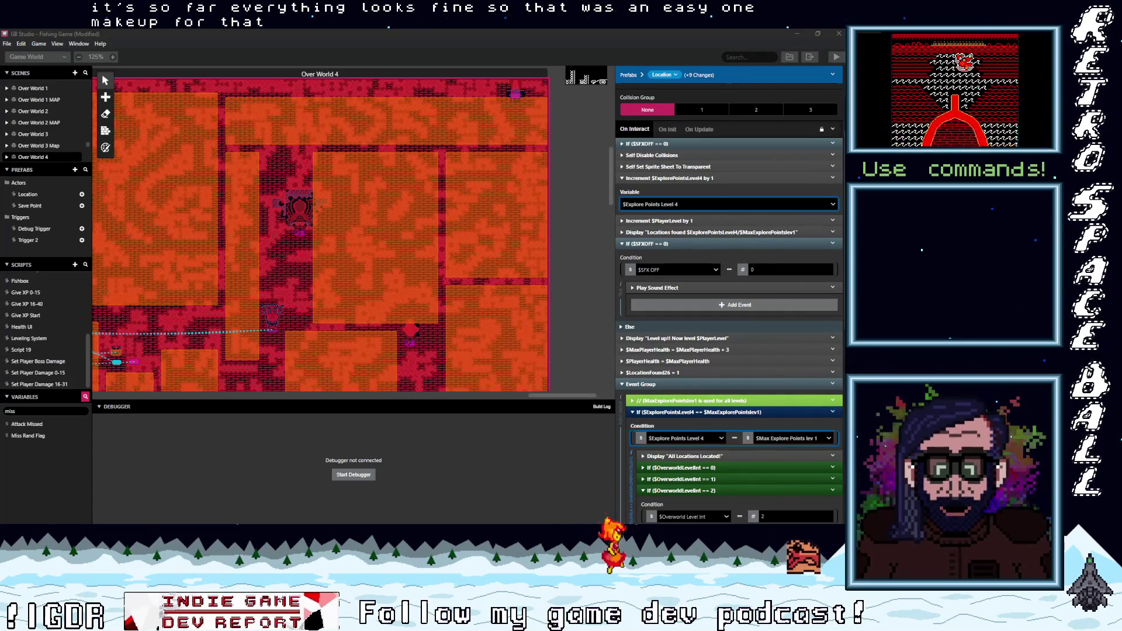
# Step: Mark the 'world 4 jaws' to-do item with an X in the sticky note
pyautogui.hotkey('alt', 'Tab')
pyautogui.click(274, 326)
pyautogui.write('X')
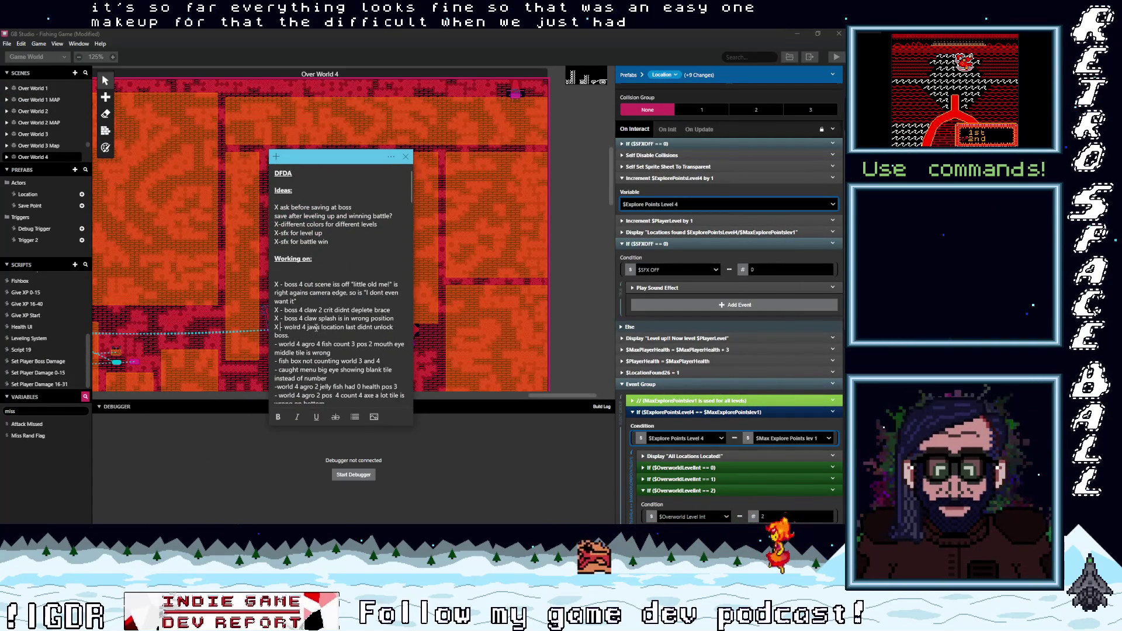
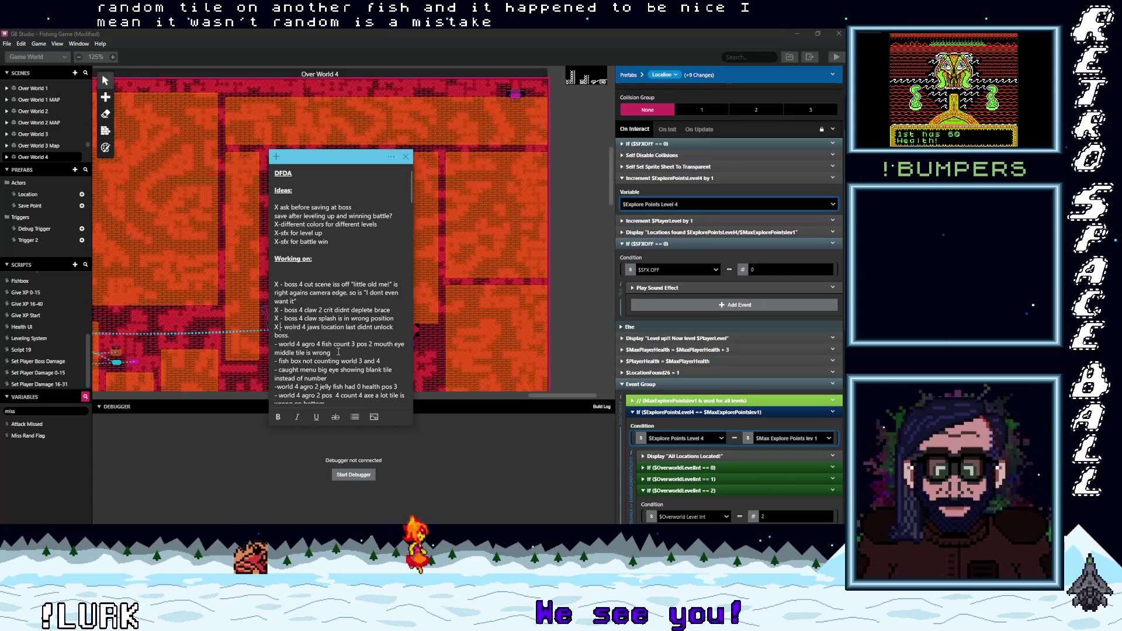
# Step: Pan the world canvas past the DFDA note over to the Fight Scene and fish-found scenes
pyautogui.scroll(-10, 461, 345)
pyautogui.scroll(1, 461, 344)
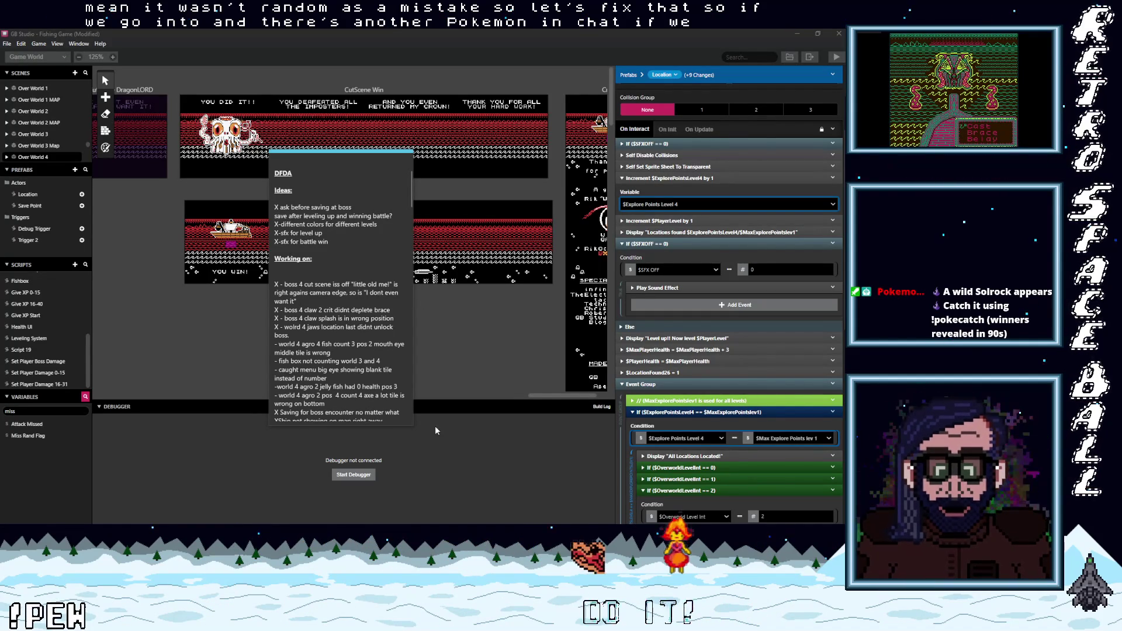
pyautogui.moveTo(537, 395); pyautogui.dragTo(451, 407)
pyautogui.hscroll(-4, 355, 340)
pyautogui.scroll(-2, 427, 347)
pyautogui.hscroll(-7, 363, 388)
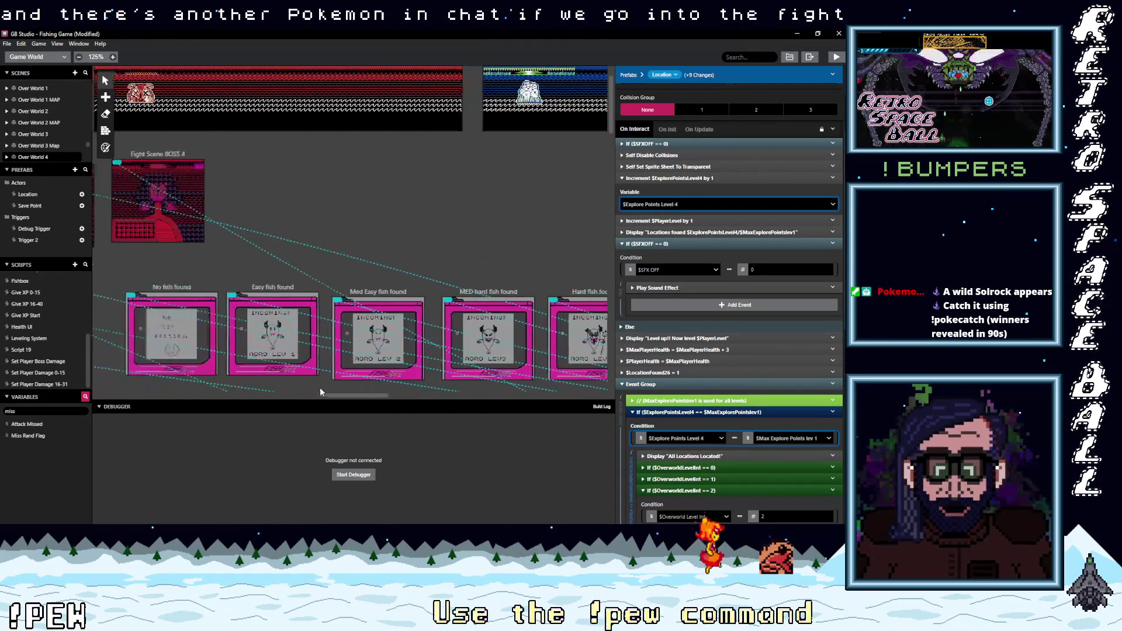
pyautogui.hscroll(1, 307, 387)
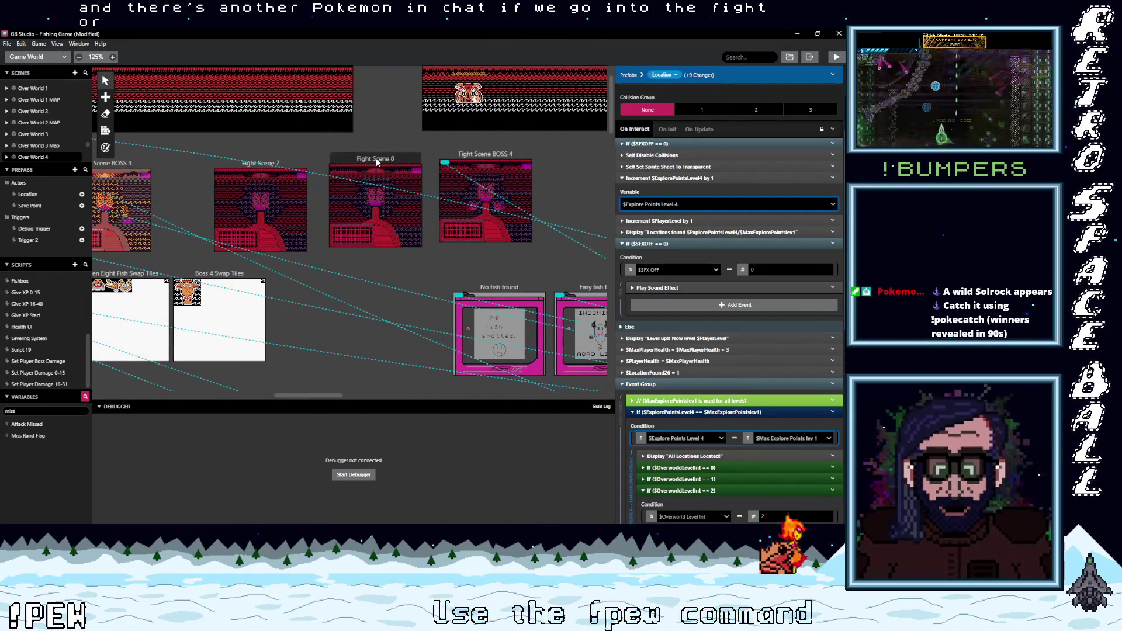
# Step: Select Fight Scene 8, bring up the DFDA to-do note and move it out of the way
pyautogui.click(377, 157)
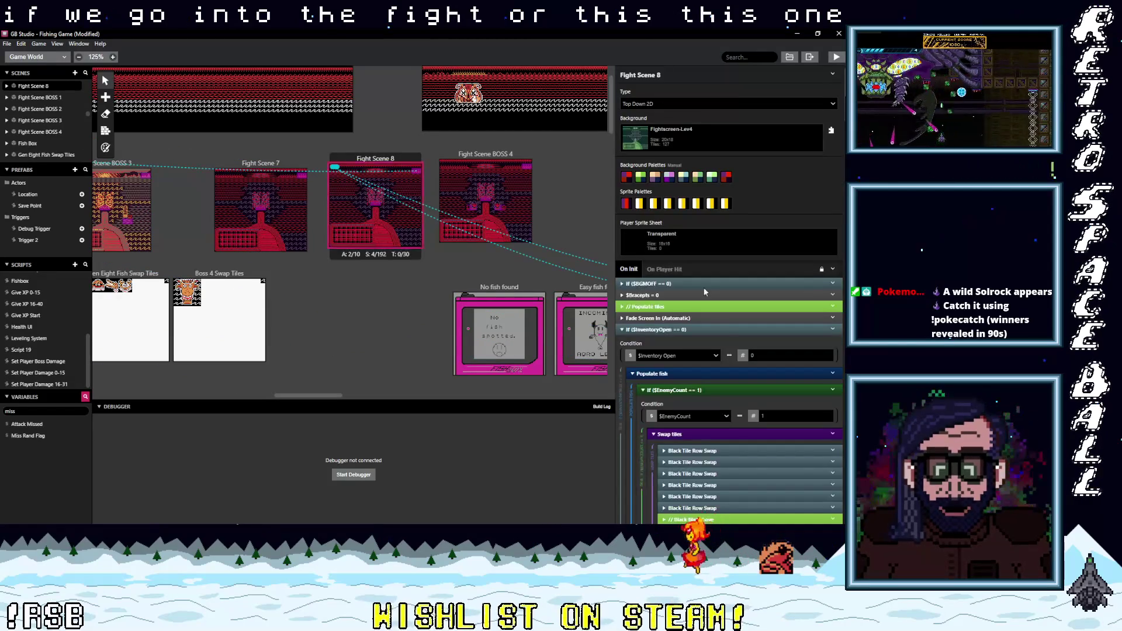
pyautogui.scroll(-5, 717, 413)
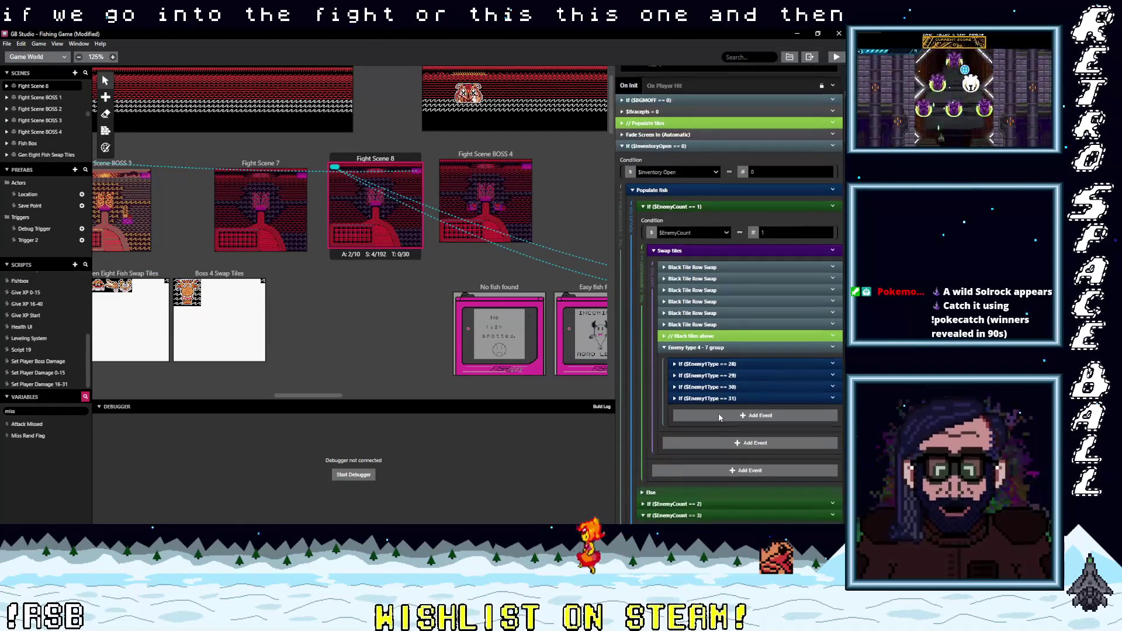
pyautogui.click(850, 336)
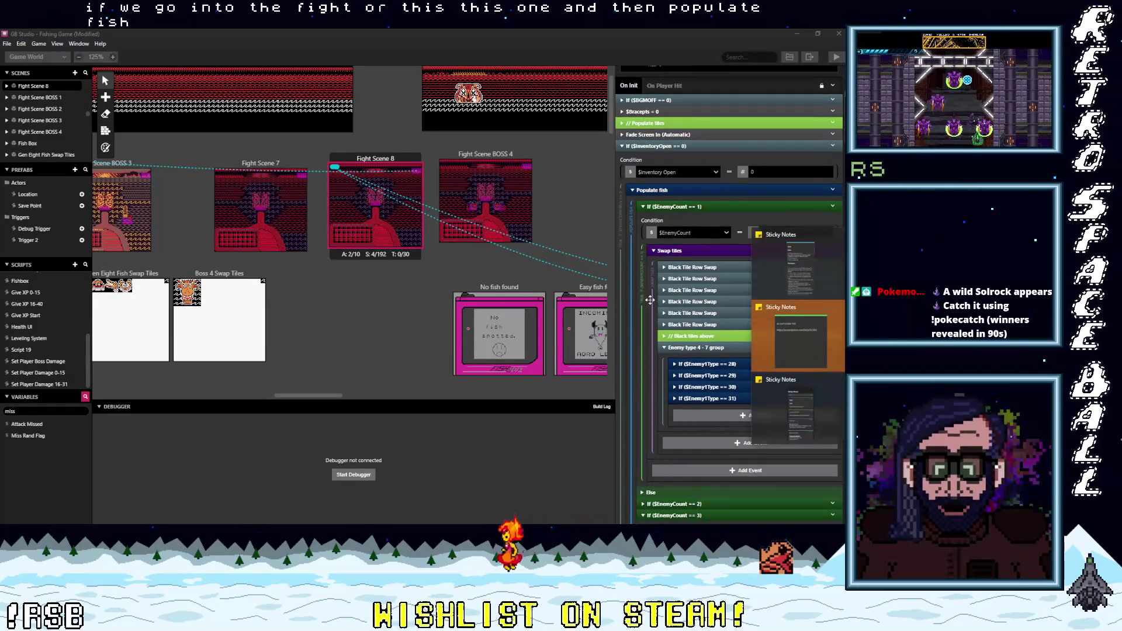
pyautogui.click(805, 240)
pyautogui.moveTo(332, 161); pyautogui.dragTo(58, 292)
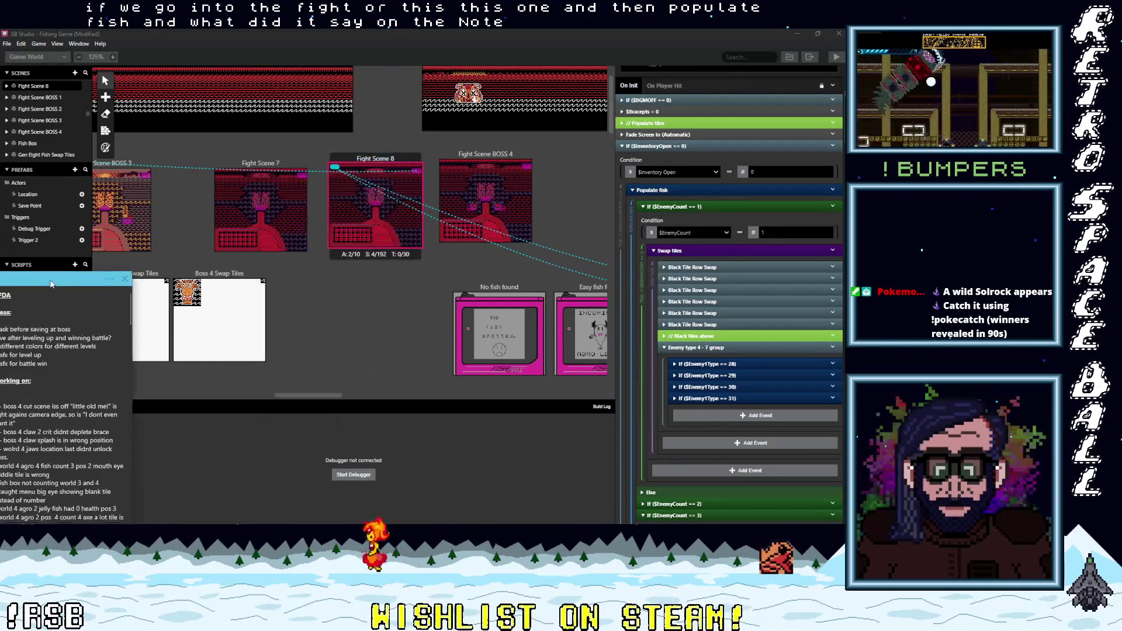
pyautogui.click(374, 204)
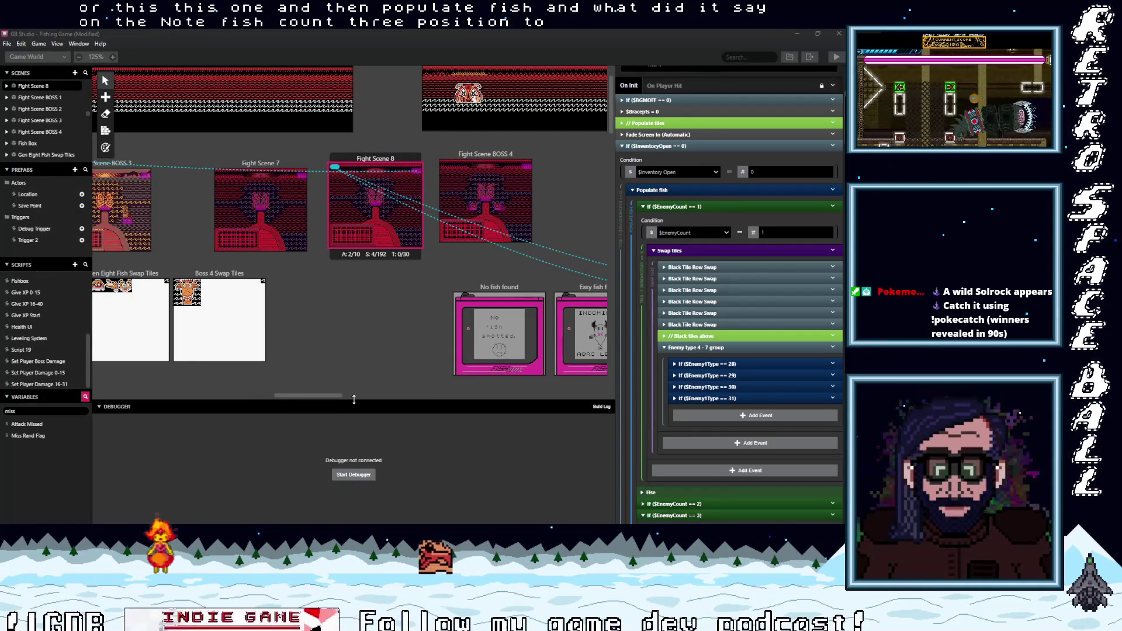
# Step: Collapse Fight Scene 8's If ($EnemyCount == 1) branch
pyautogui.hscroll(-3, 299, 394)
pyautogui.hscroll(-1, 297, 395)
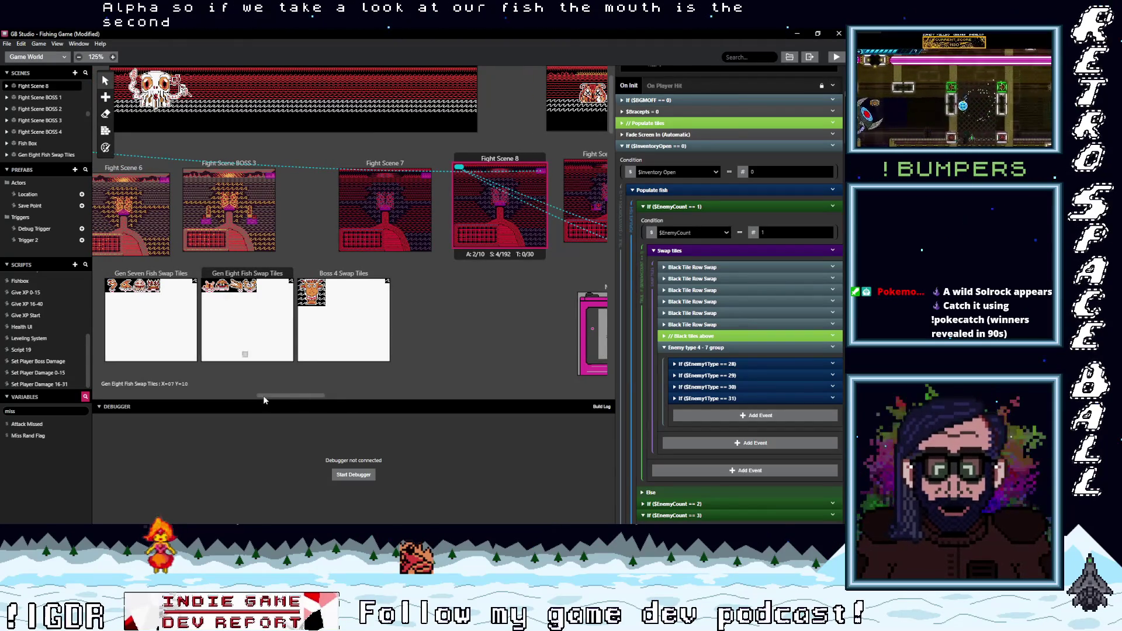
pyautogui.hscroll(-2, 289, 394)
pyautogui.hscroll(2, 288, 395)
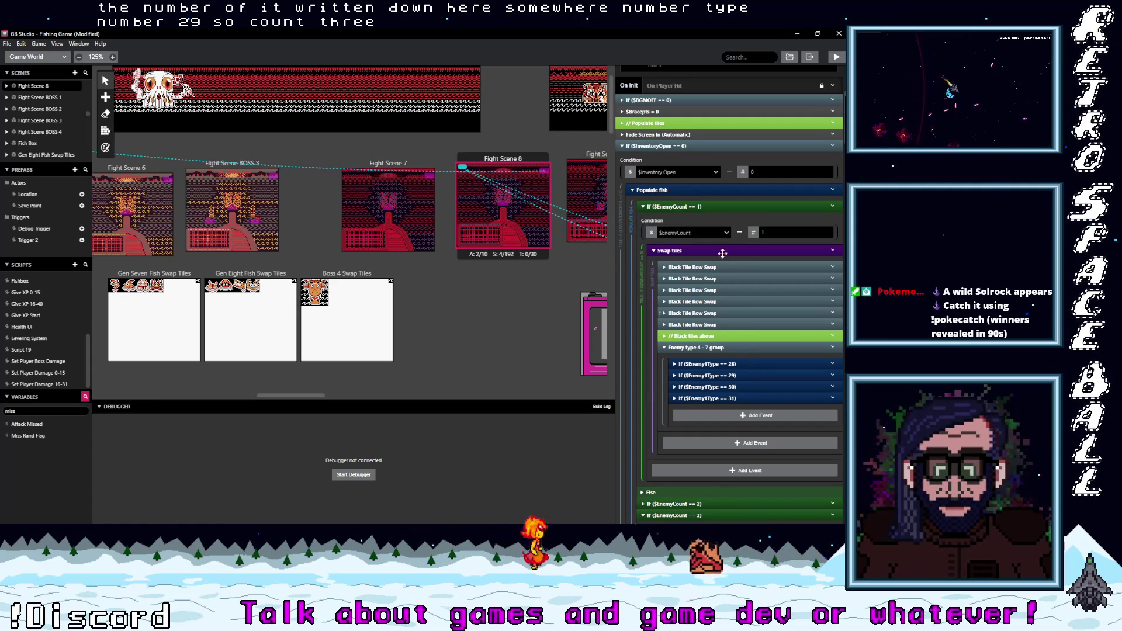
pyautogui.click(693, 206)
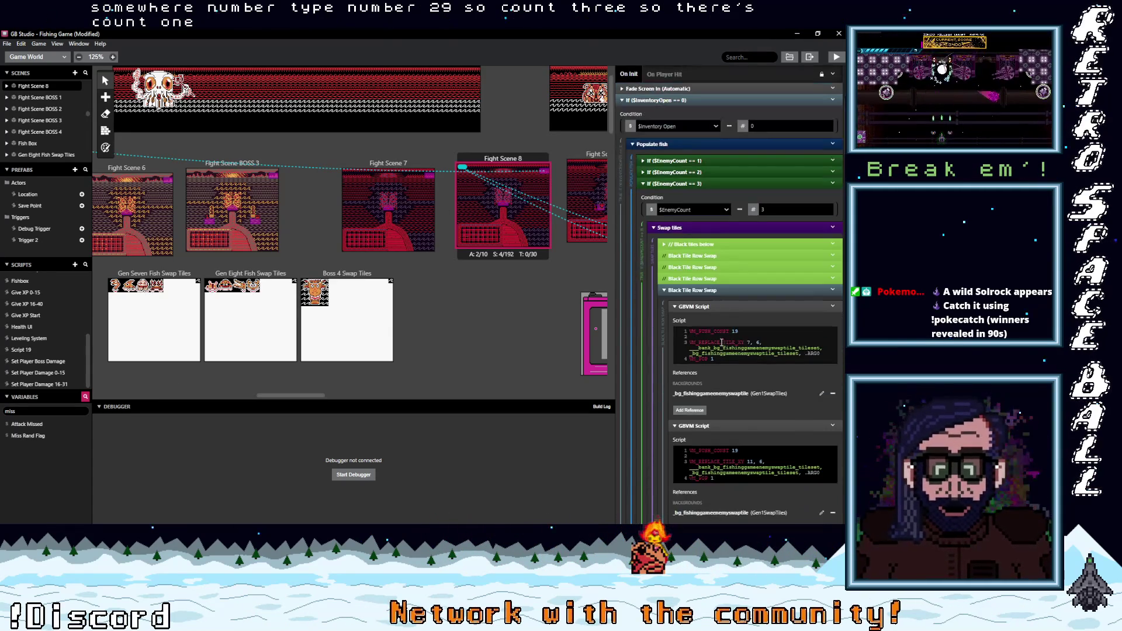
# Step: Scroll through the script, then open Add Fish Quant 16-31 from the Scripts list
pyautogui.scroll(-1, 718, 300)
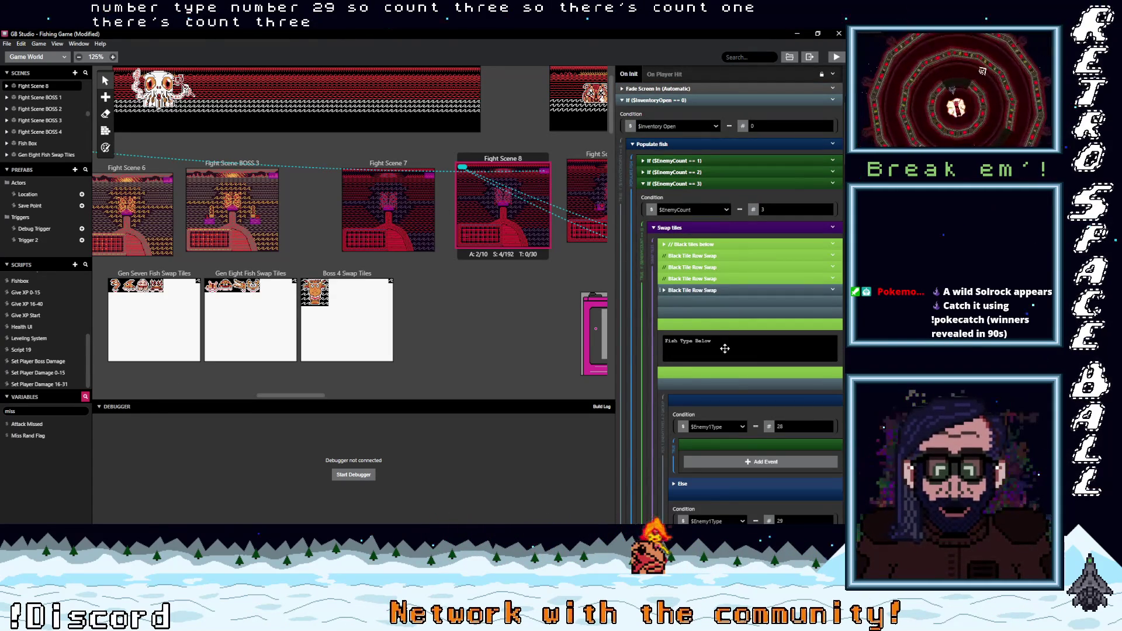
pyautogui.scroll(-3, 731, 351)
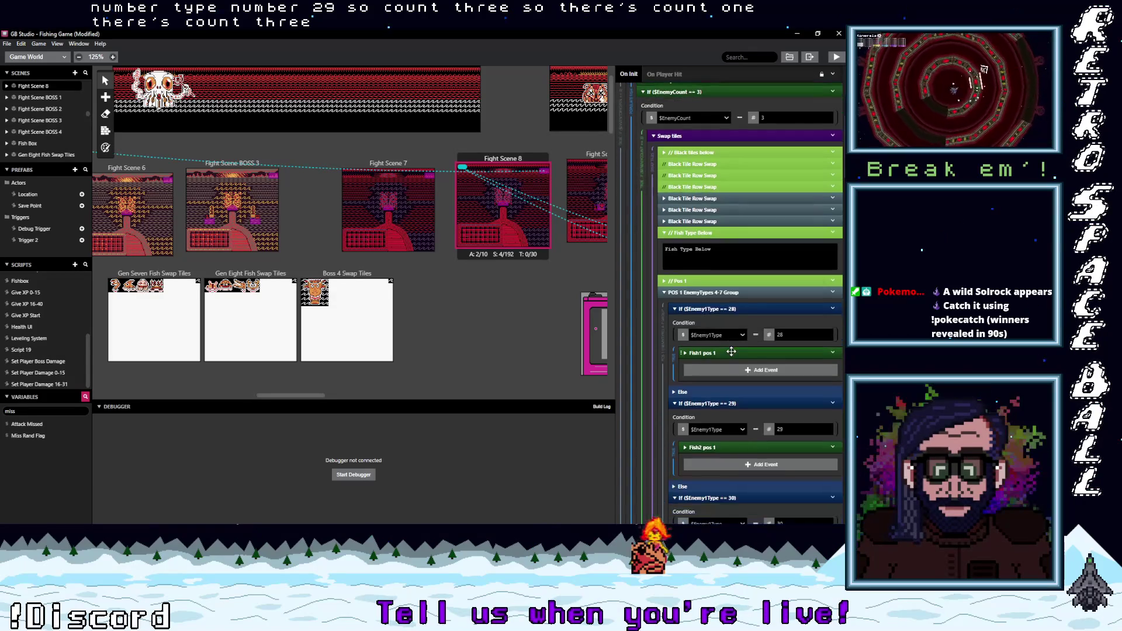
pyautogui.scroll(-1, 732, 355)
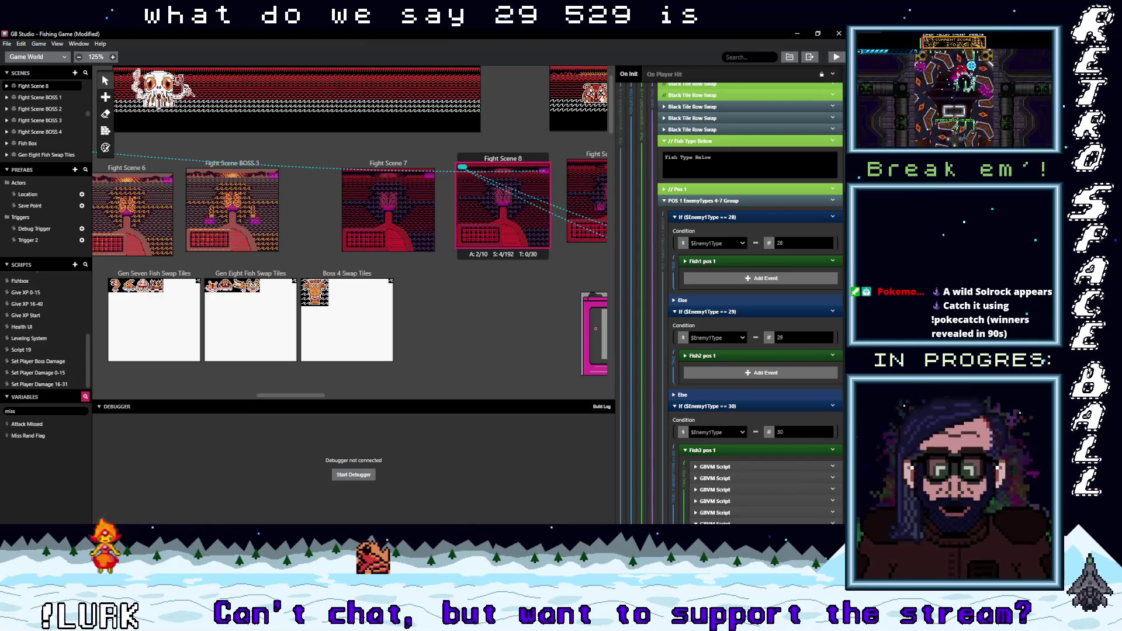
pyautogui.scroll(5, 47, 328)
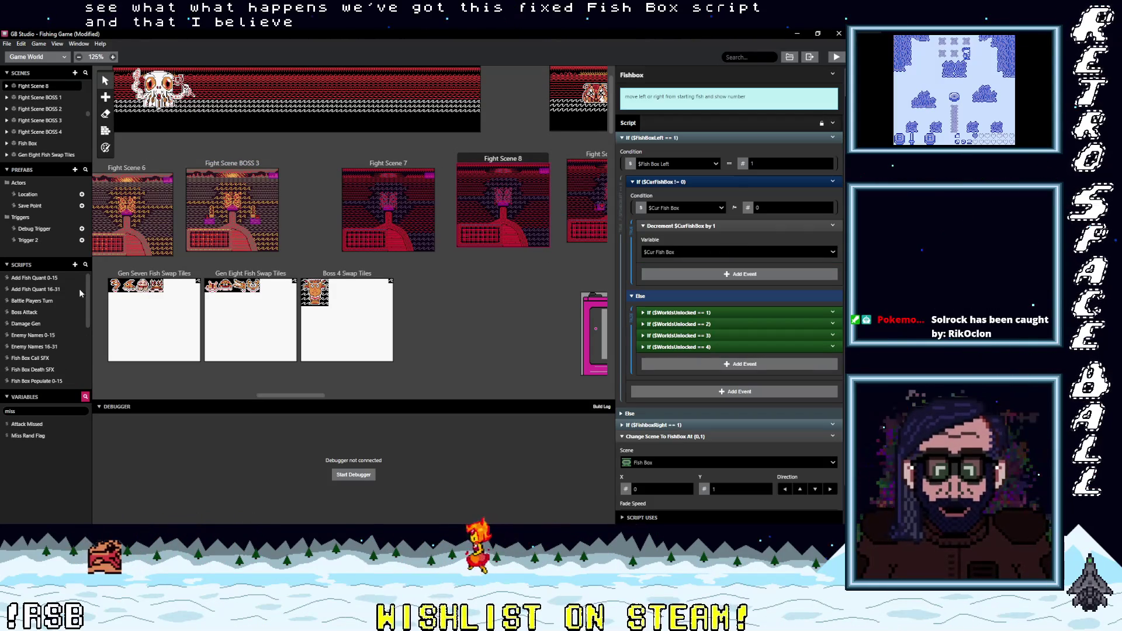
pyautogui.click(47, 289)
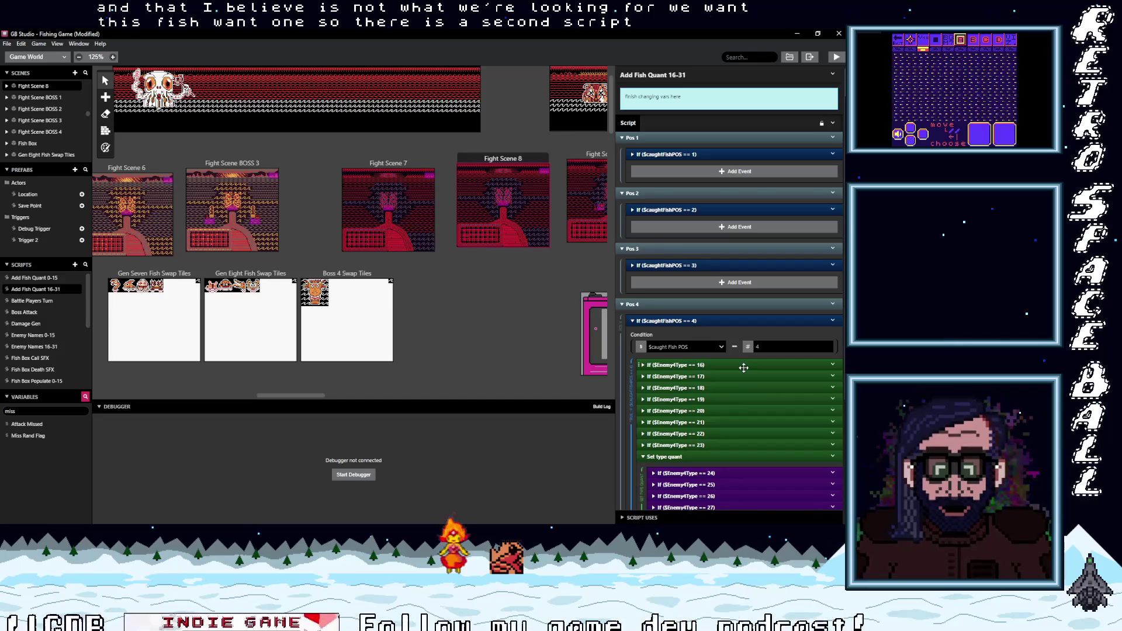
# Step: Review Add Fish Quant 16-31's Pos 1–4 sections, then select Fight Scene 5's Battle Manager actor
pyautogui.scroll(-3, 743, 367)
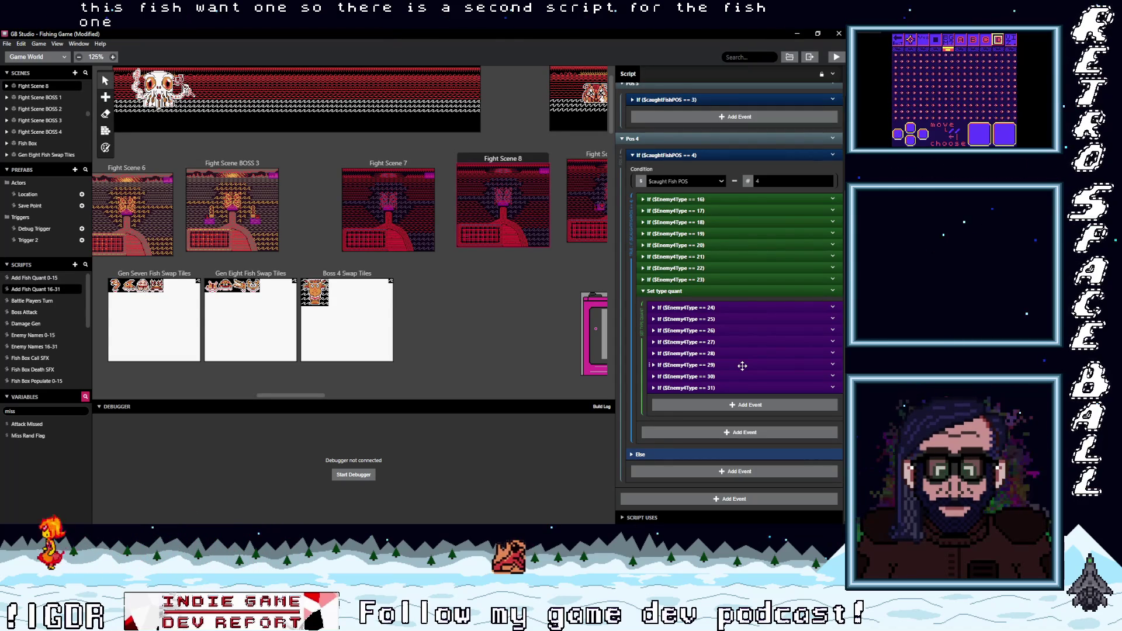
pyautogui.scroll(3, 742, 365)
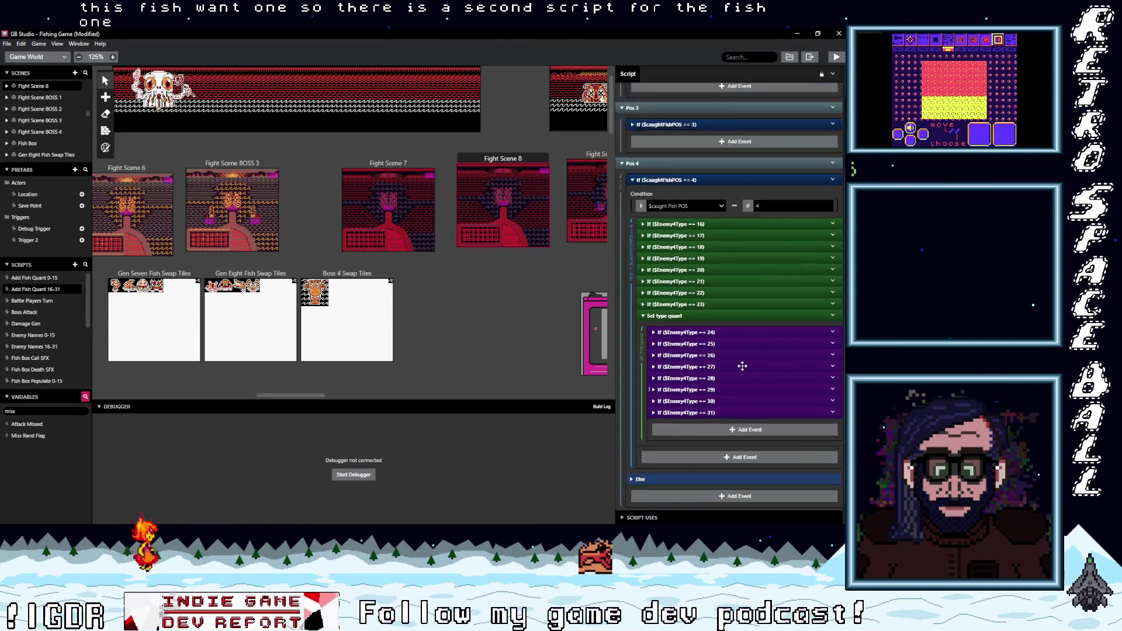
pyautogui.scroll(3, 742, 365)
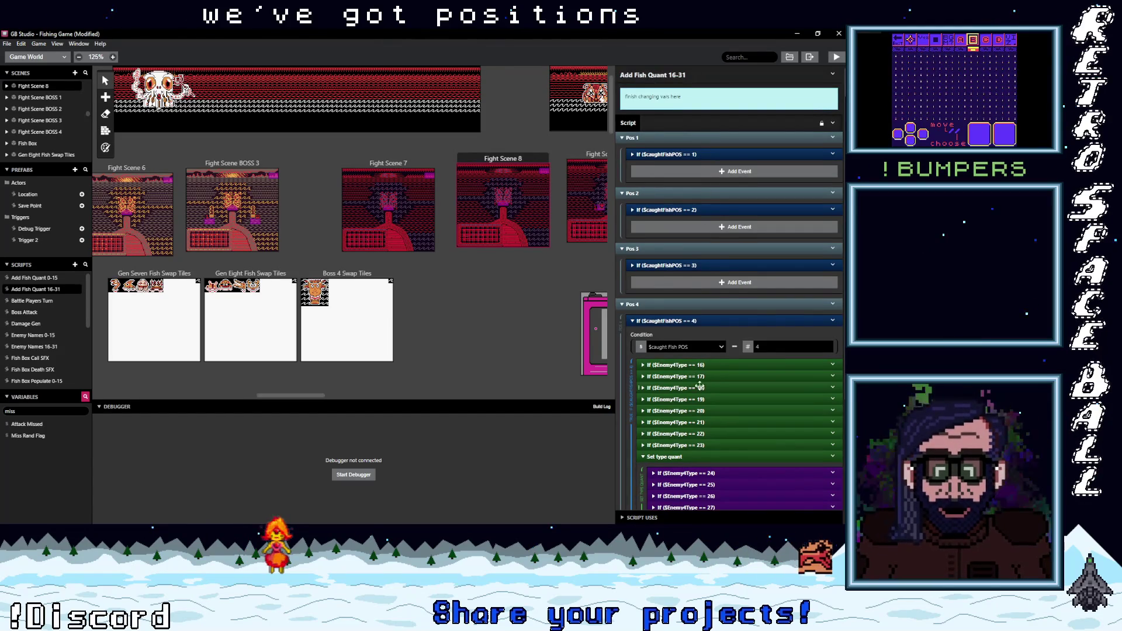
pyautogui.scroll(-5, 698, 383)
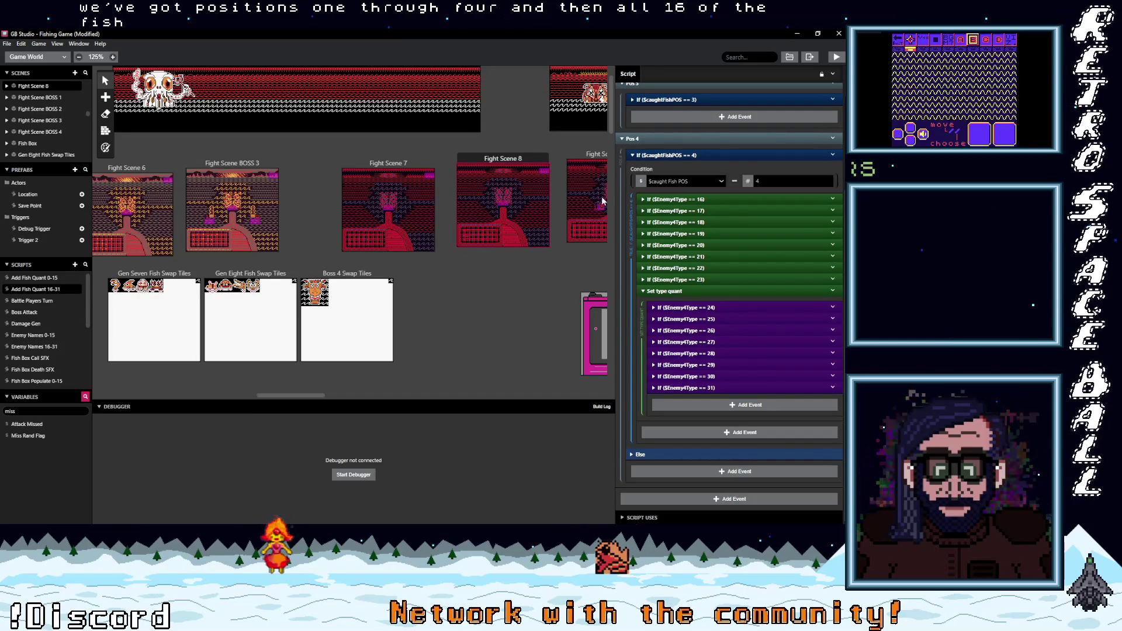
pyautogui.moveTo(310, 395); pyautogui.dragTo(272, 396)
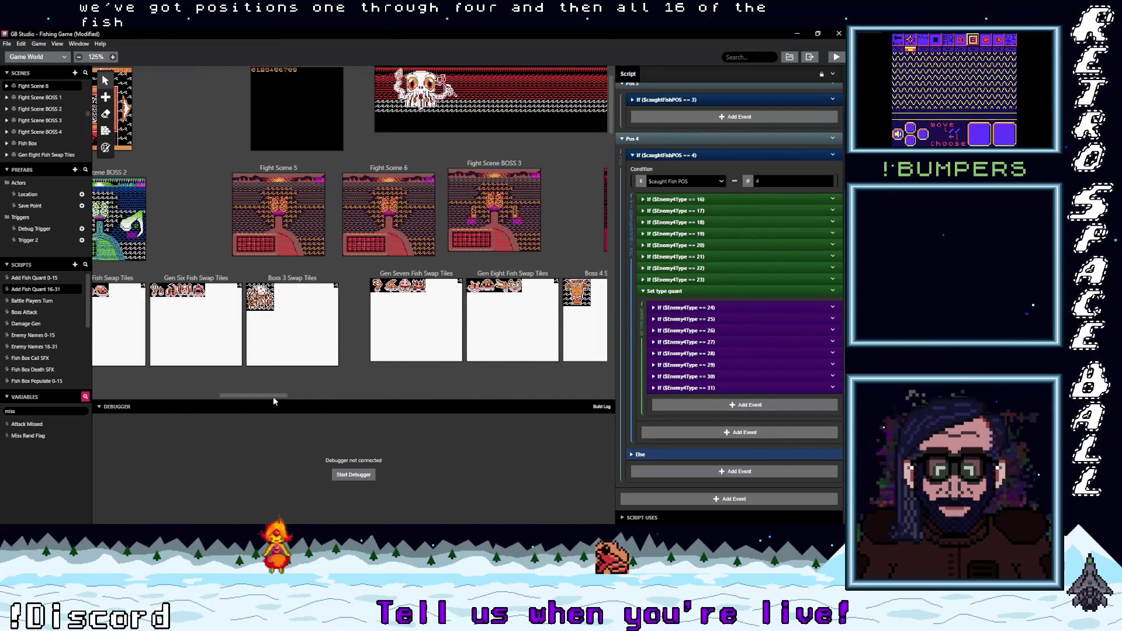
pyautogui.click(322, 181)
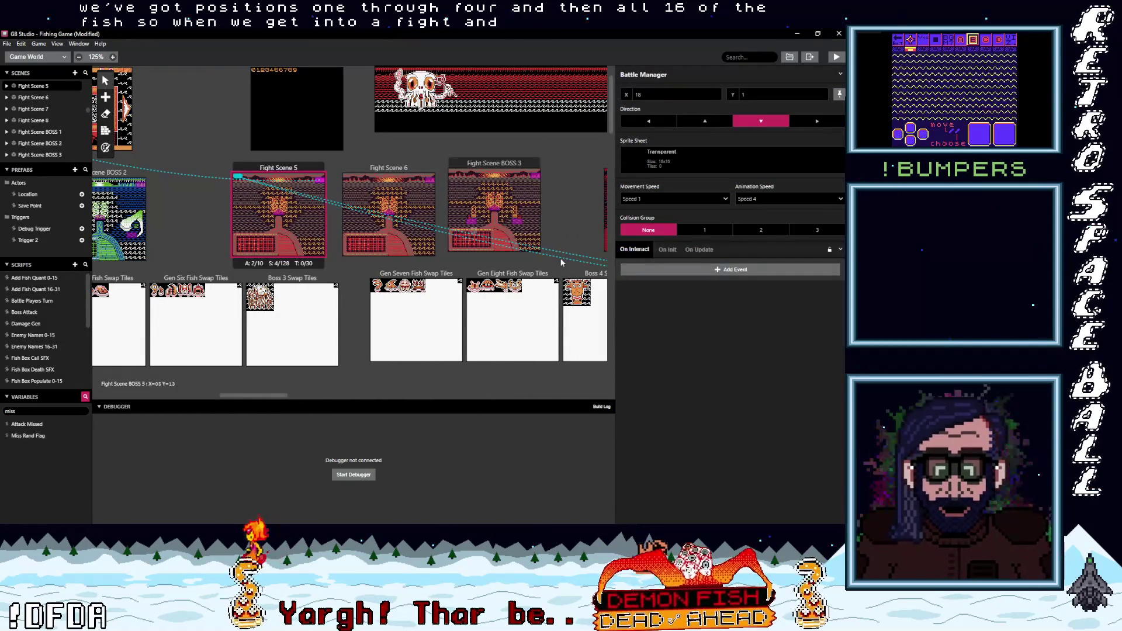
# Step: Show the Battle Manager's On Update script and scroll through it
pyautogui.click(716, 250)
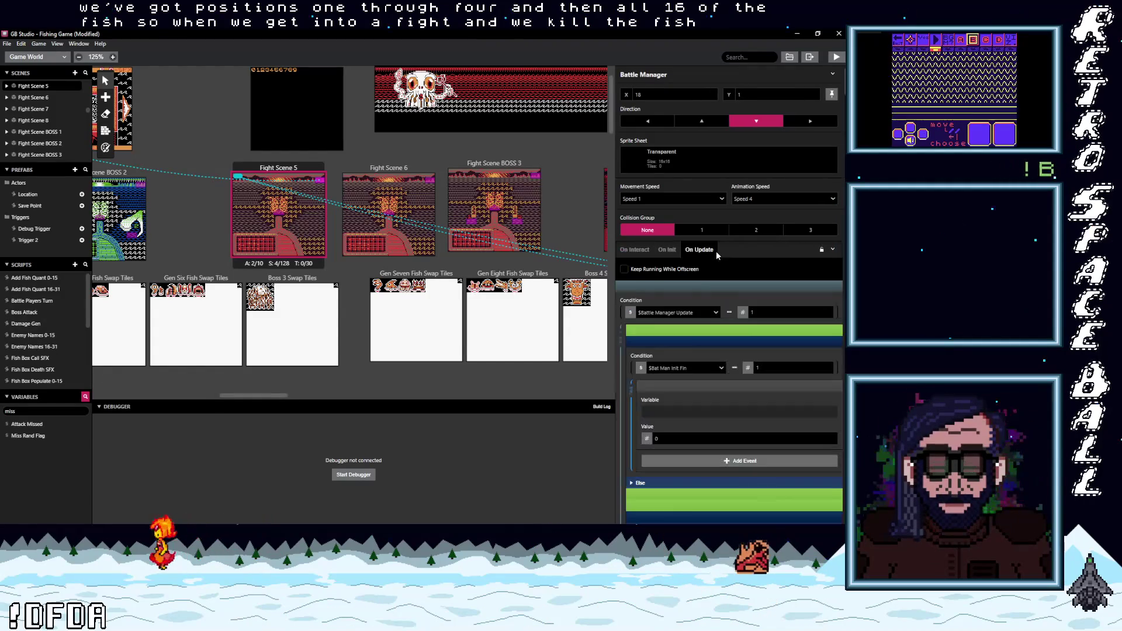
pyautogui.scroll(-2, 721, 368)
pyautogui.scroll(-2, 722, 368)
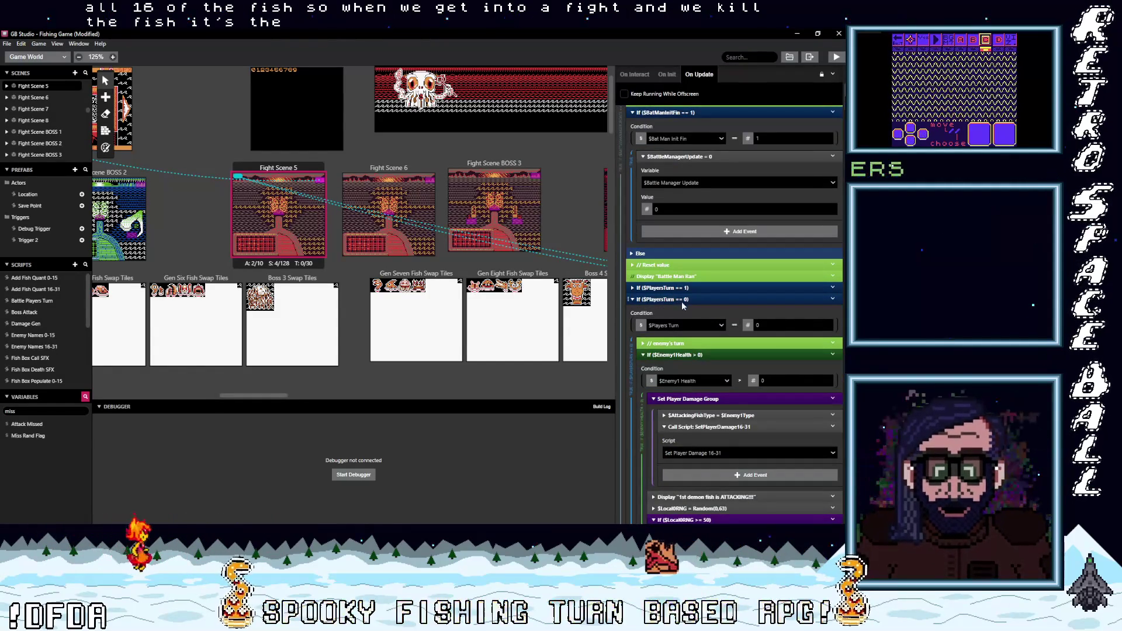
pyautogui.scroll(3, 676, 423)
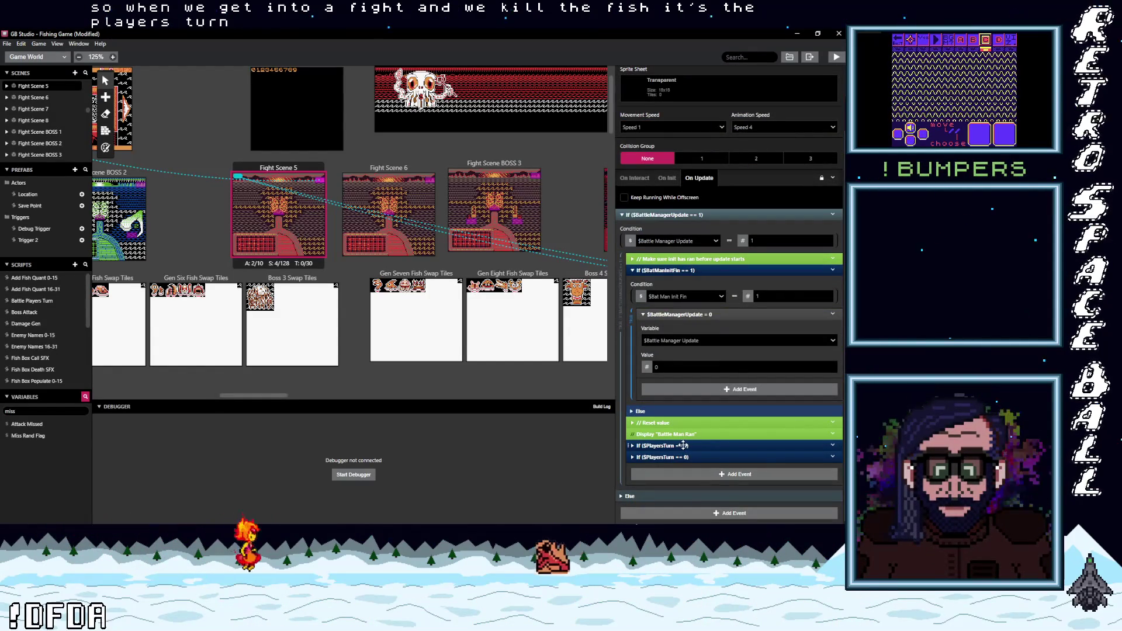
pyautogui.scroll(-5, 724, 374)
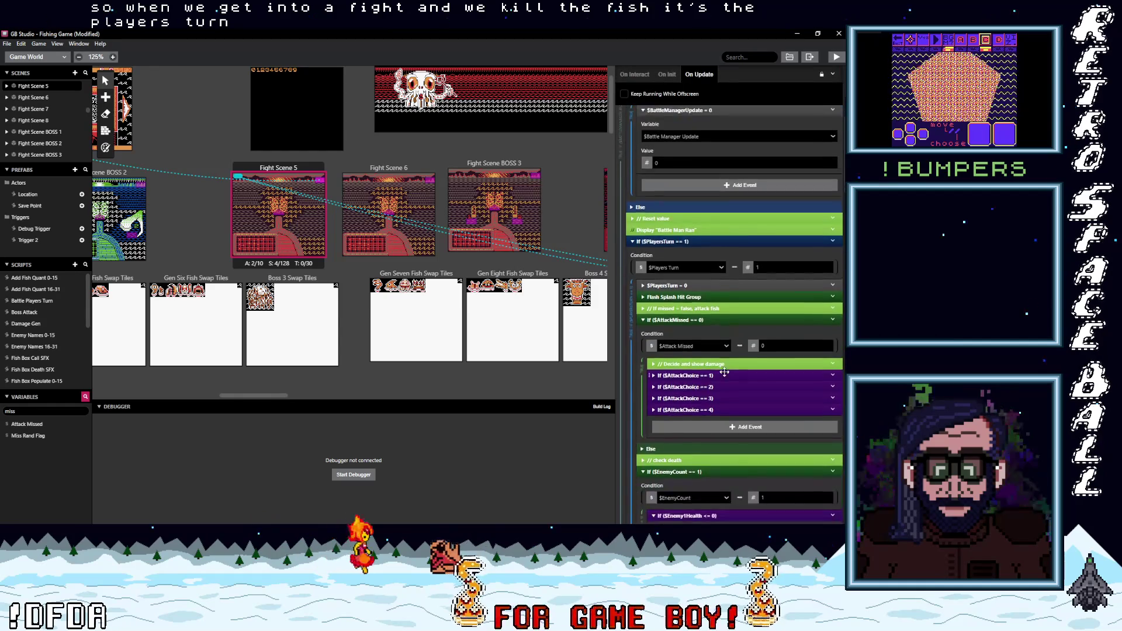
pyautogui.scroll(-1, 724, 370)
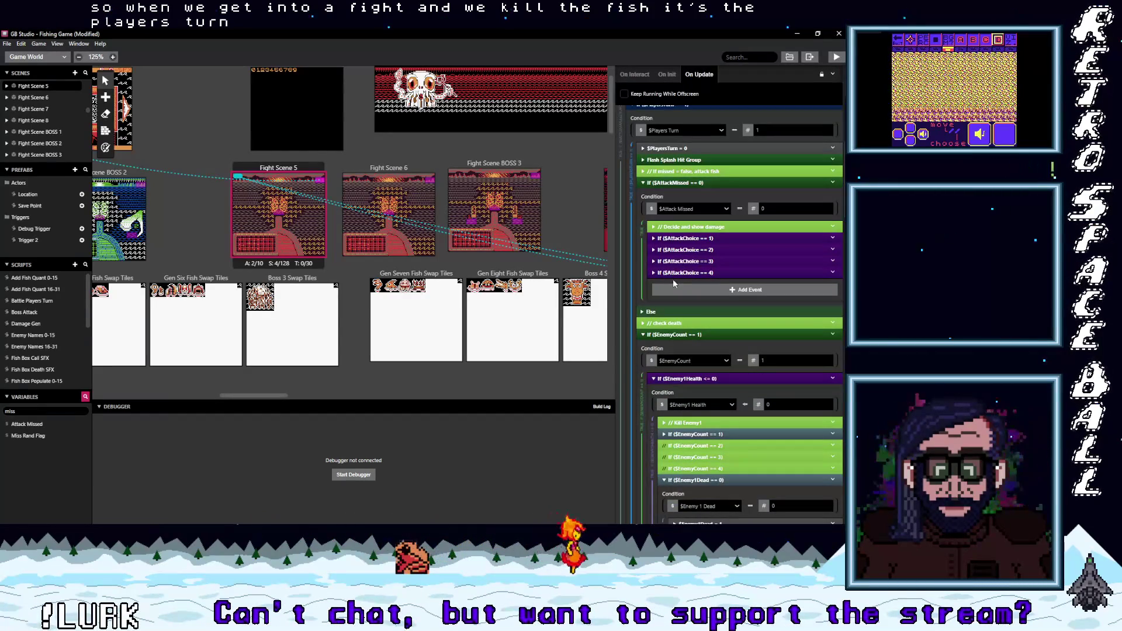
# Step: Toggle the AttackChoice == 1 branch, then open Add Fish Quant 0-15 and expand its WorldsUnlocked >= 3 check
pyautogui.click(684, 237)
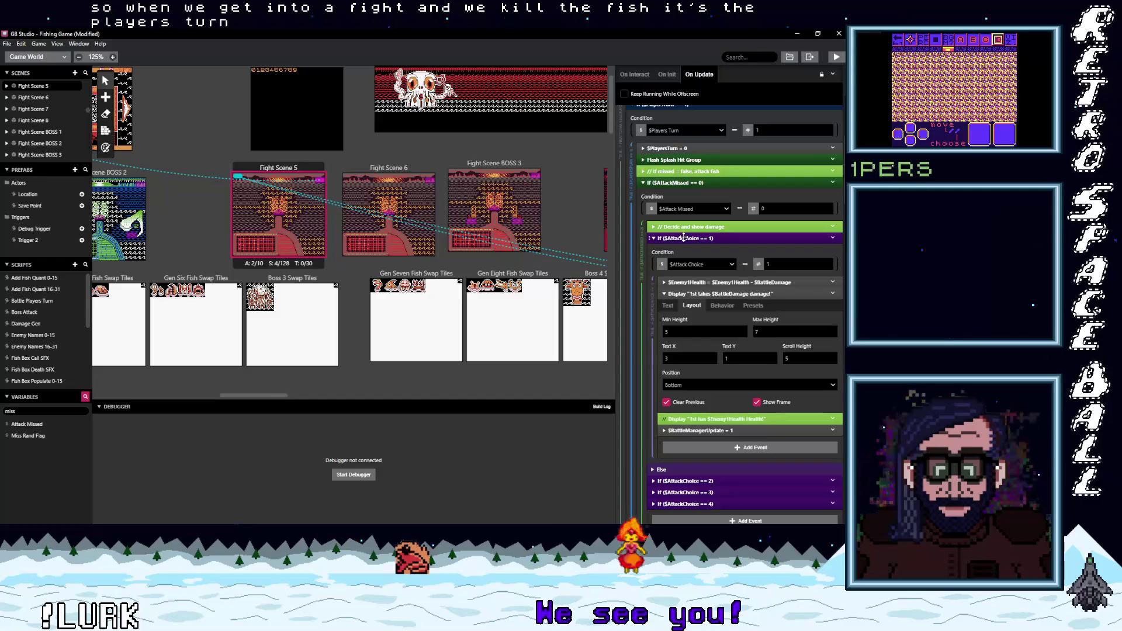
pyautogui.click(684, 238)
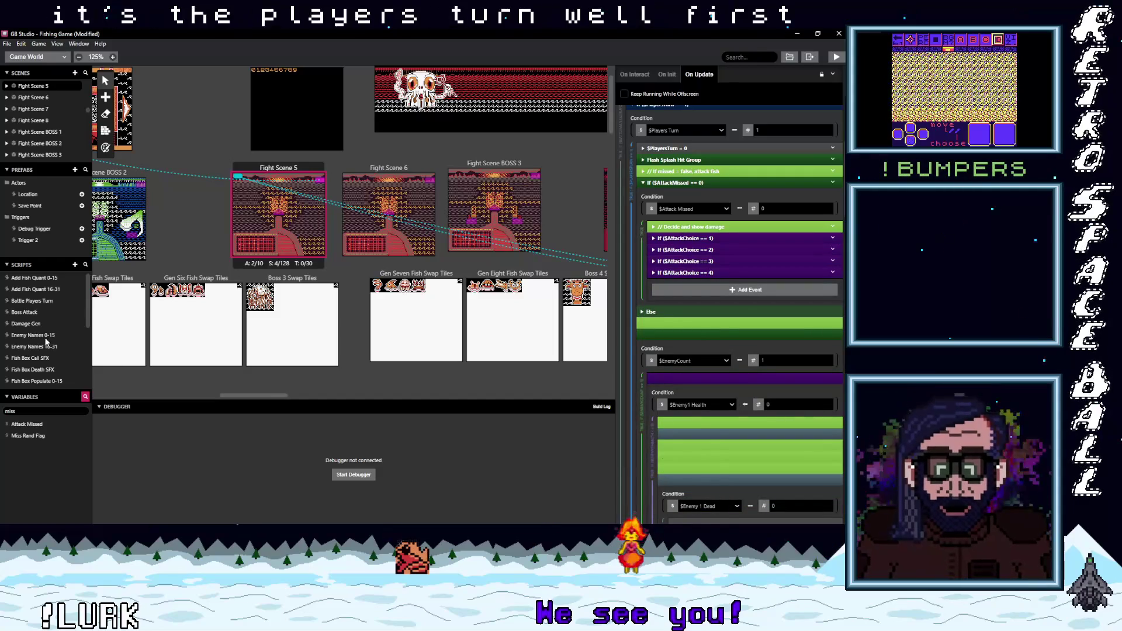
pyautogui.click(37, 277)
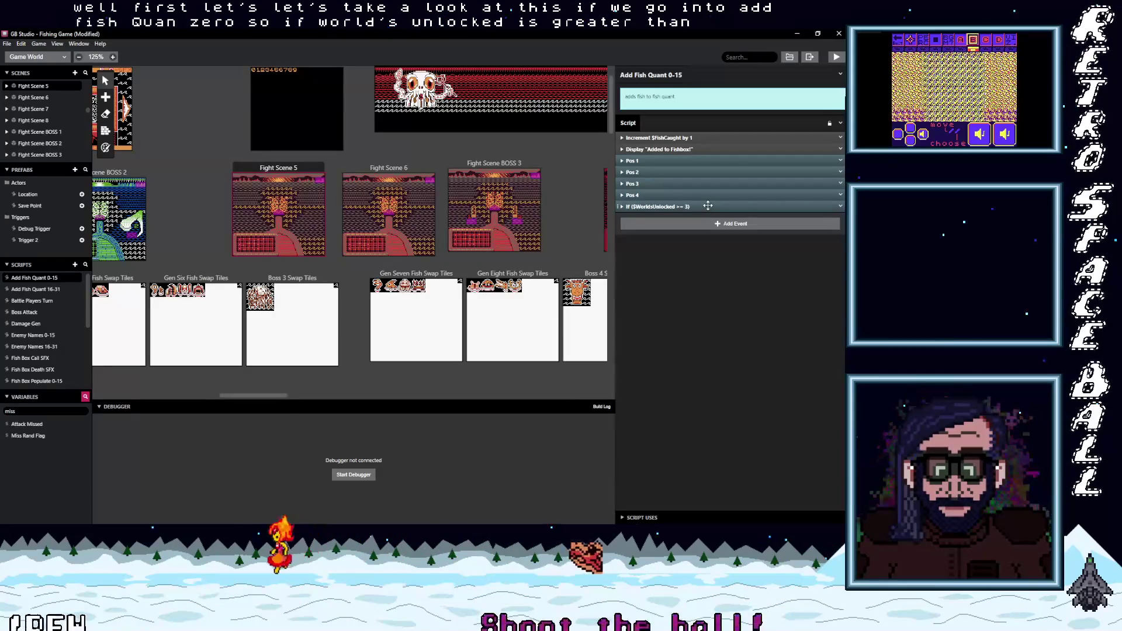
pyautogui.click(707, 206)
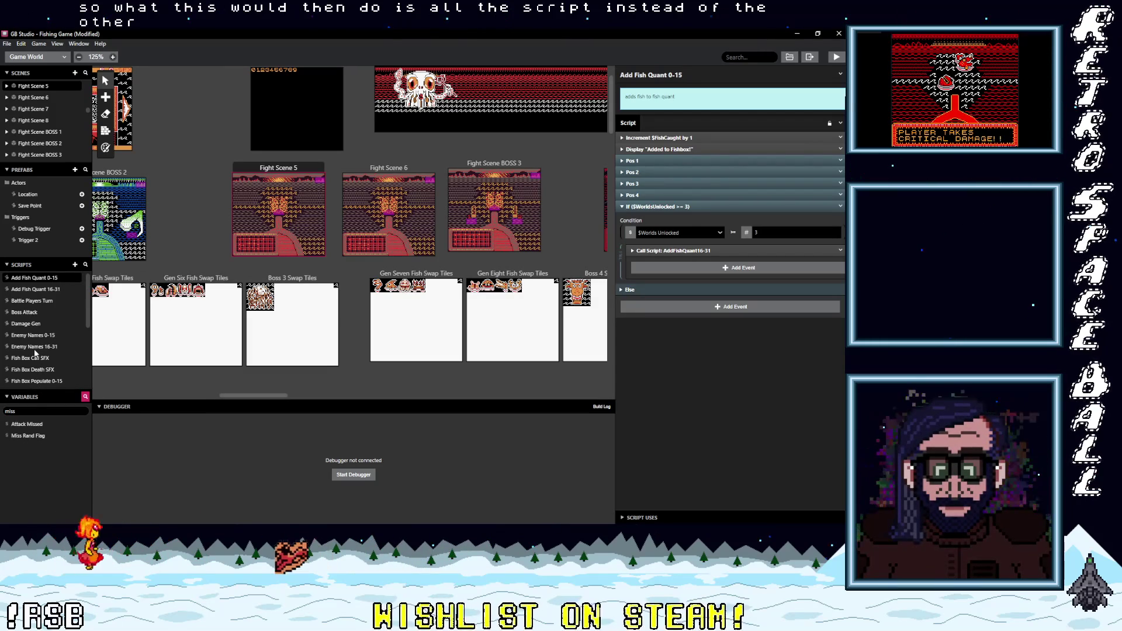
# Step: Inspect the Enemy4Type == 16 check in the Add Fish Quant 16-31 script
pyautogui.click(41, 291)
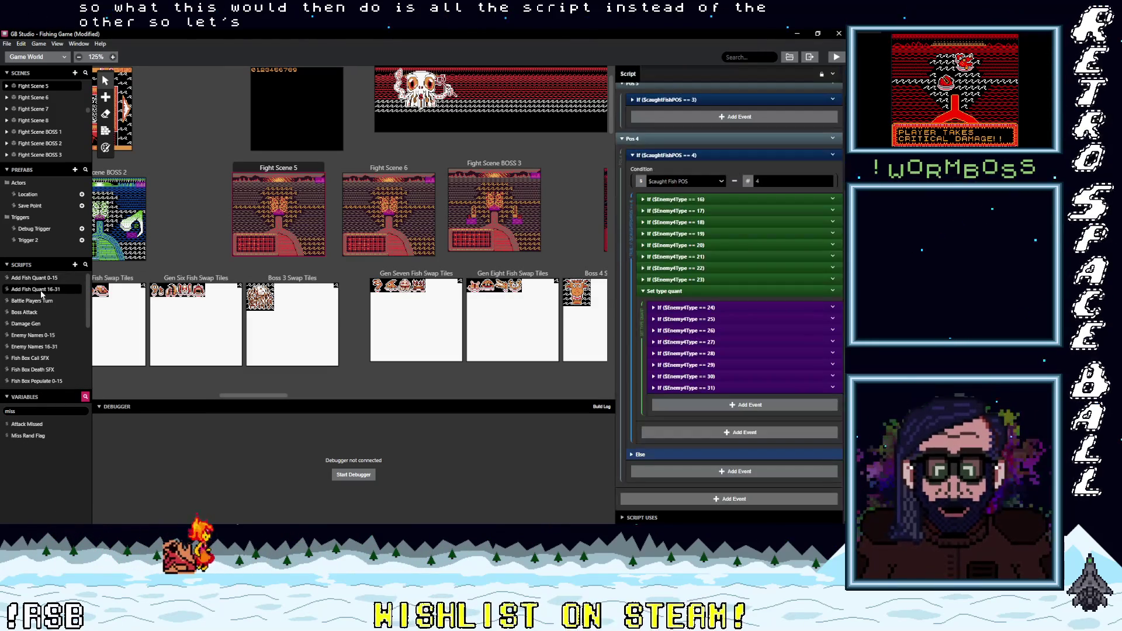
pyautogui.click(677, 199)
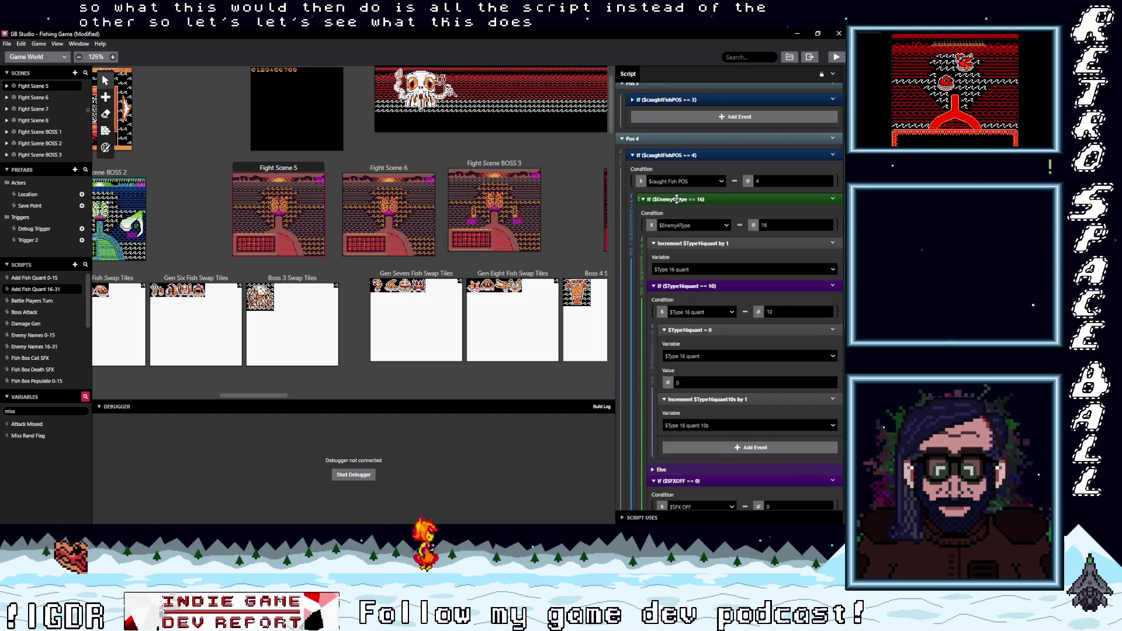
pyautogui.click(711, 200)
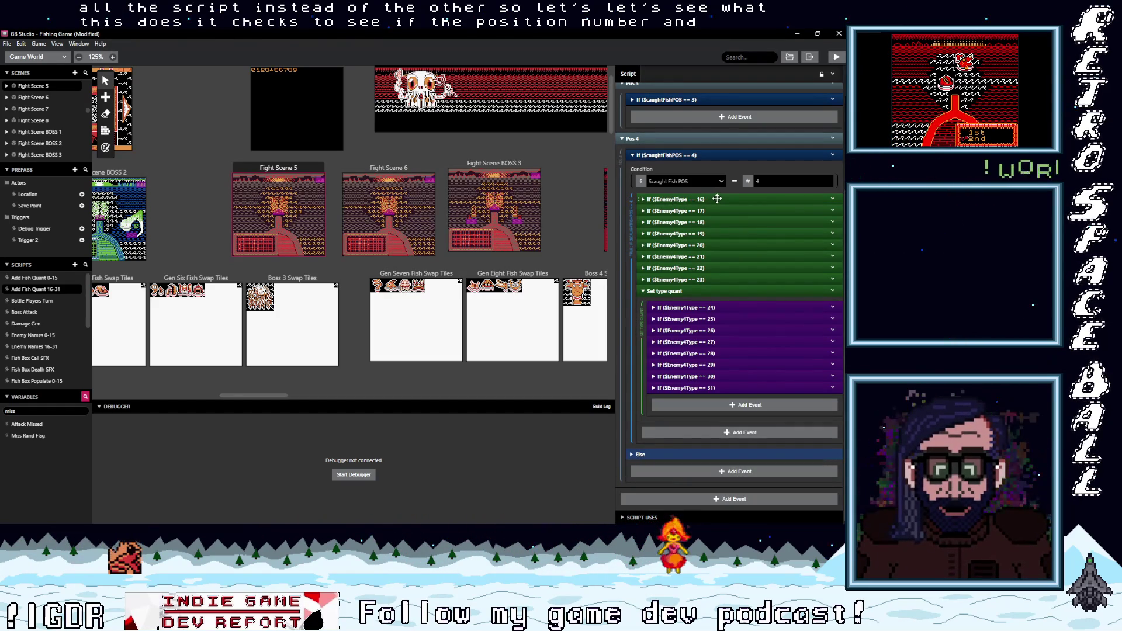
pyautogui.scroll(3, 707, 309)
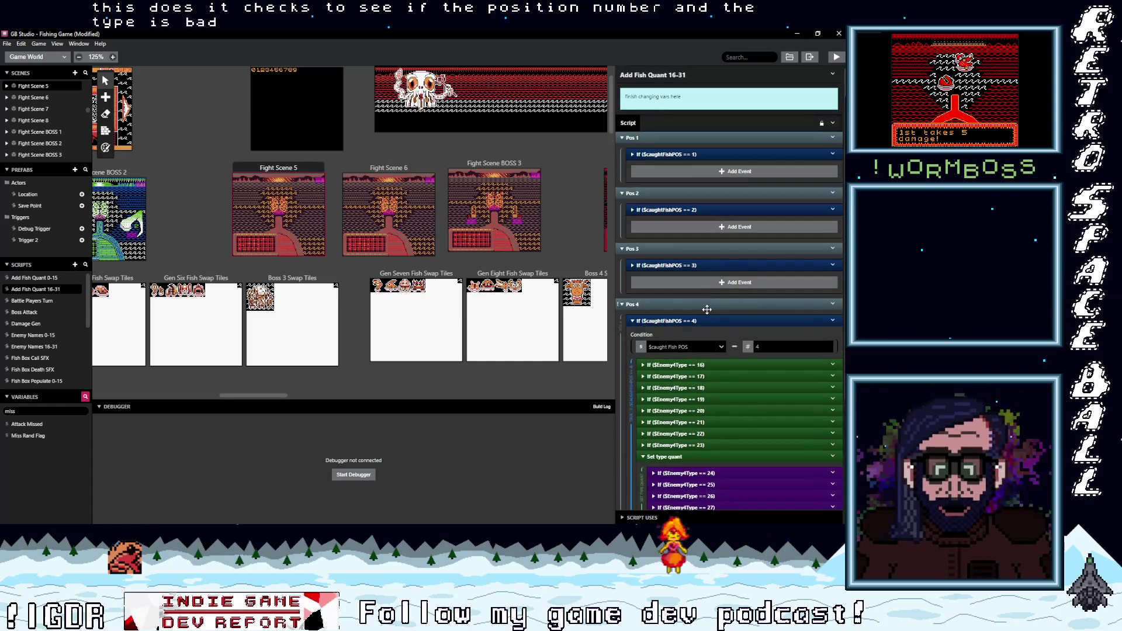
pyautogui.scroll(-3, 706, 314)
pyautogui.scroll(2, 686, 331)
pyautogui.scroll(-4, 713, 333)
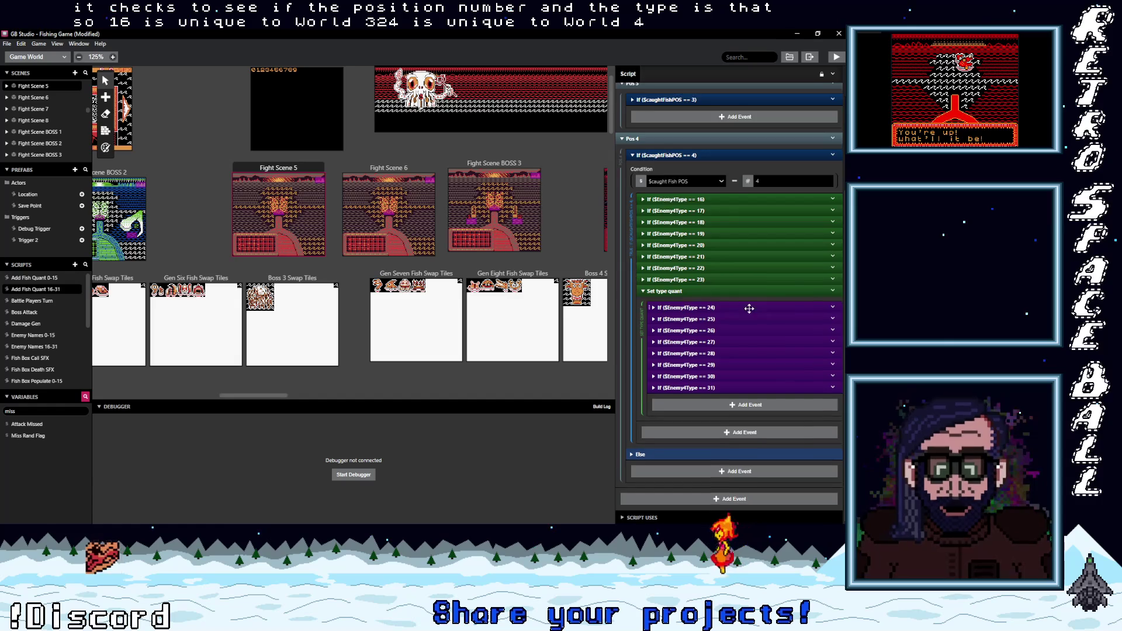
pyautogui.scroll(2, 742, 308)
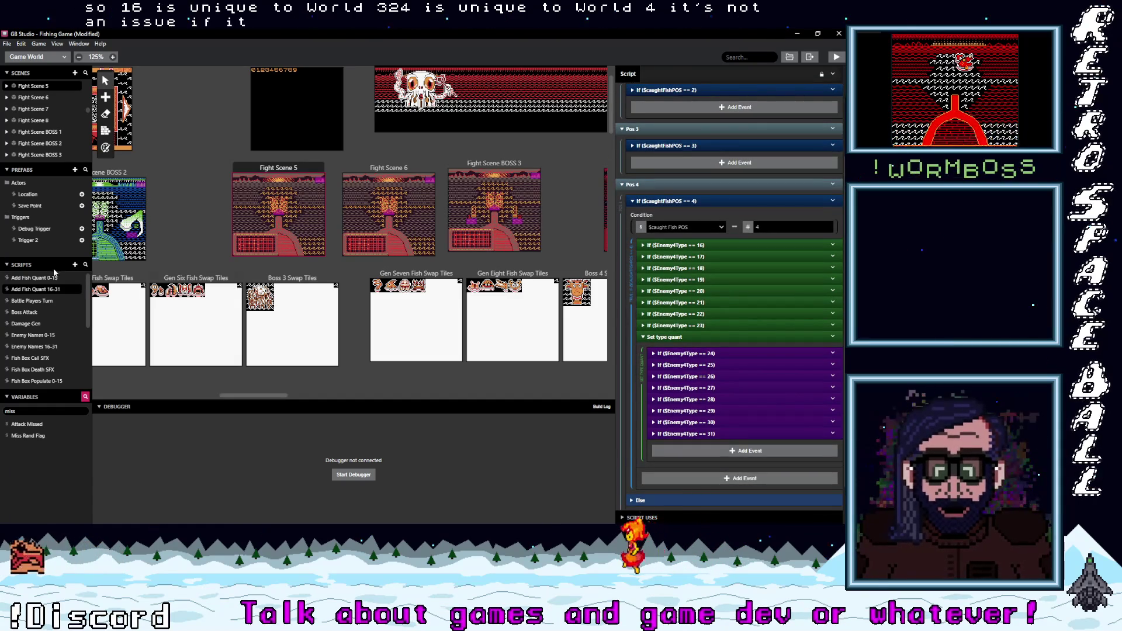
# Step: In Add Fish Quant 0-15, switch the world condition variable to Overworld Level Int
pyautogui.click(37, 278)
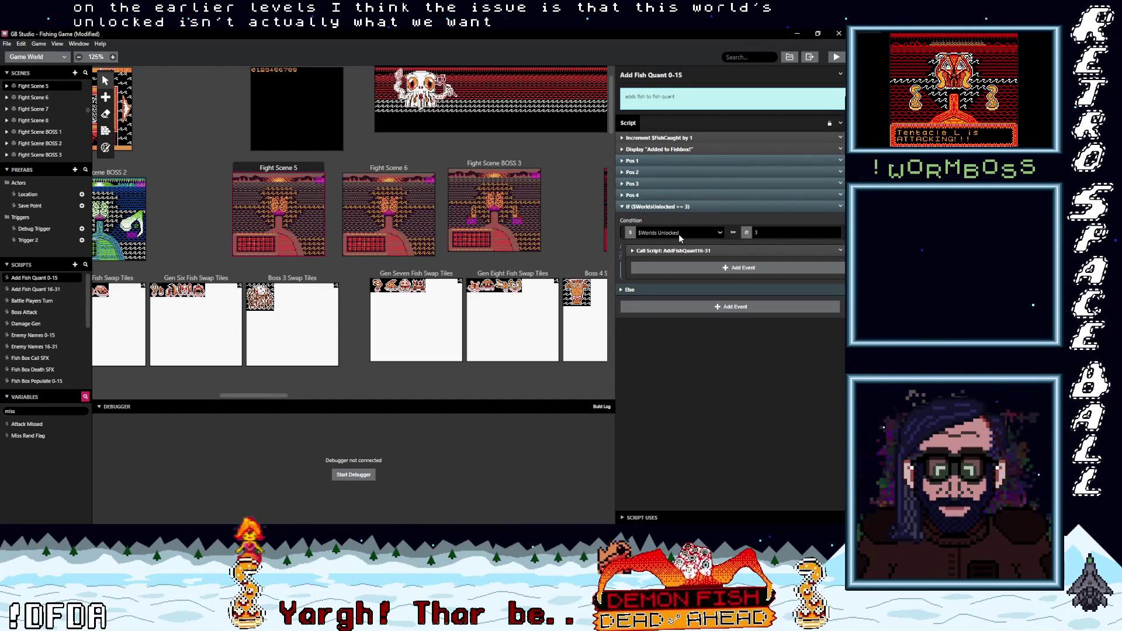
pyautogui.click(678, 233)
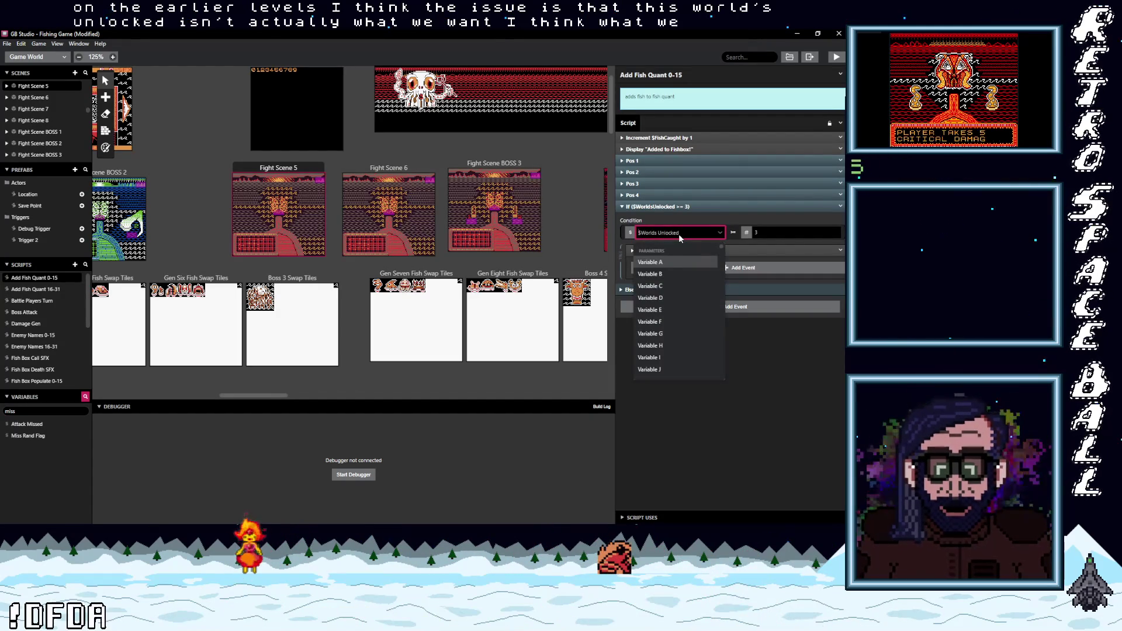
pyautogui.write('worl')
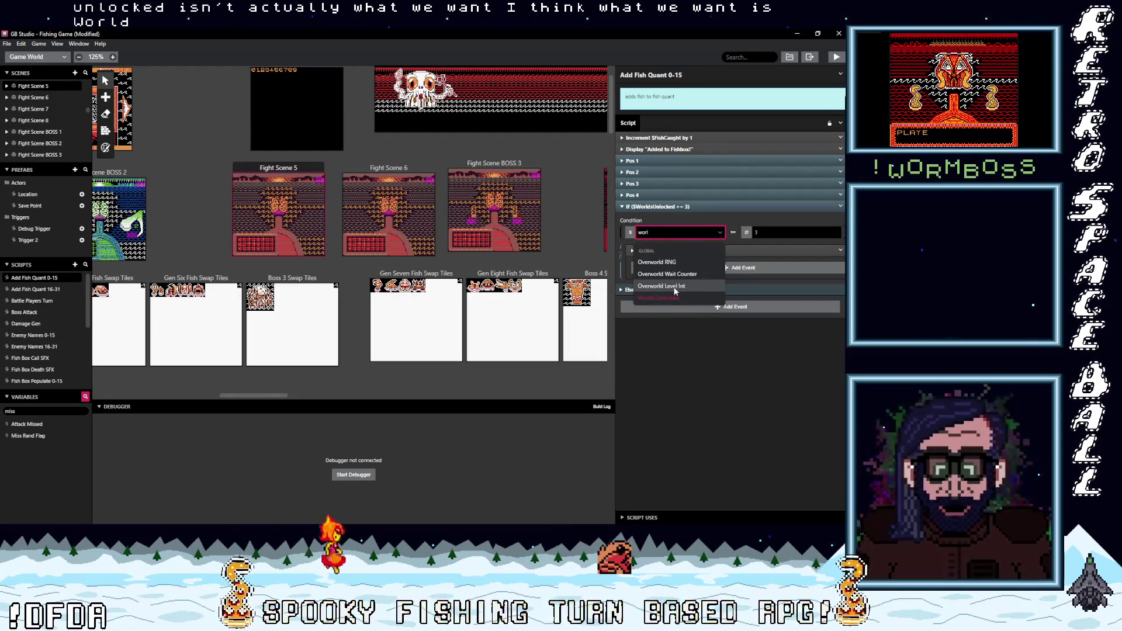
pyautogui.press('Return')
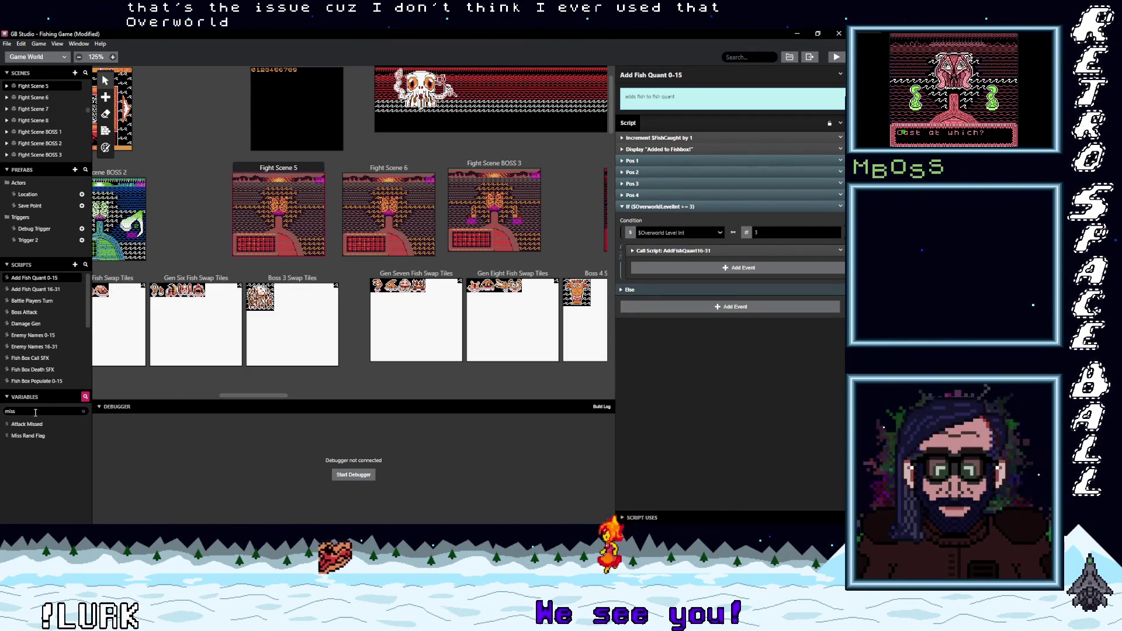
pyautogui.write('over')
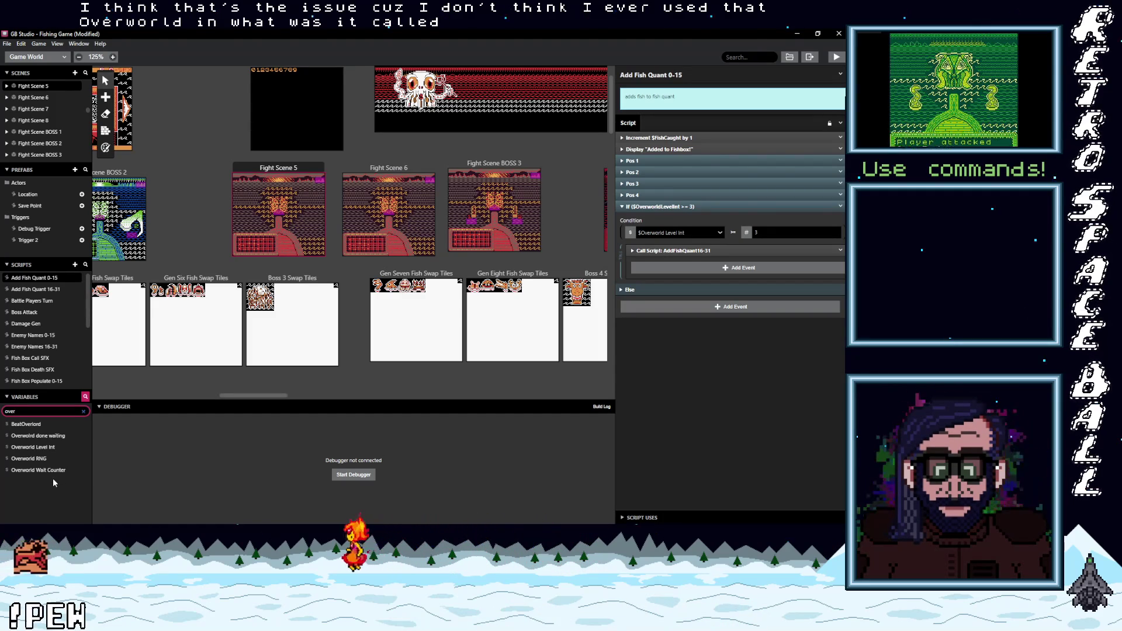
# Step: Search variables for 'unloc', list Worlds Unlocked's uses, and open Over World 4 from them
pyautogui.press('BackSpace')
pyautogui.press('BackSpace')
pyautogui.press('BackSpace')
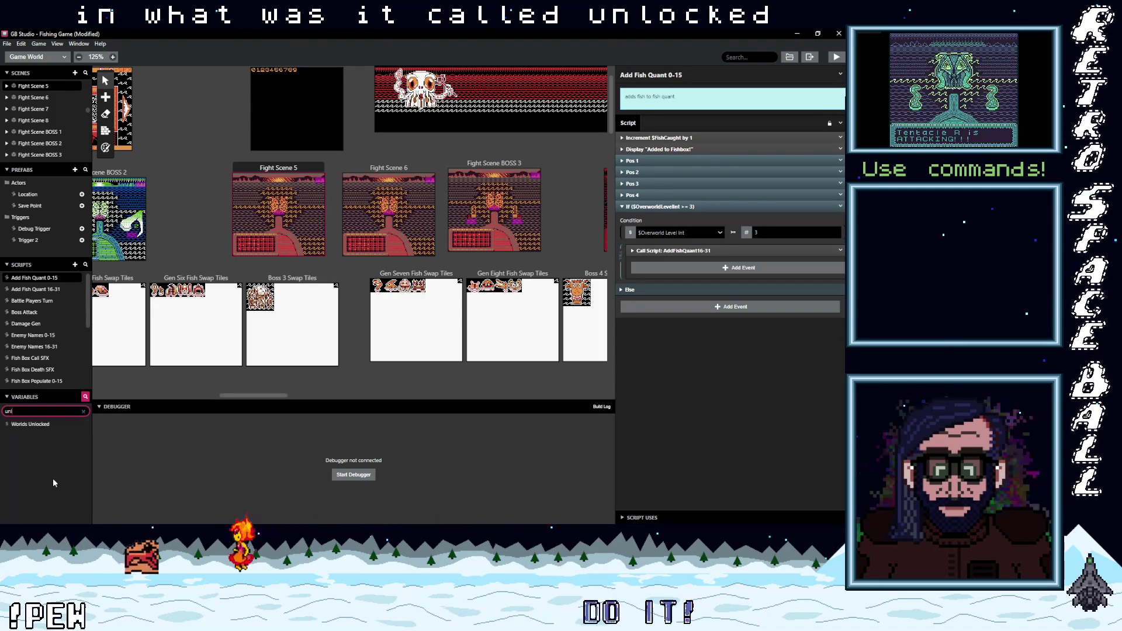
pyautogui.write('unloc')
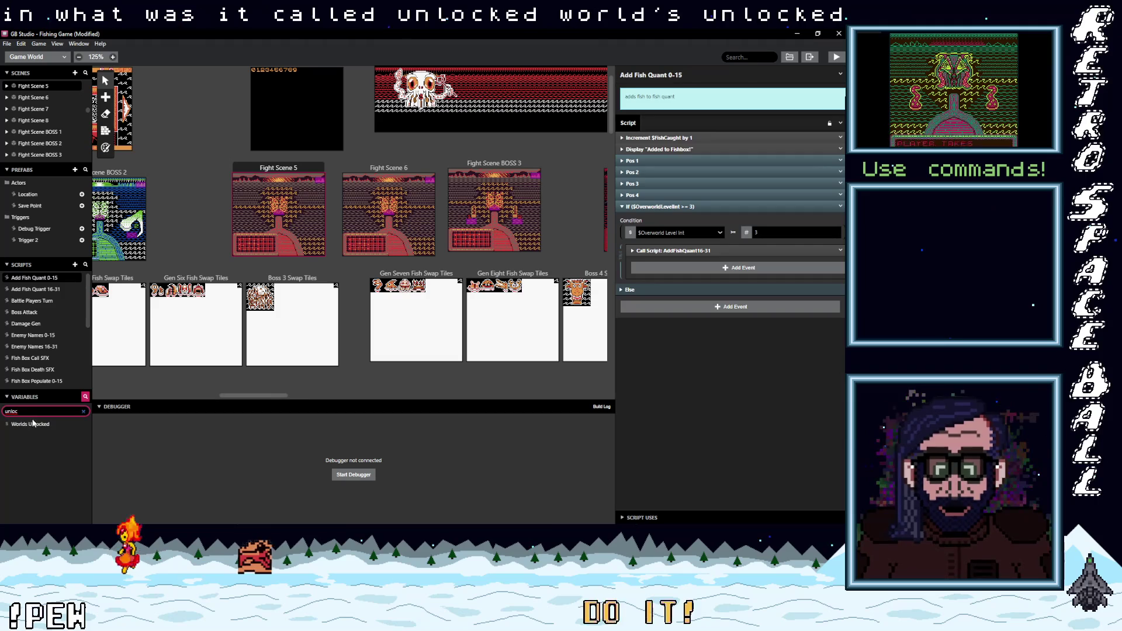
pyautogui.click(35, 424)
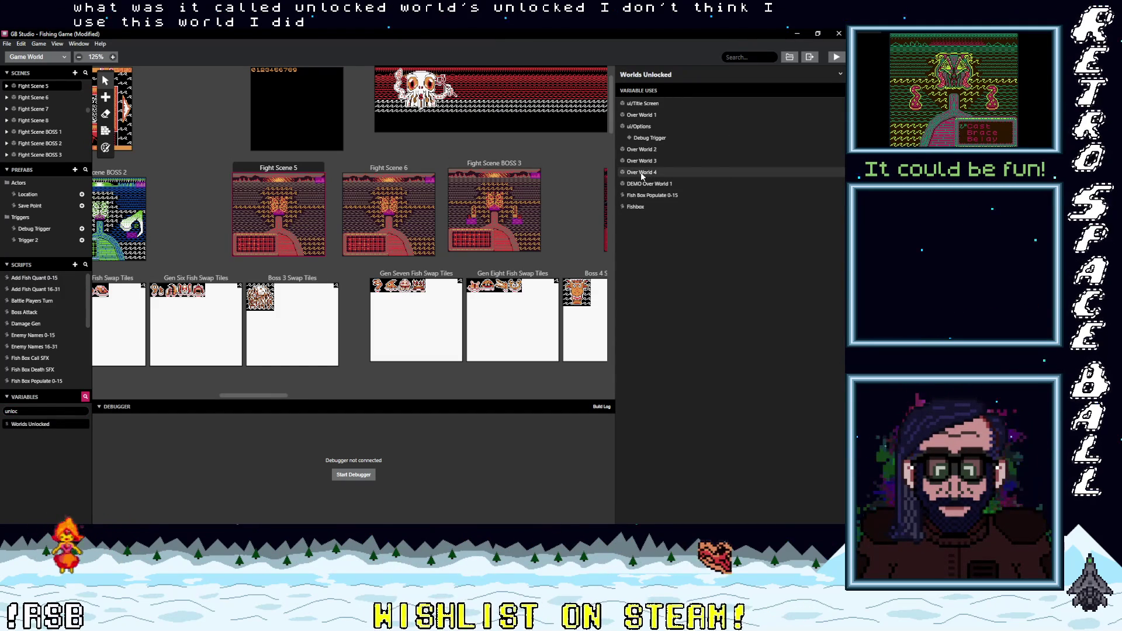
pyautogui.click(640, 172)
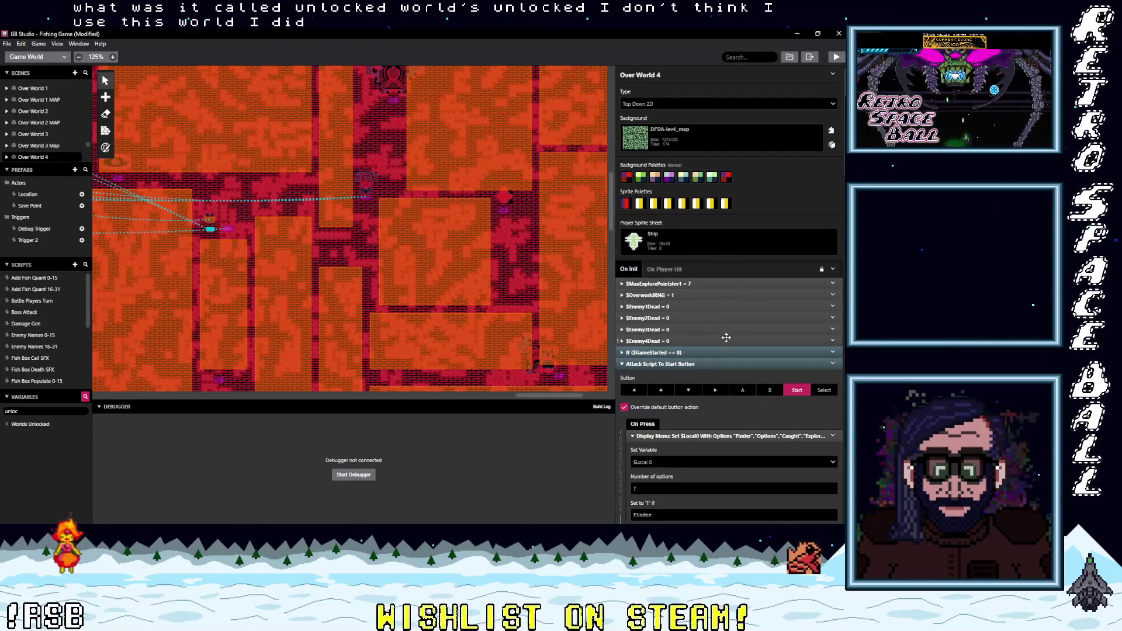
# Step: Scroll down through Over World 4's On Init script
pyautogui.scroll(-3, 731, 380)
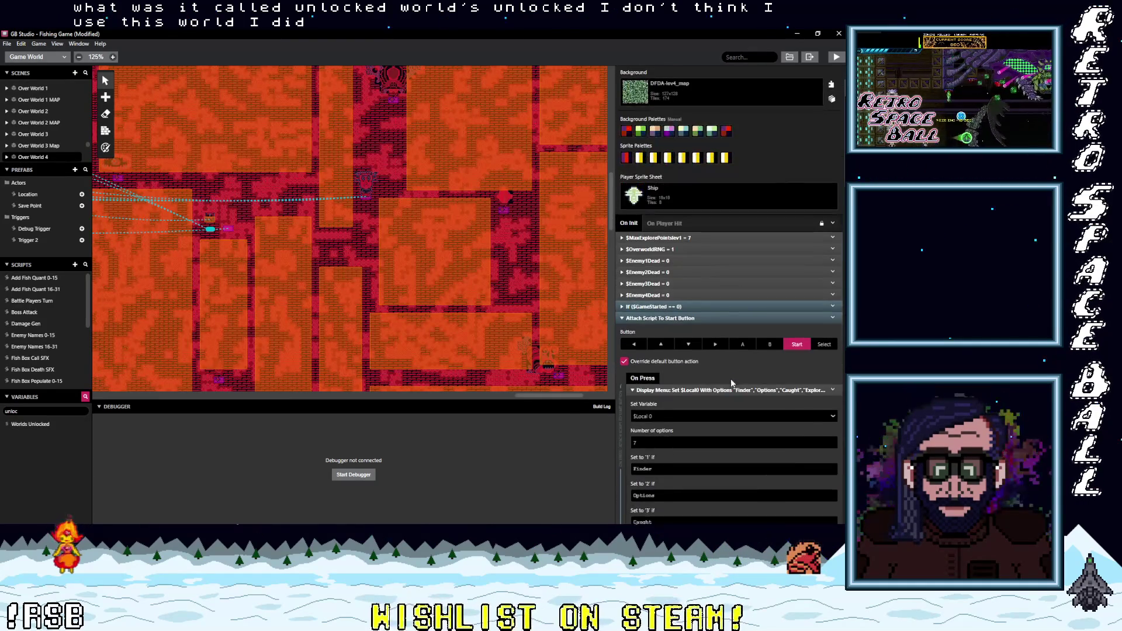
pyautogui.scroll(-6, 734, 391)
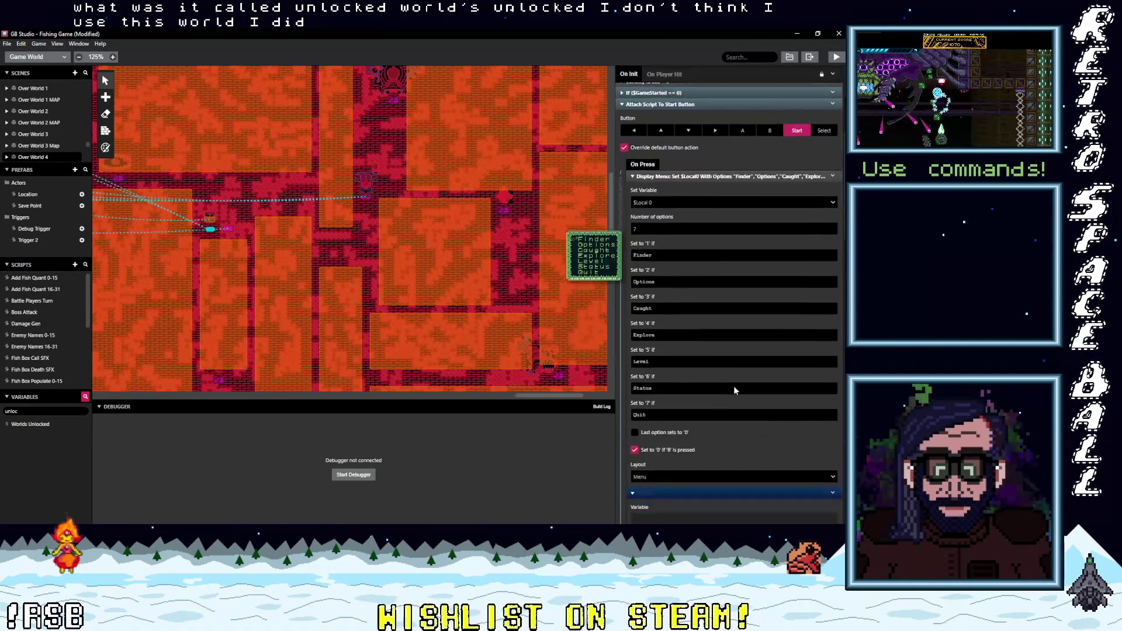
pyautogui.scroll(-5, 734, 387)
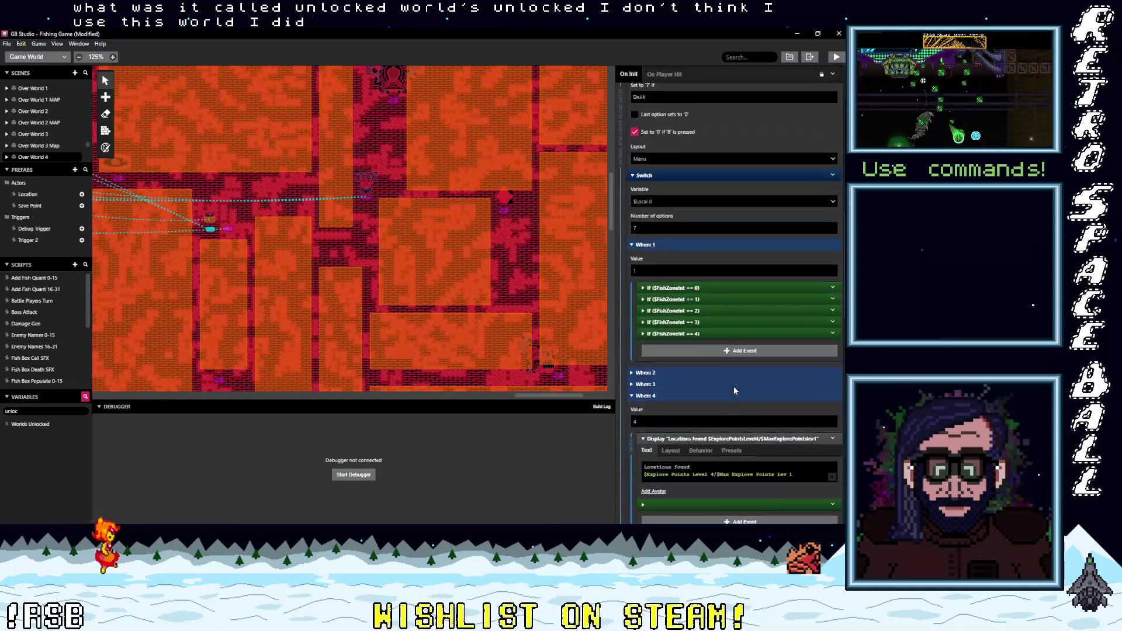
pyautogui.scroll(-6, 734, 387)
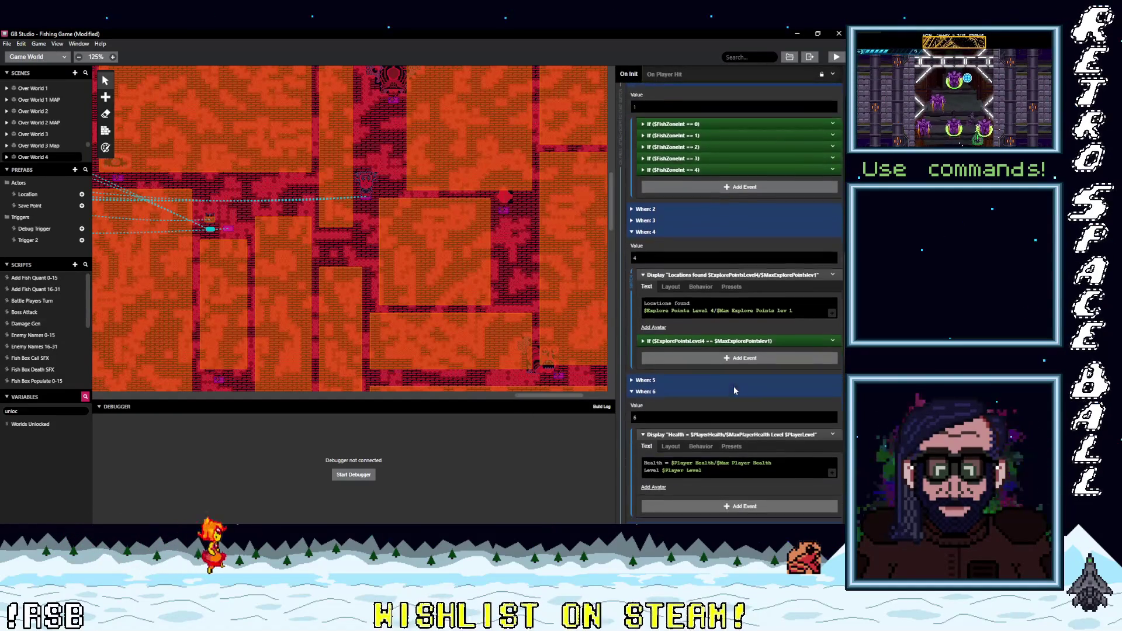
pyautogui.scroll(-4, 734, 386)
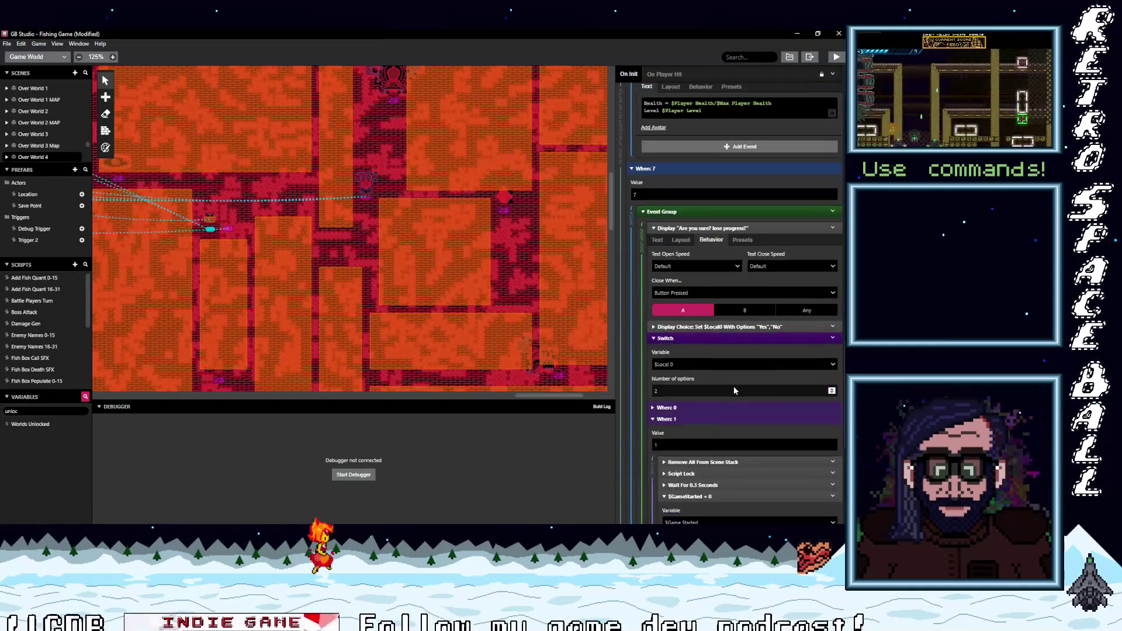
pyautogui.scroll(-3, 734, 387)
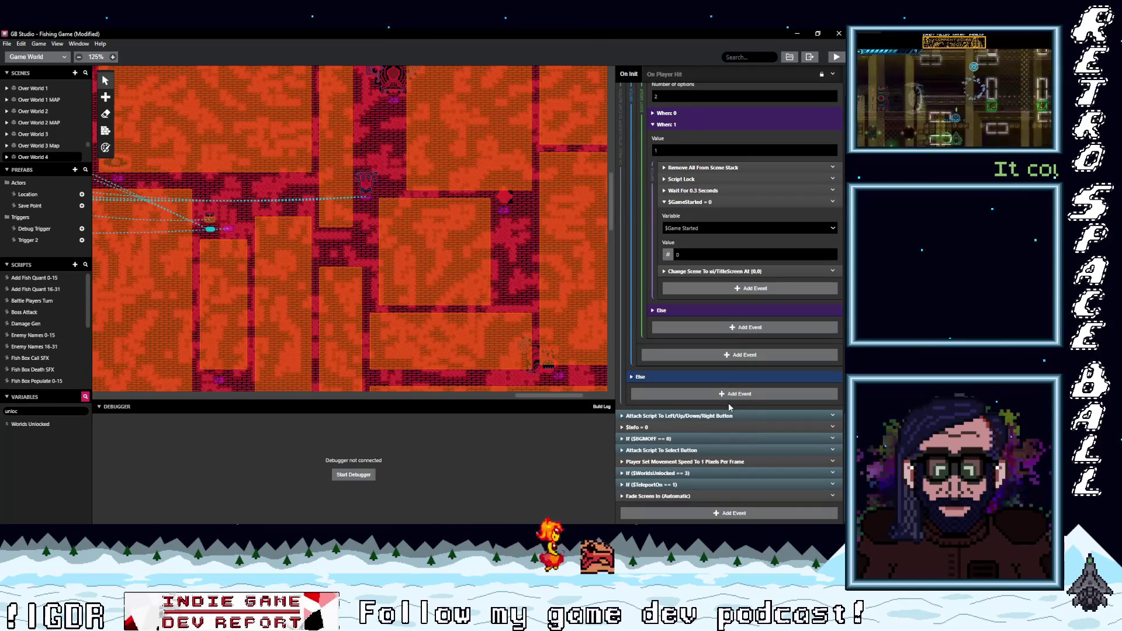
# Step: Inspect the If ($WorldsUnlocked == 3) branch, then glance at and dismiss the File menu
pyautogui.click(704, 472)
pyautogui.scroll(-3, 712, 477)
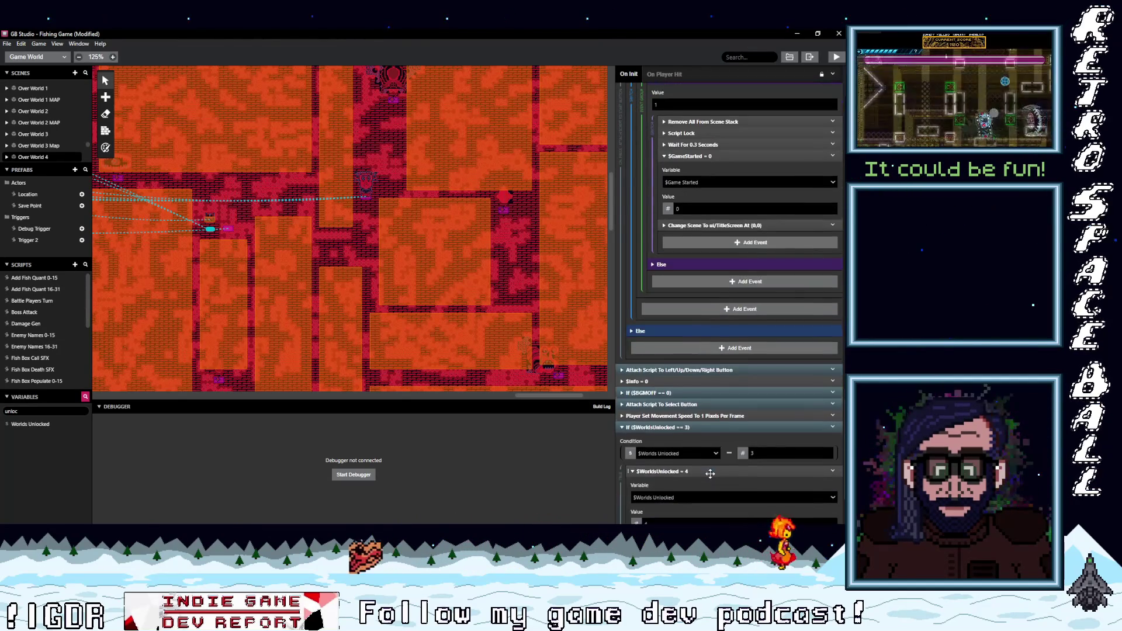
pyautogui.scroll(3, 710, 474)
pyautogui.click(710, 473)
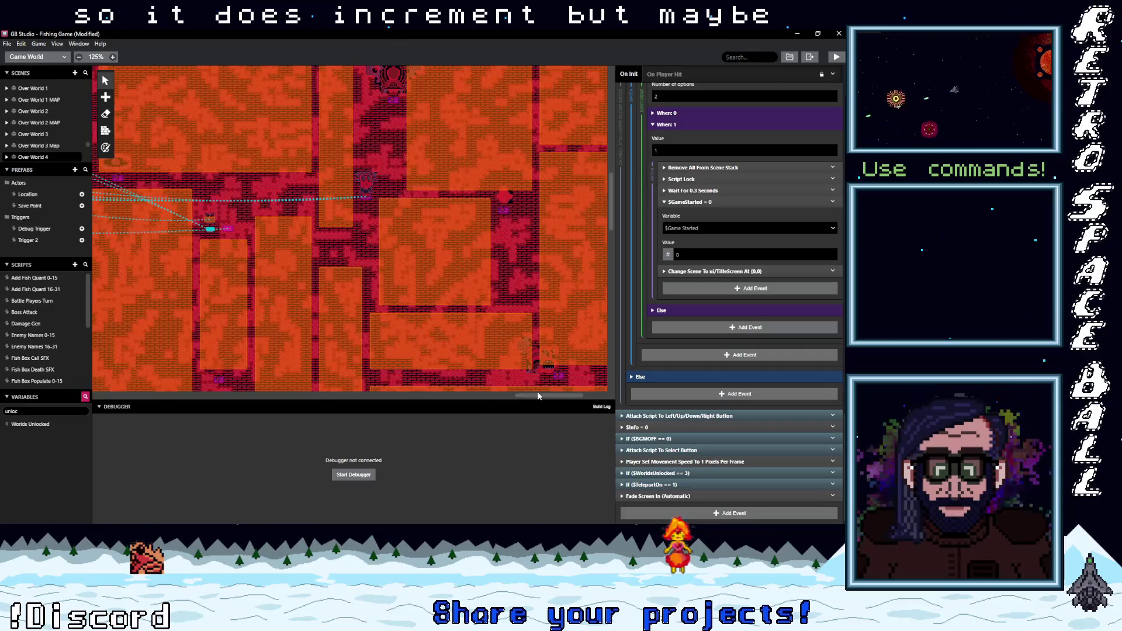
pyautogui.moveTo(539, 395)
pyautogui.mouseDown()
pyautogui.moveTo(476, 394)
pyautogui.moveTo(528, 395)
pyautogui.mouseUp()
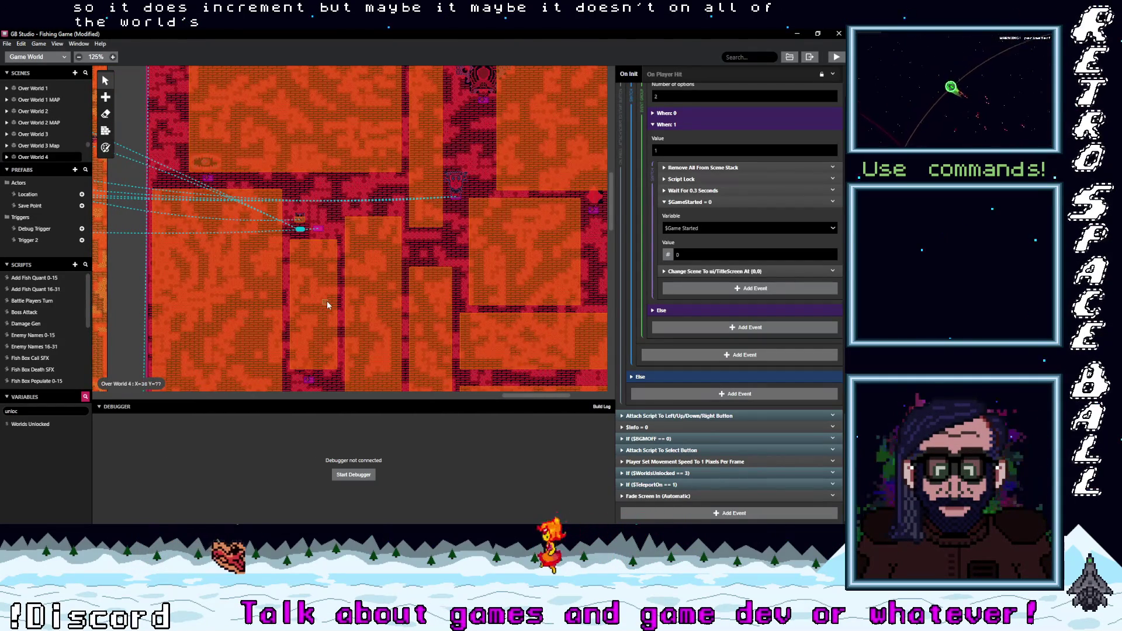
pyautogui.scroll(10, 327, 300)
pyautogui.scroll(-5, 325, 300)
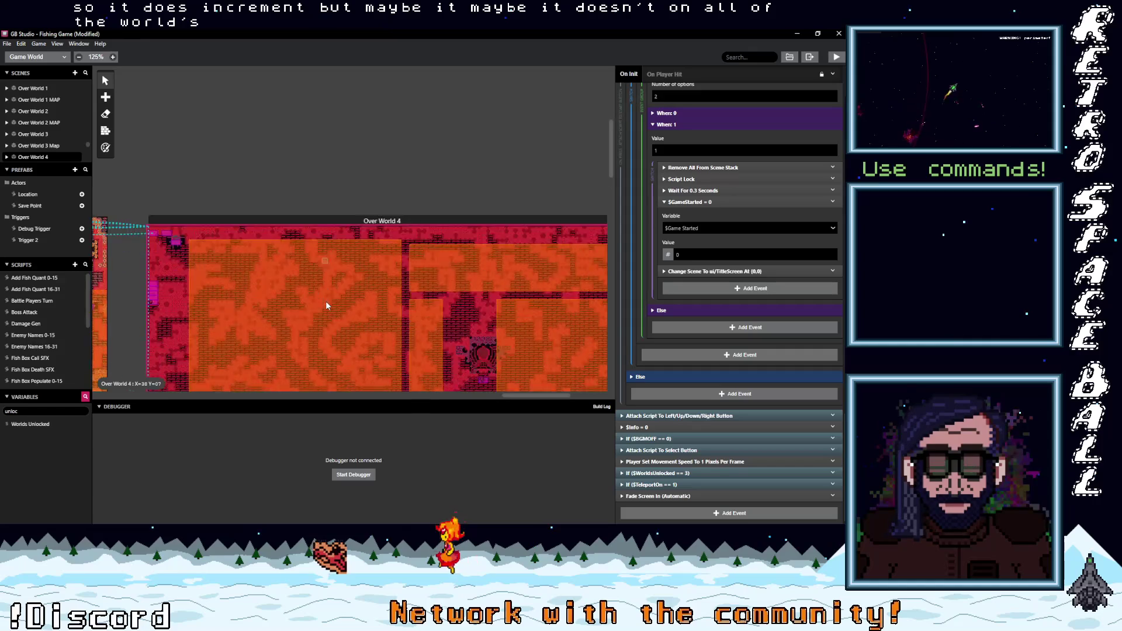
pyautogui.scroll(-1, 326, 306)
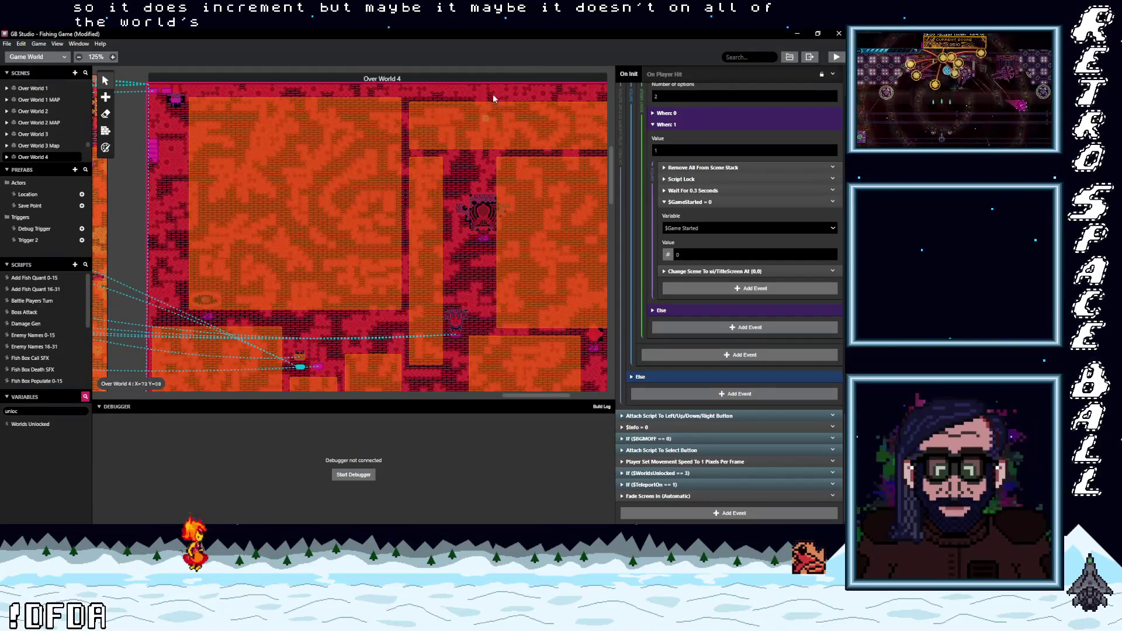
pyautogui.click(7, 43)
pyautogui.click(16, 89)
# Step: Build and run the game to test the Overworld Level Int change
pyautogui.click(836, 58)
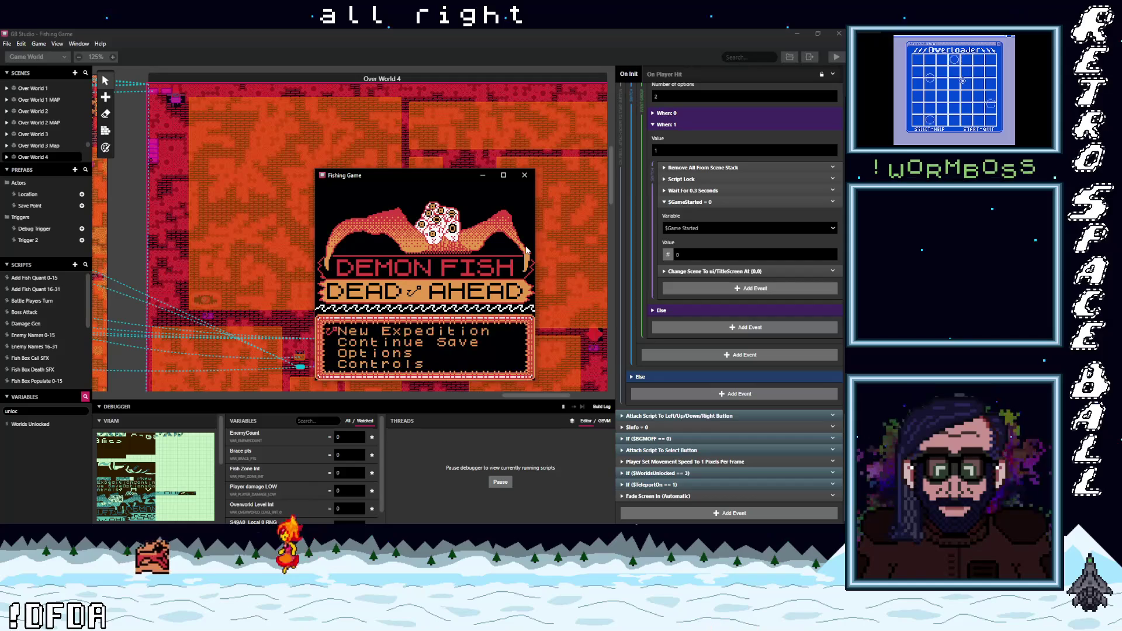
# Step: In the game options, turn music off, warp to World 3, choose a high level and set teleport
pyautogui.press('z')
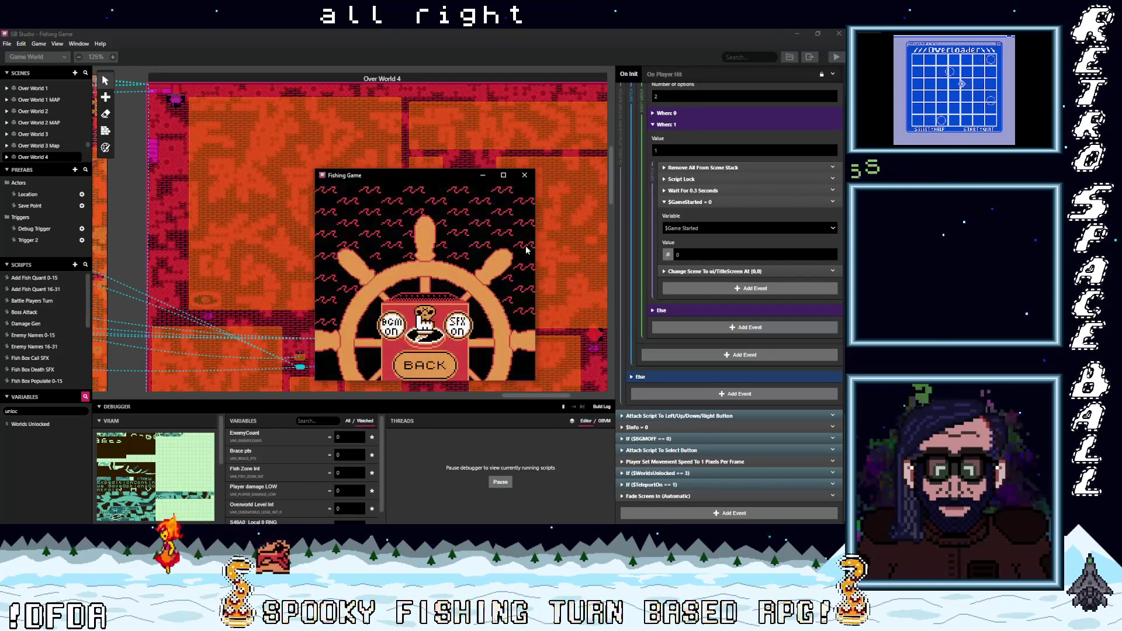
pyautogui.press('z')
pyautogui.press('Right')
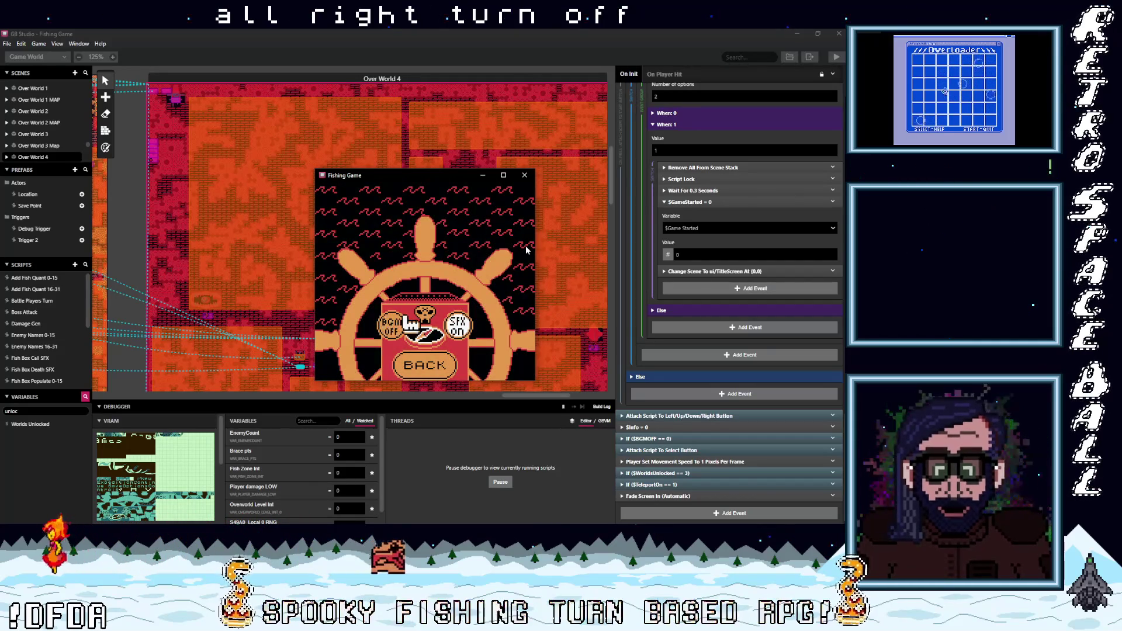
pyautogui.press('z')
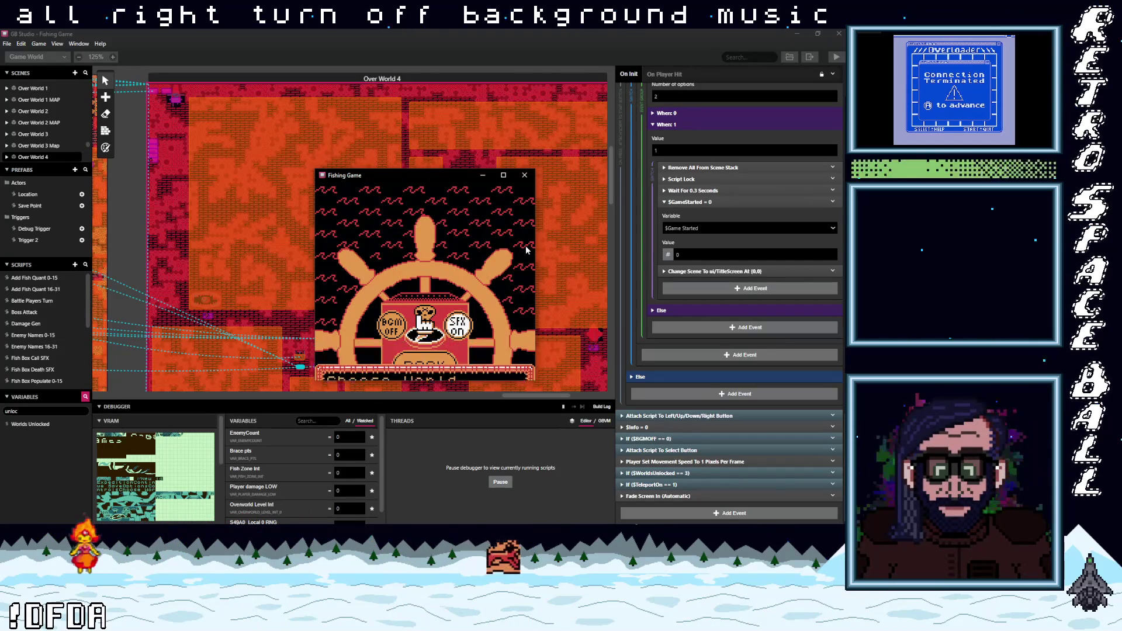
pyautogui.press('z')
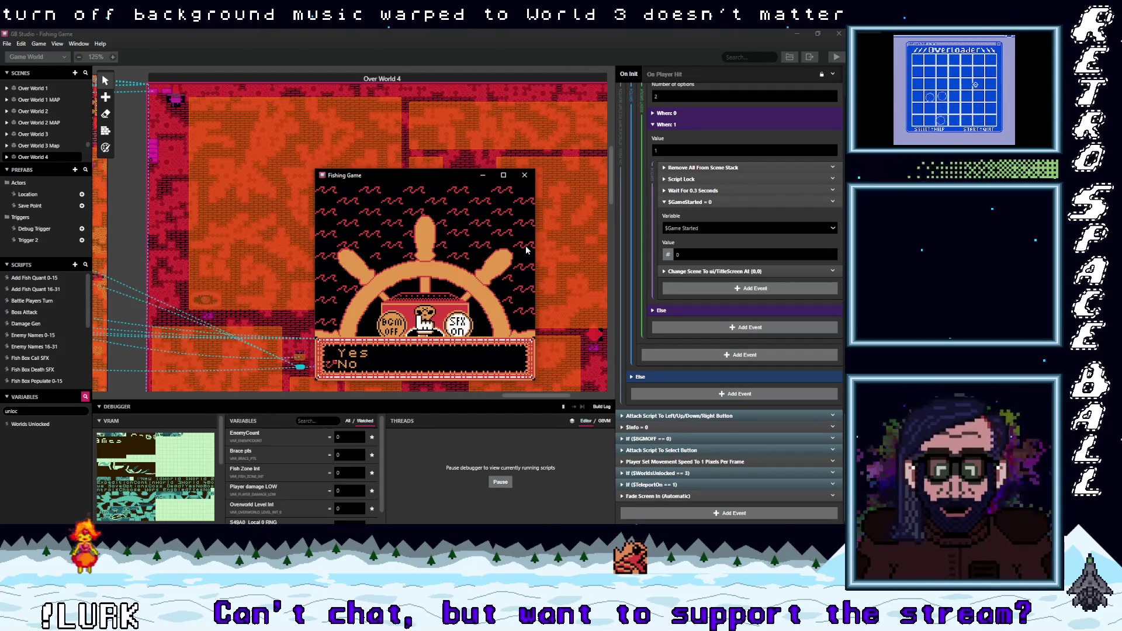
pyautogui.press('z')
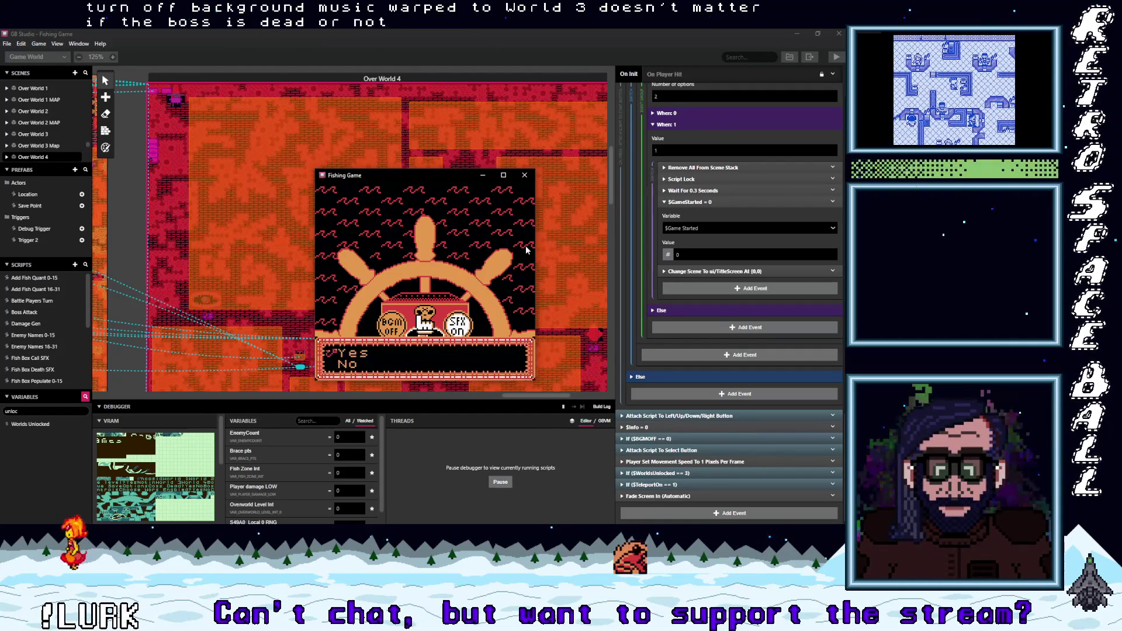
pyautogui.press('z')
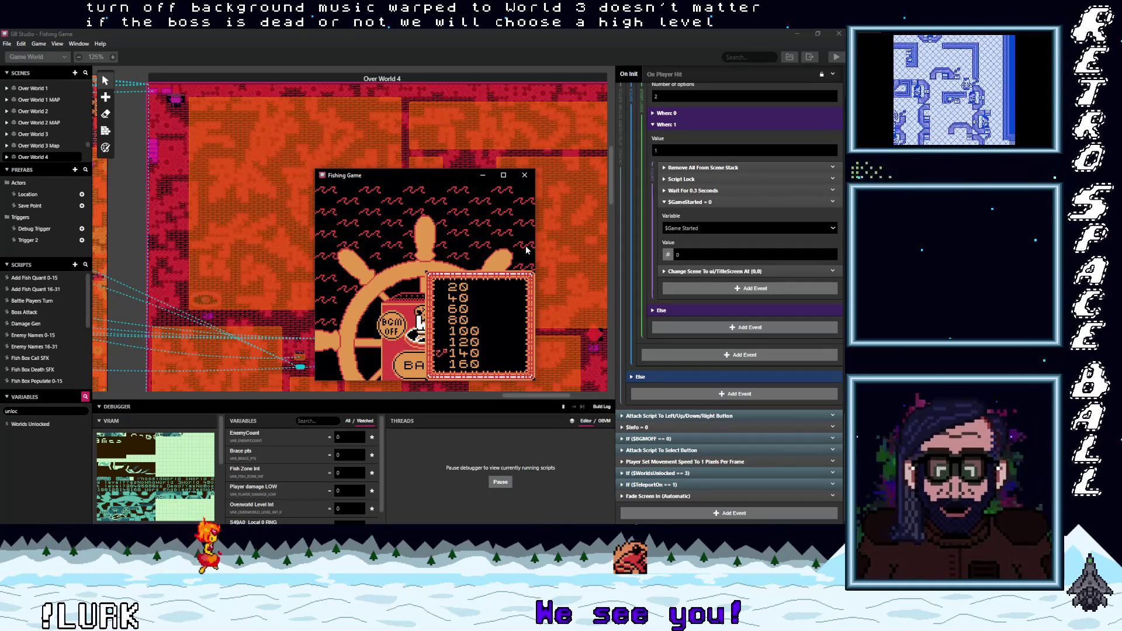
pyautogui.press('z')
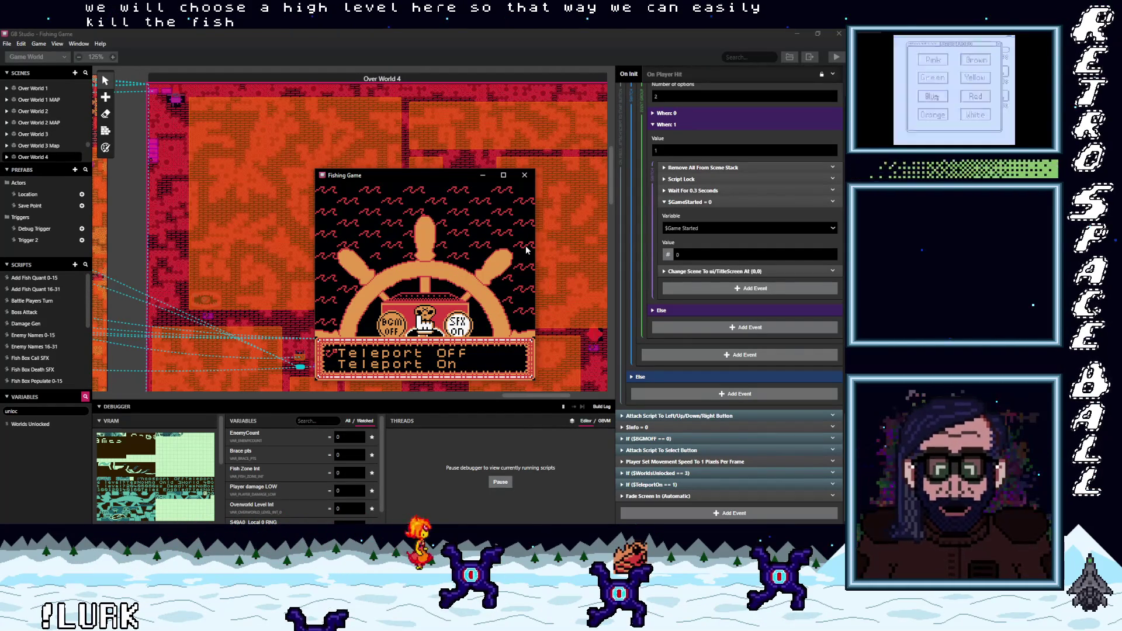
pyautogui.press('z')
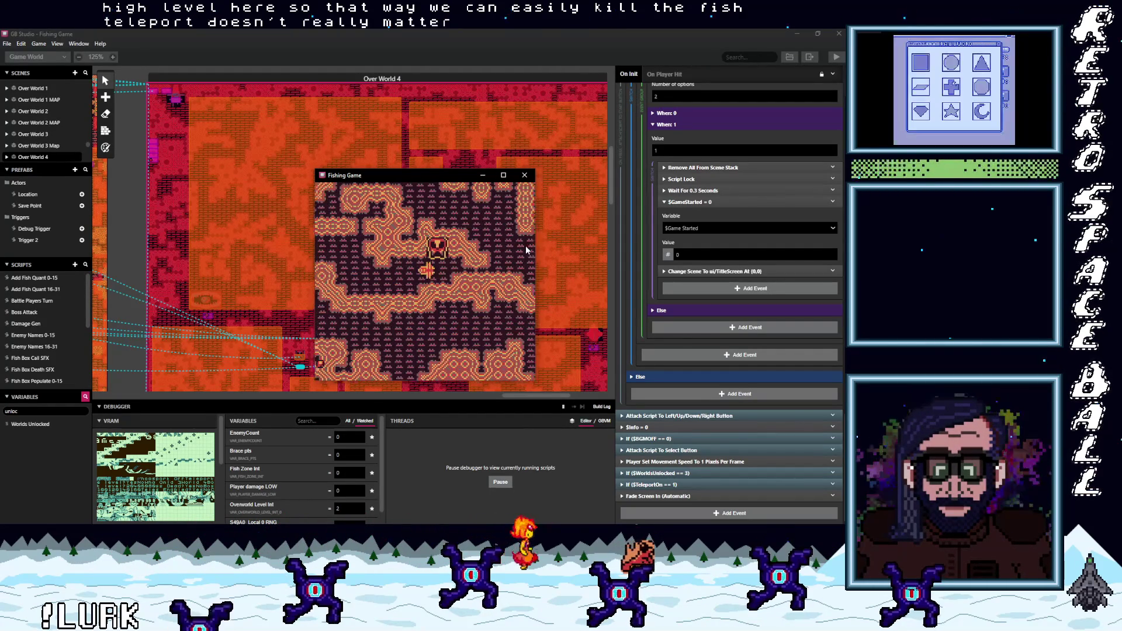
# Step: Walk into a fish zone, cast at two fish, then bring up the start menu
pyautogui.press('Down')
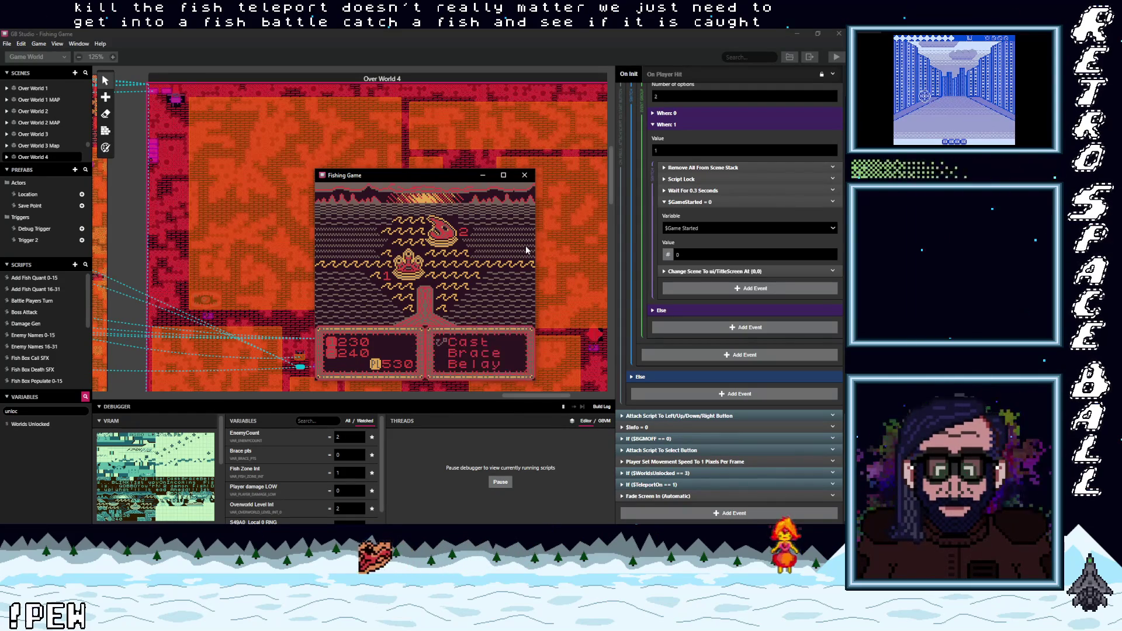
pyautogui.press('z')
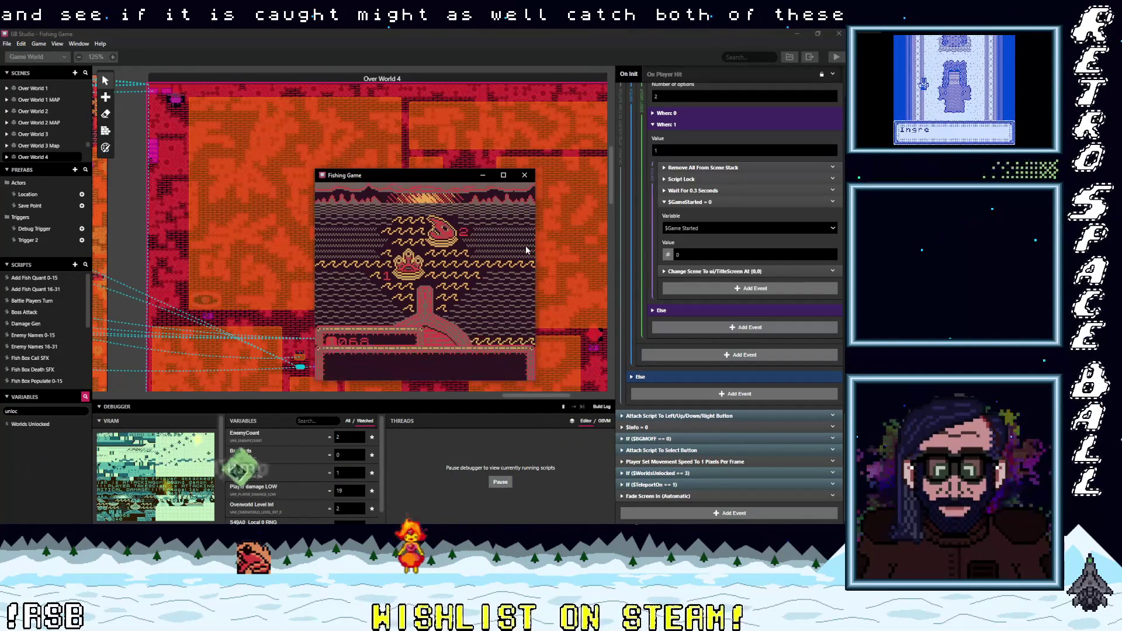
pyautogui.press('z')
pyautogui.press('z')
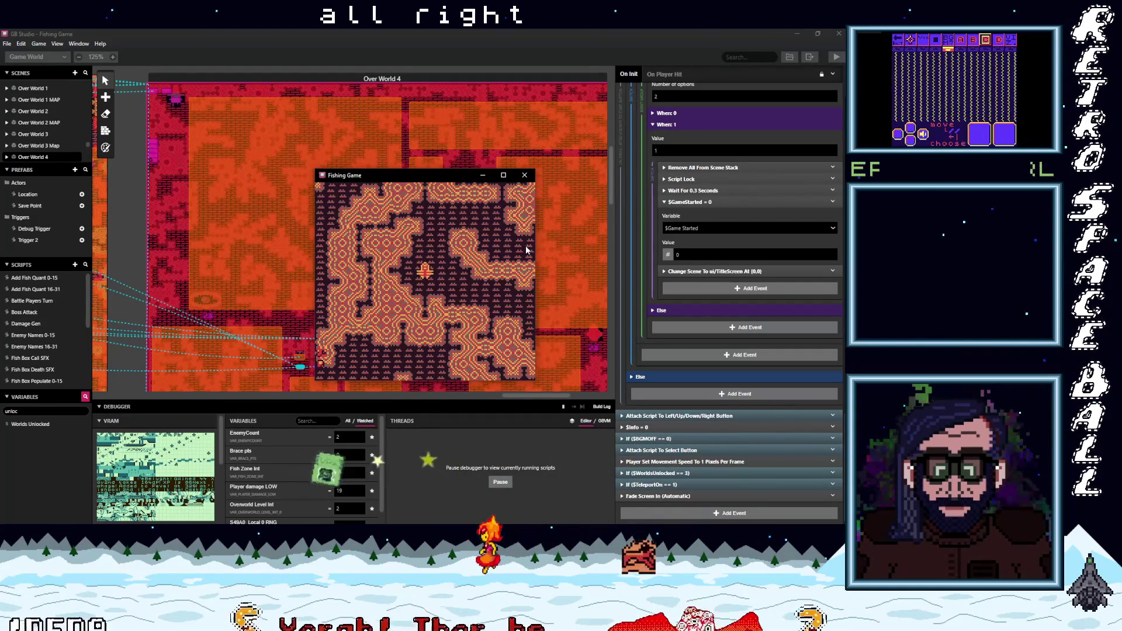
pyautogui.press('Return')
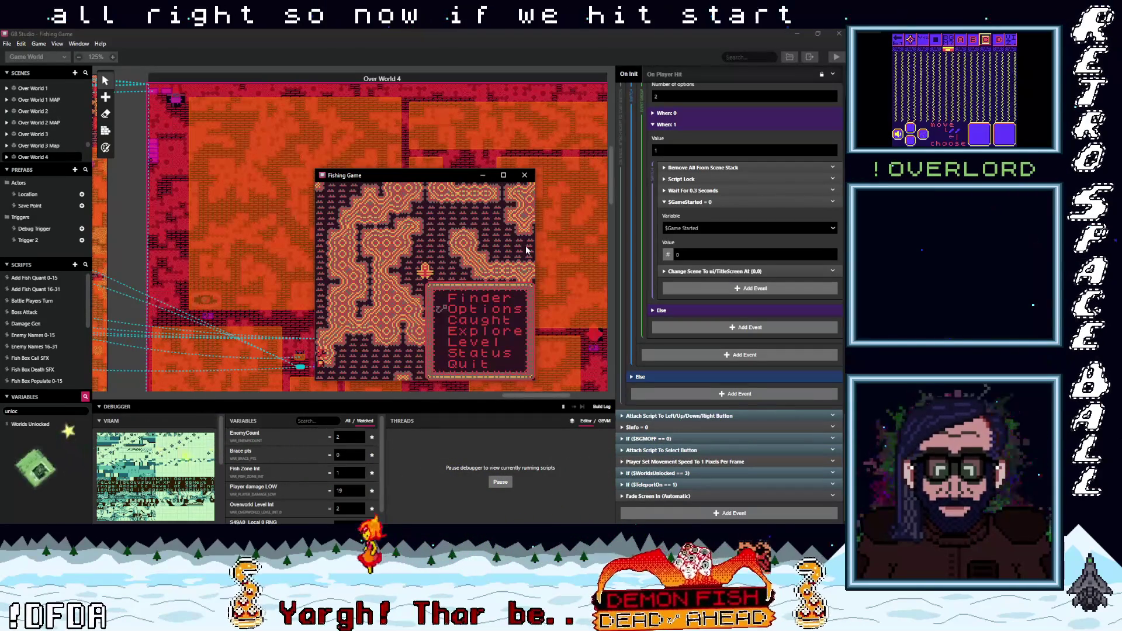
# Step: Choose Caught from the start menu to view the Fish Box showing 2 Caught
pyautogui.press('z')
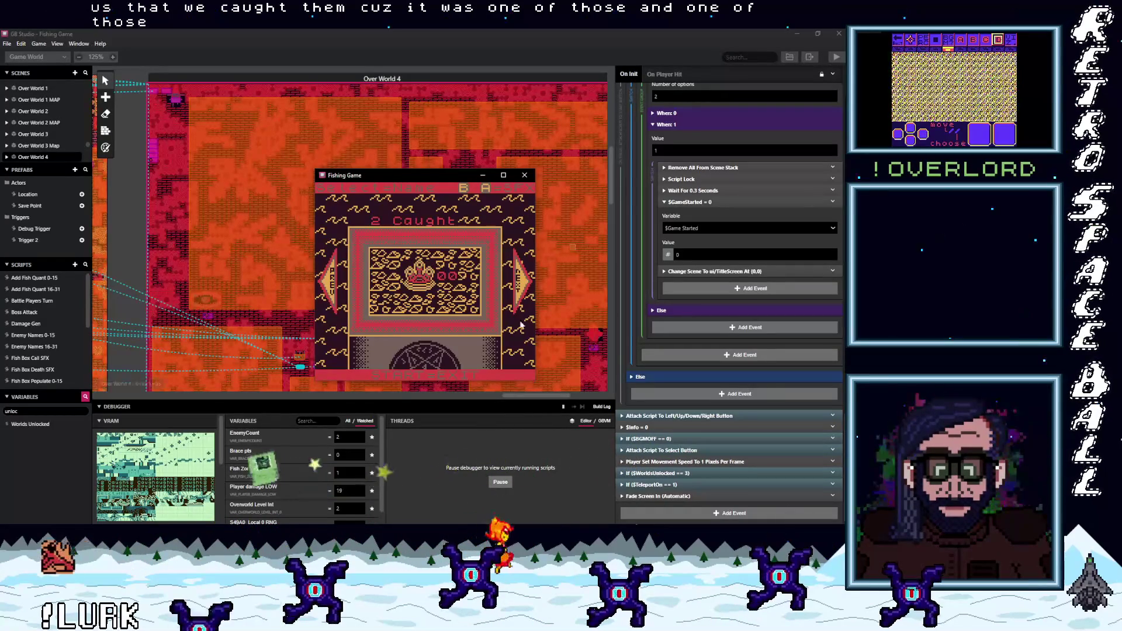
# Step: Filter the debugger variables to 'cau' and open the Add Fish Quant 0-15 script
pyautogui.click(322, 421)
pyautogui.write('cau')
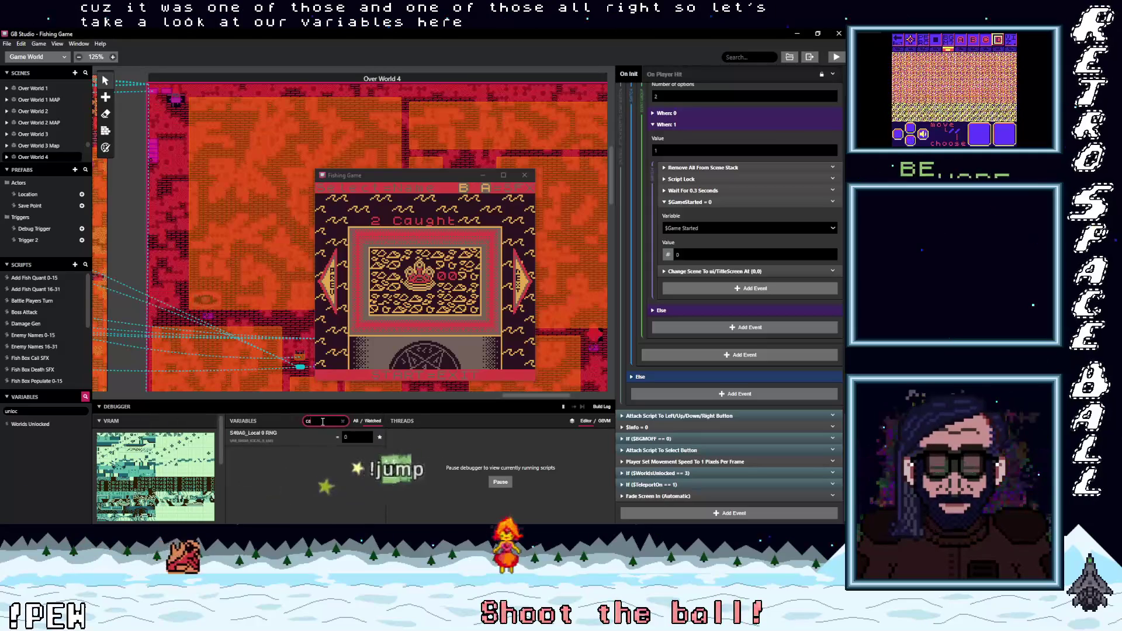
pyautogui.press('BackSpace')
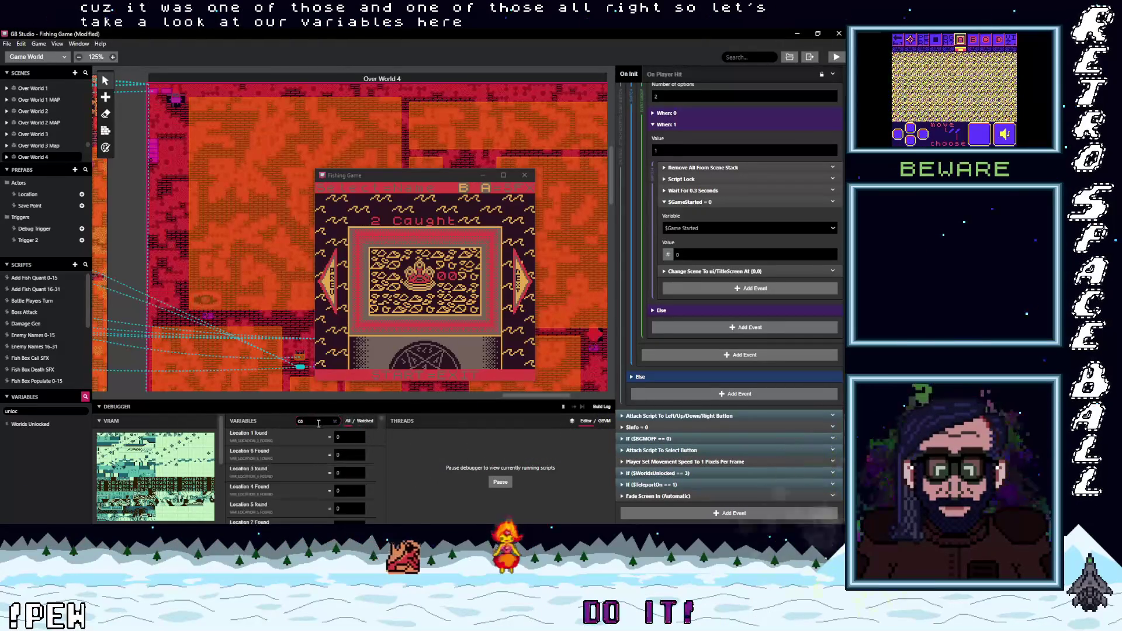
pyautogui.write('ugh')
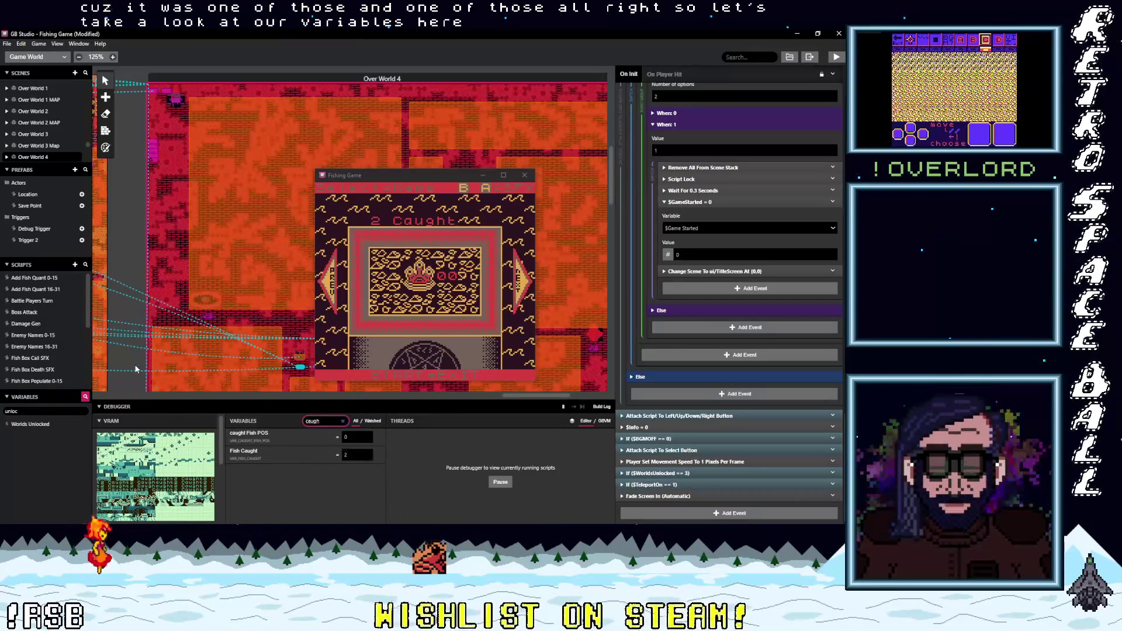
pyautogui.click(48, 279)
# Step: Filter the debugger to 'quant', check every fish type counter reads 0, and reopen Add Fish Quant 16-31
pyautogui.doubleClick(316, 420)
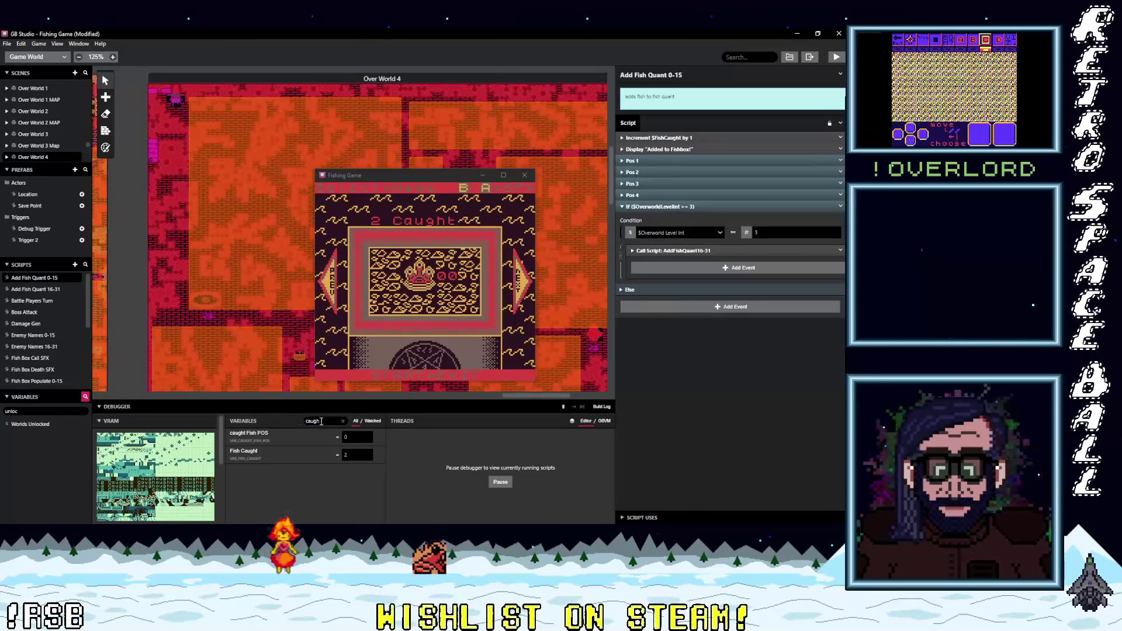
pyautogui.write('quant')
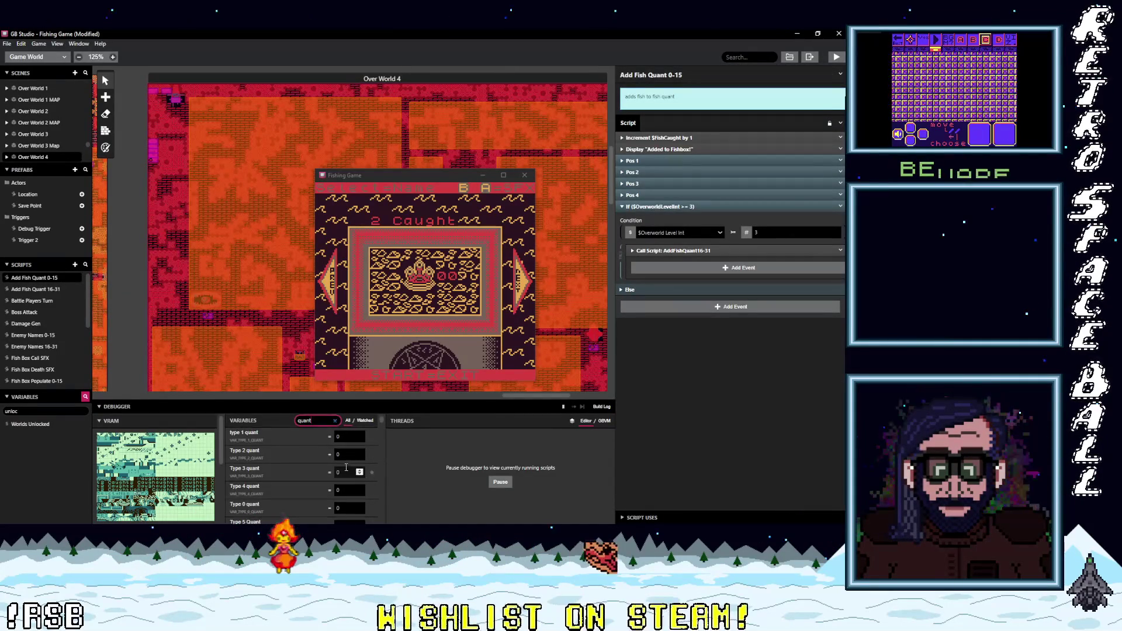
pyautogui.scroll(-2, 346, 468)
pyautogui.scroll(-8, 346, 468)
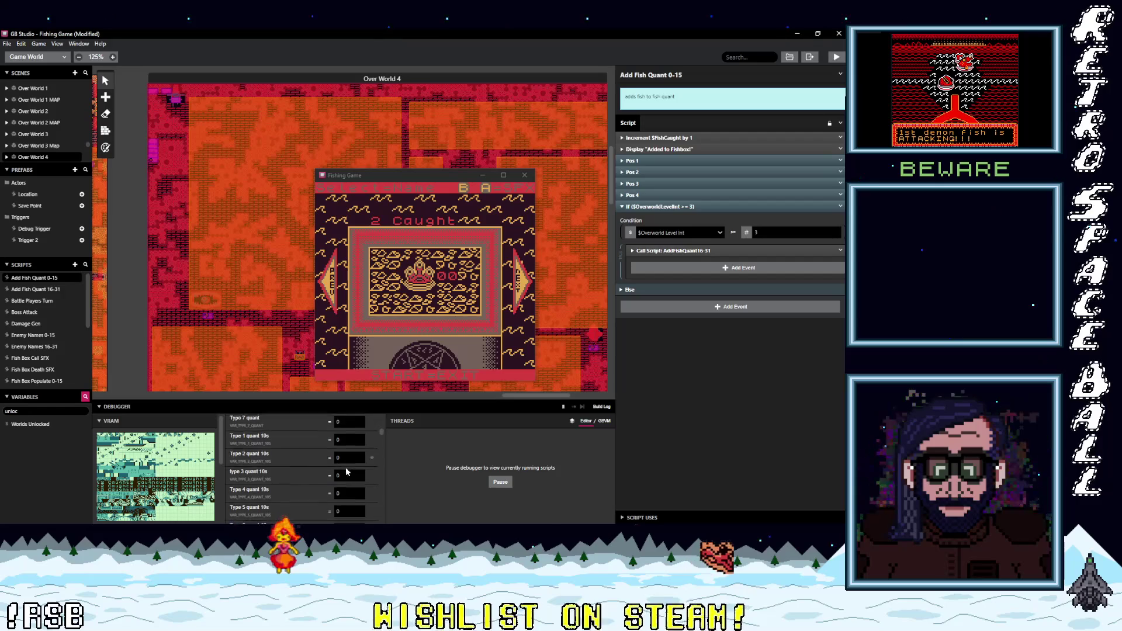
pyautogui.scroll(-10, 346, 468)
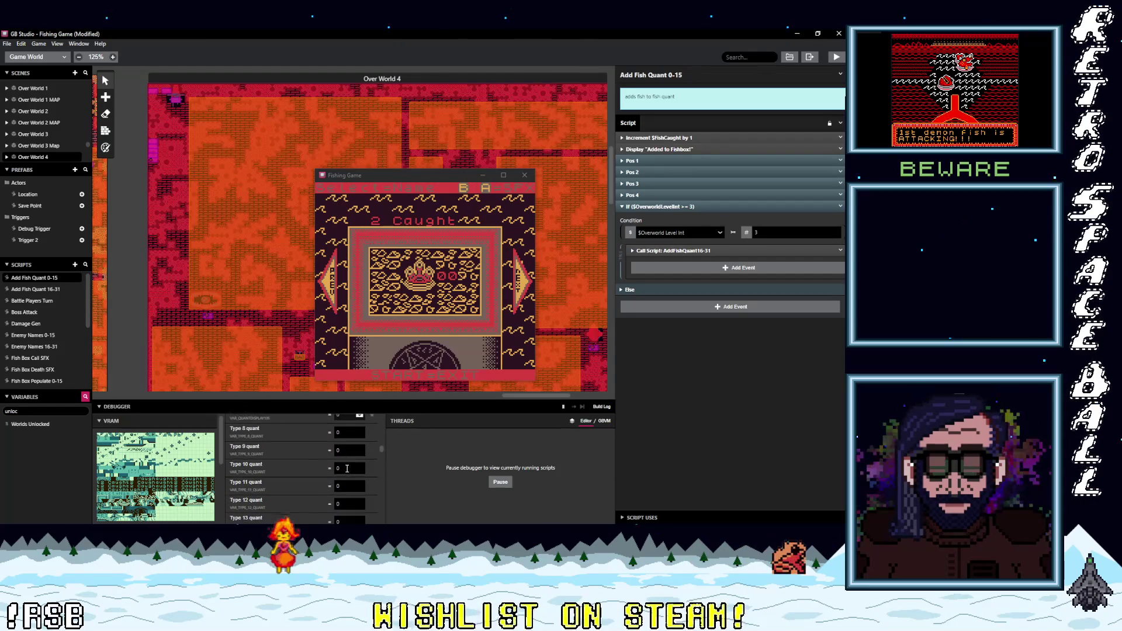
pyautogui.scroll(-3, 348, 468)
pyautogui.scroll(-10, 341, 471)
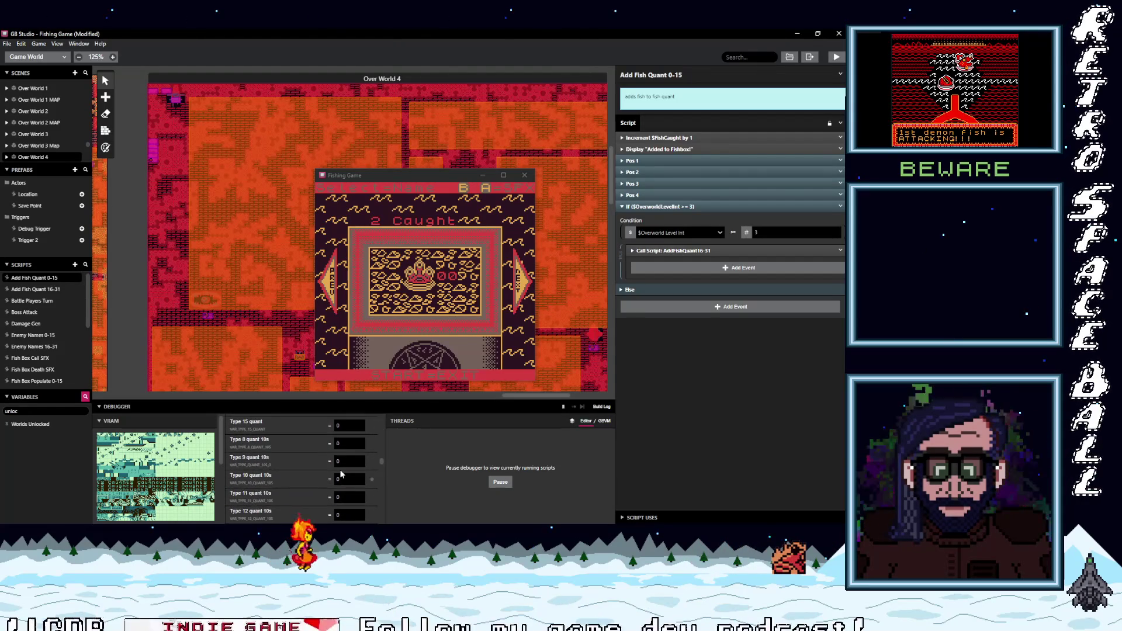
pyautogui.scroll(-9, 343, 471)
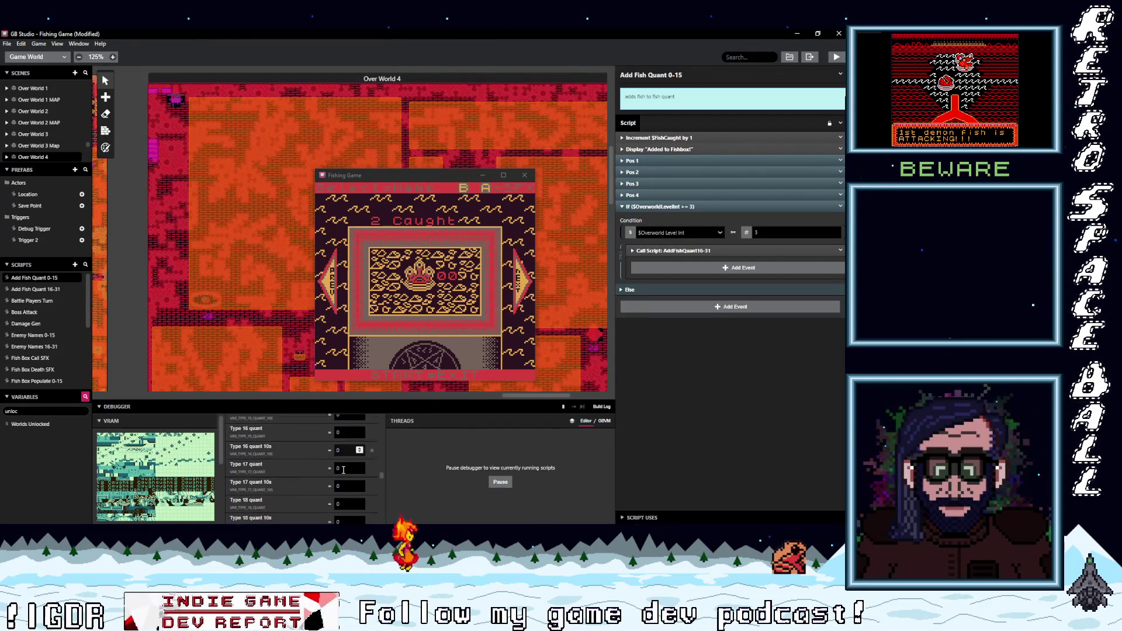
pyautogui.scroll(-12, 343, 471)
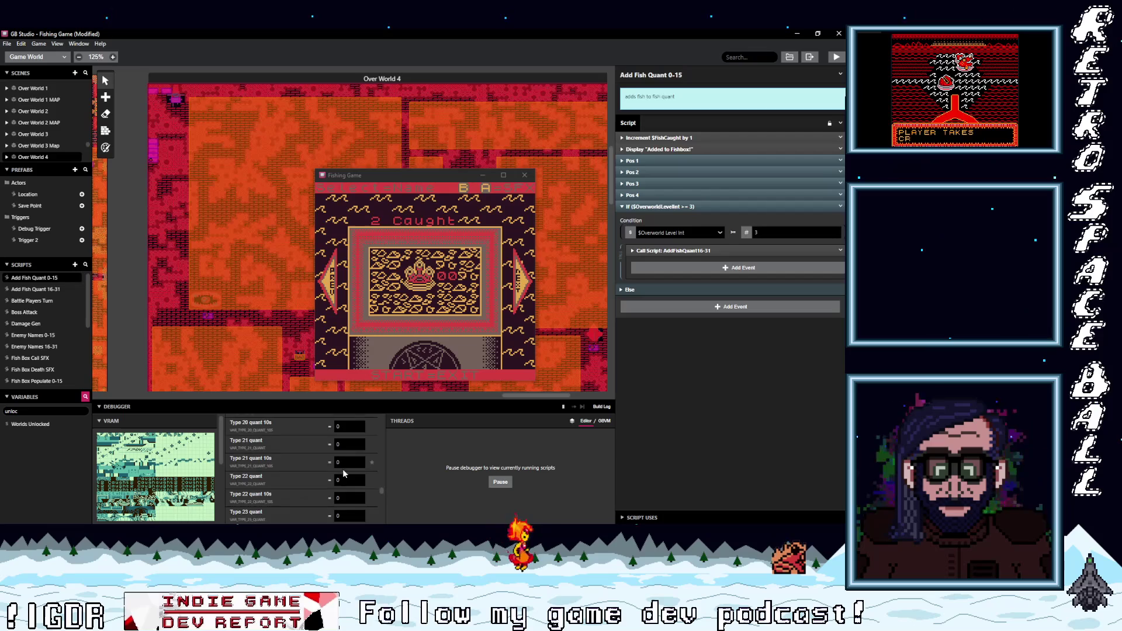
pyautogui.scroll(14, 344, 472)
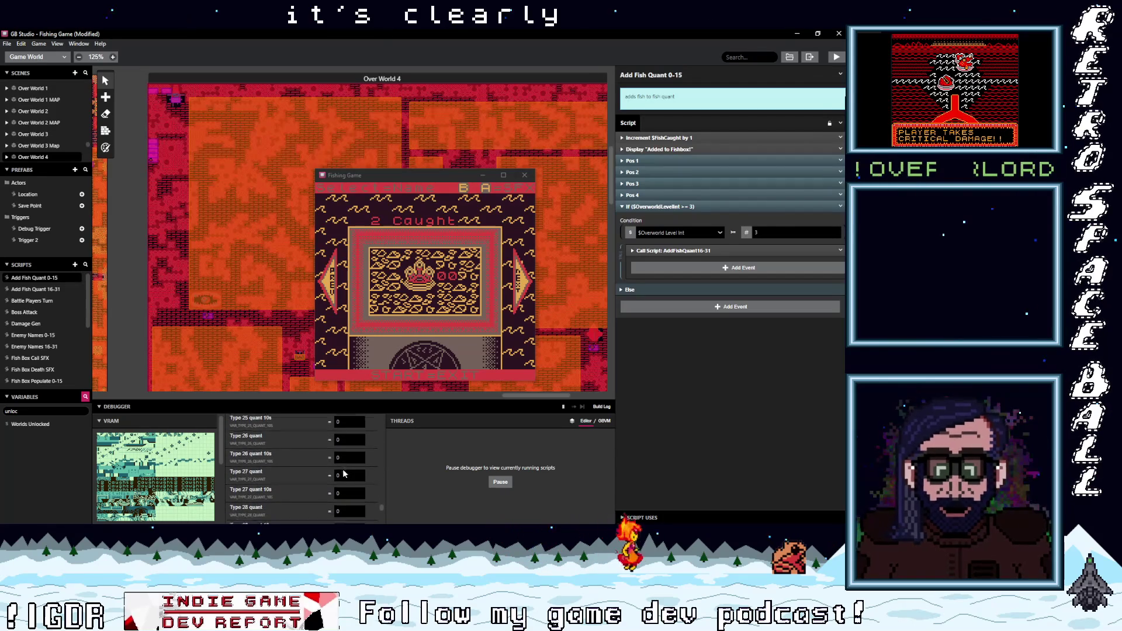
pyautogui.scroll(3, 344, 470)
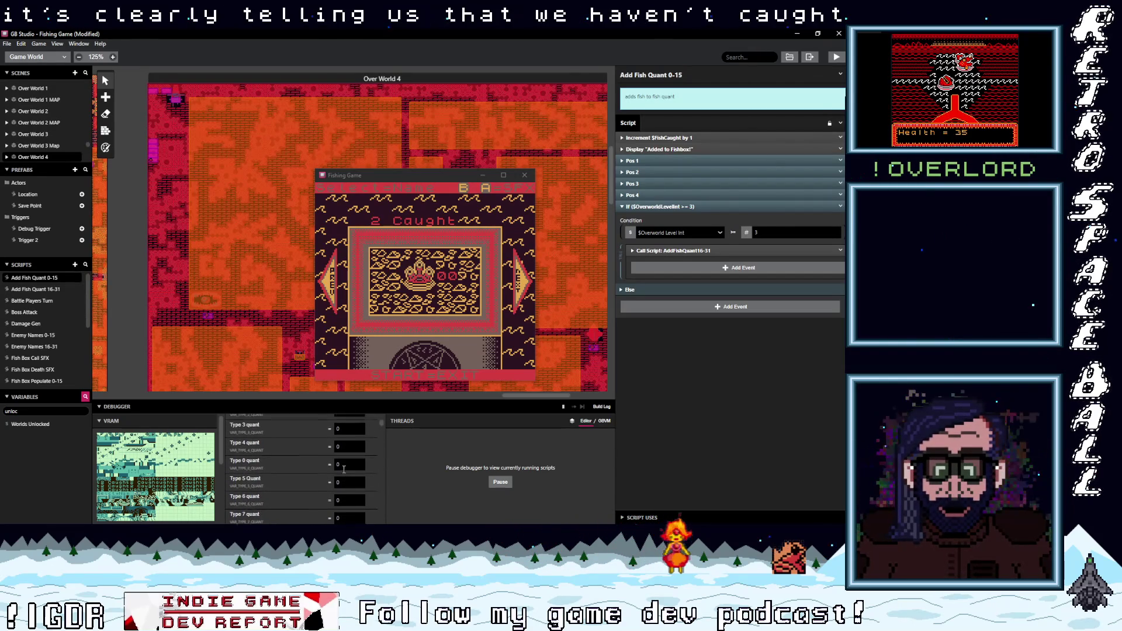
pyautogui.click(43, 289)
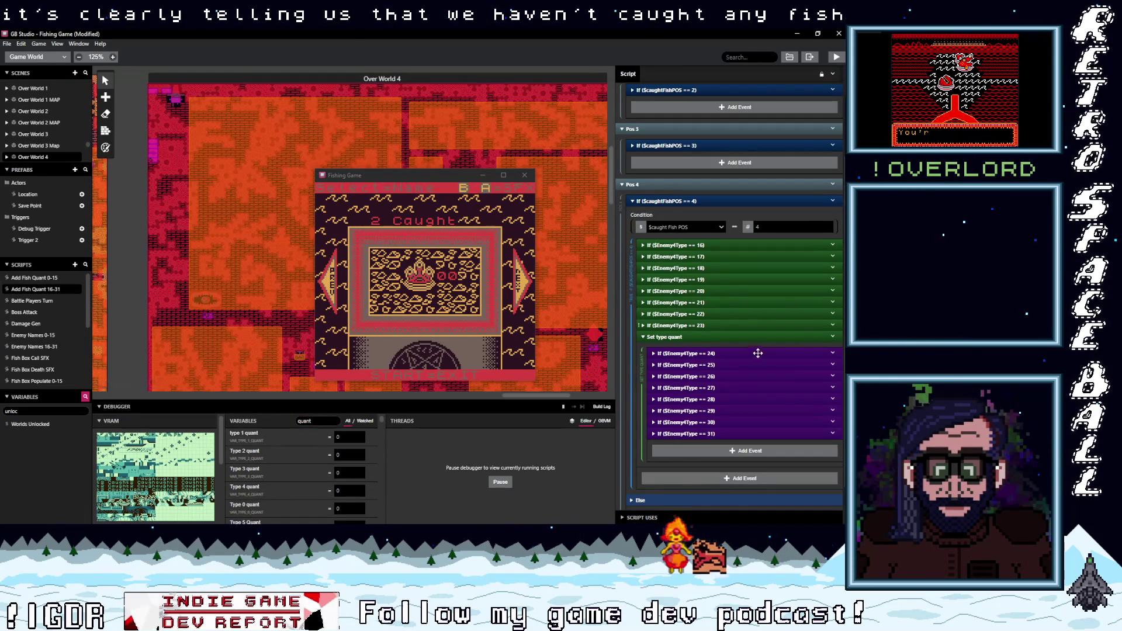
pyautogui.scroll(3, 752, 354)
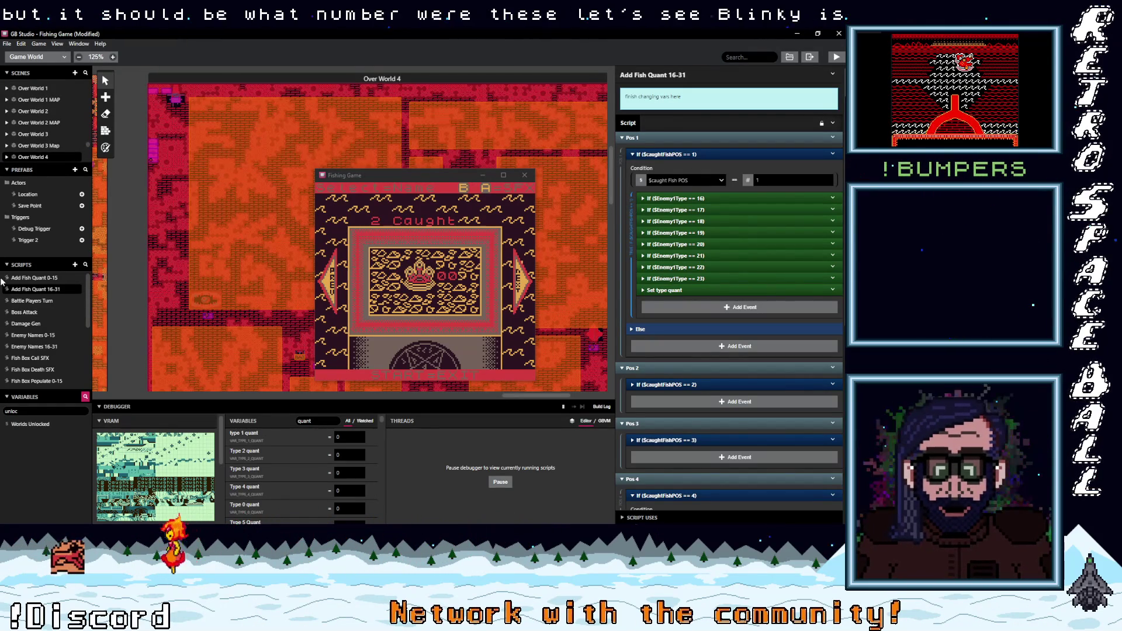
pyautogui.click(695, 210)
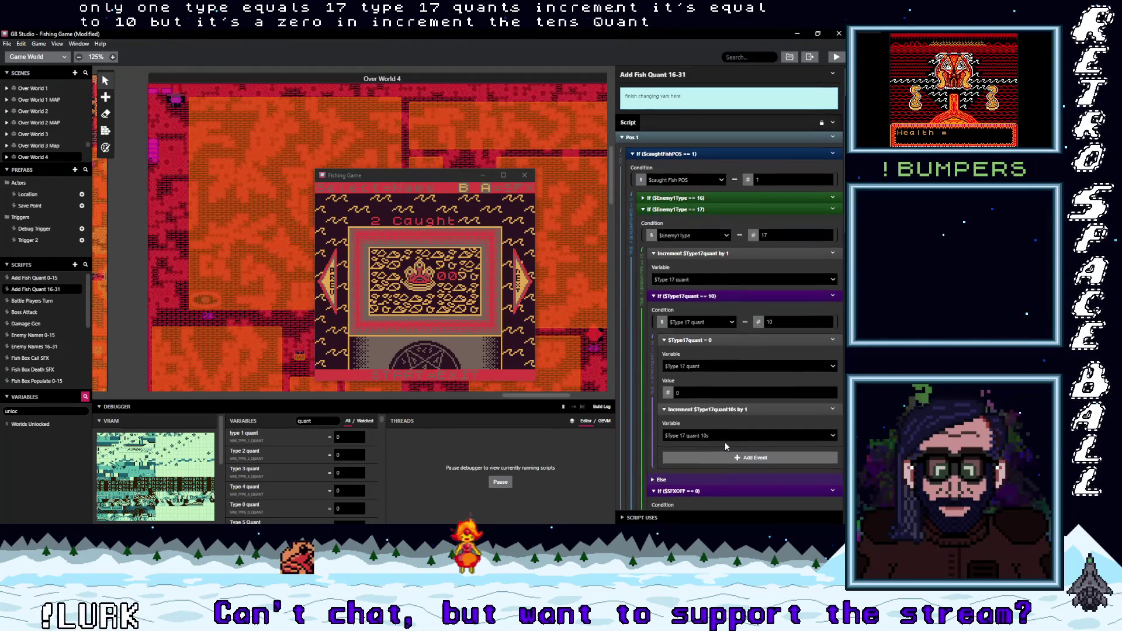
pyautogui.scroll(-1, 725, 443)
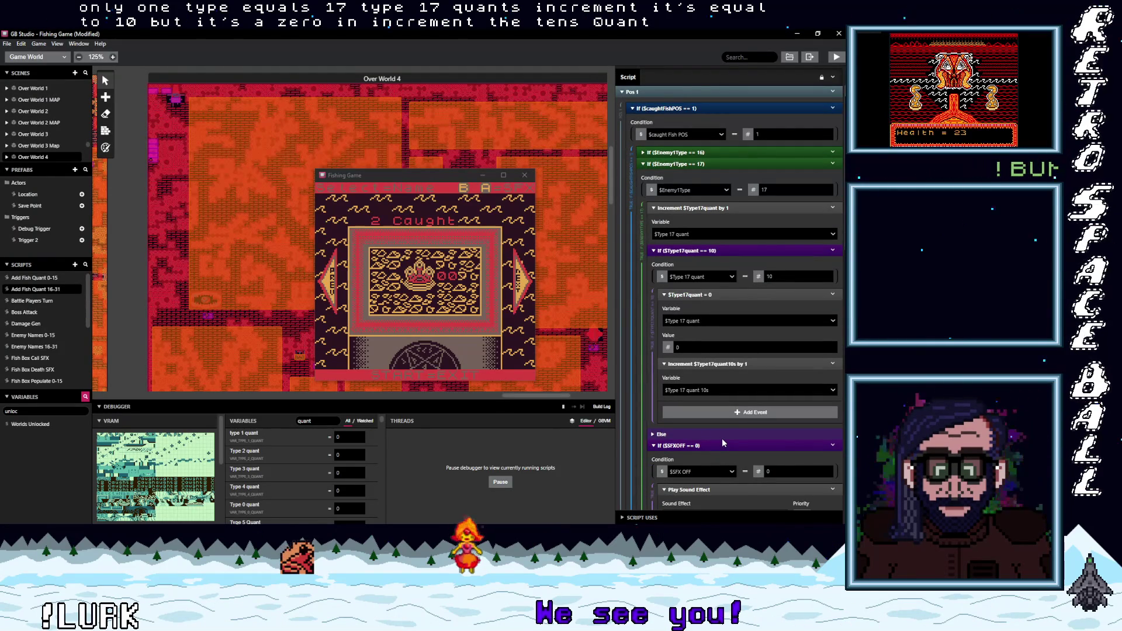
pyautogui.scroll(1, 723, 443)
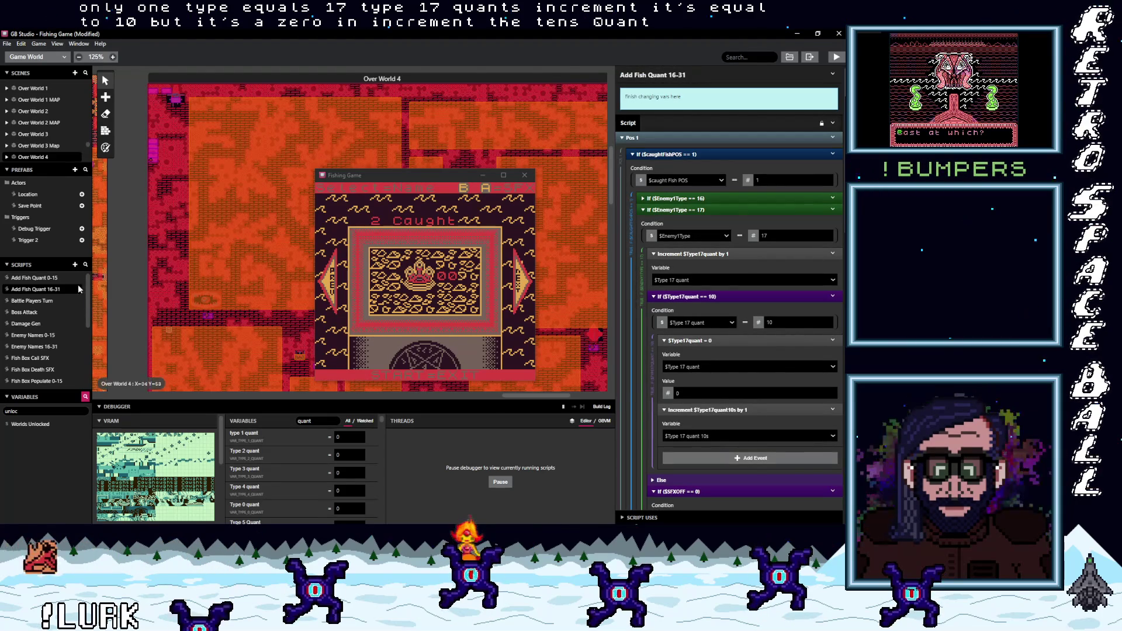
pyautogui.click(46, 279)
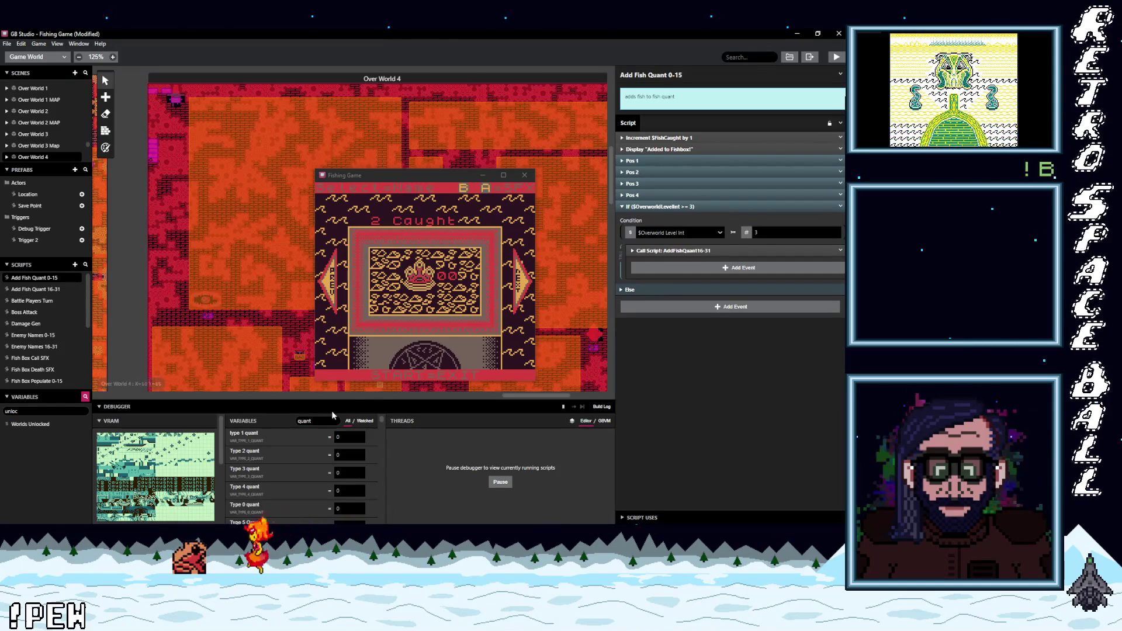
# Step: Filter the debugger to 'overwor' and lower the Overworld Level Int threshold from 3 to 2
pyautogui.doubleClick(305, 421)
pyautogui.write('overwor')
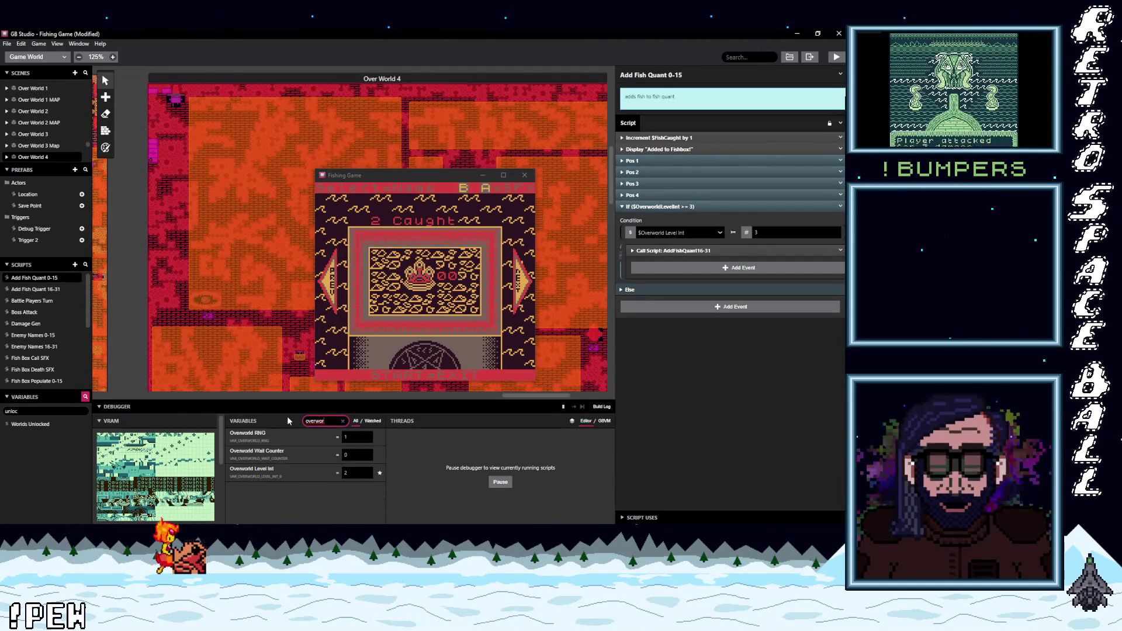
pyautogui.click(765, 234)
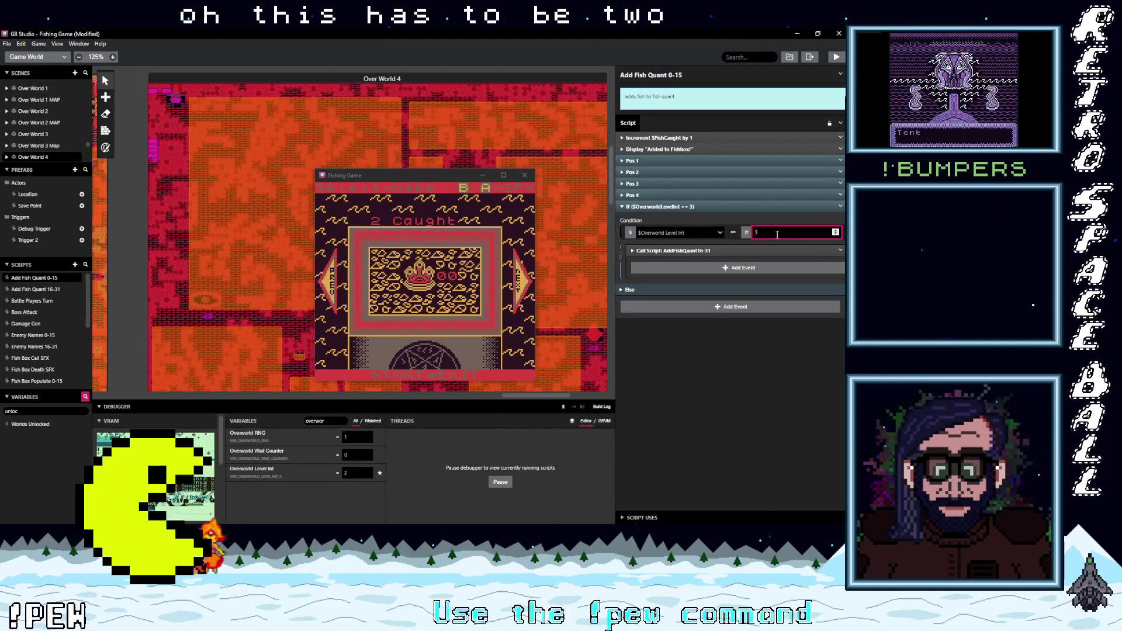
pyautogui.press('BackSpace')
pyautogui.write('2')
pyautogui.click(734, 346)
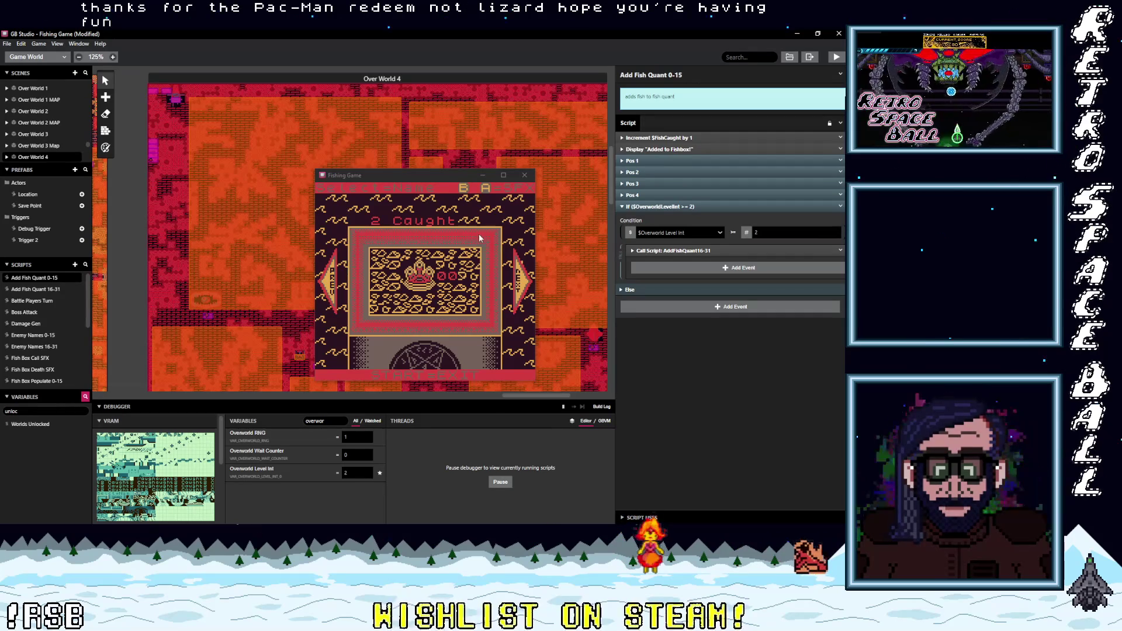
pyautogui.moveTo(444, 177); pyautogui.dragTo(437, 133)
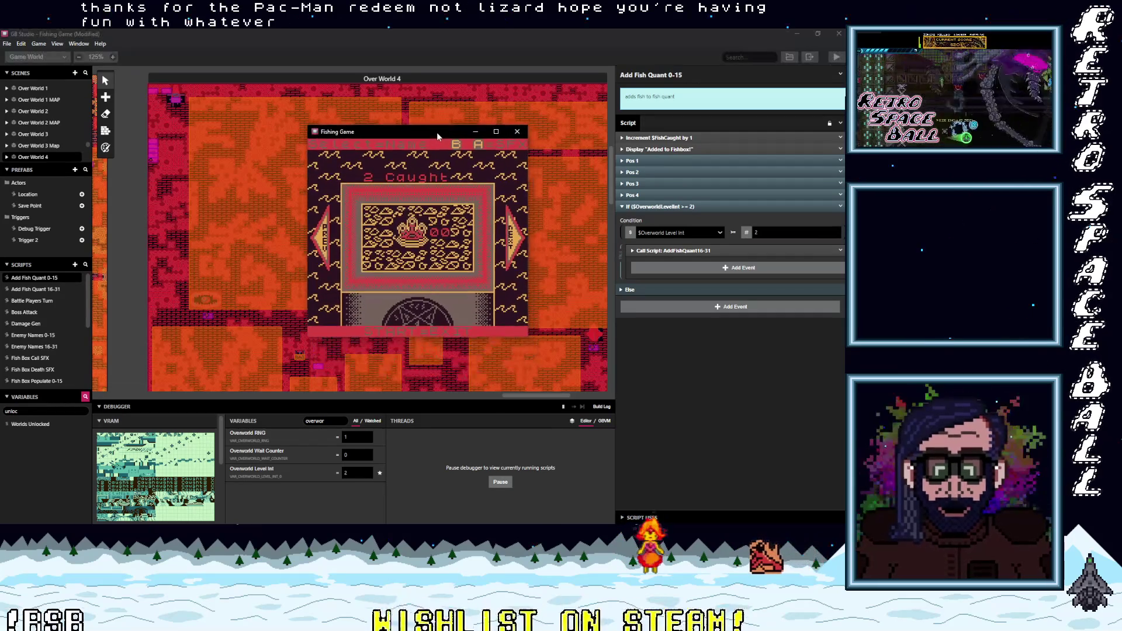
# Step: Save the modified Fishing Game project
pyautogui.click(733, 366)
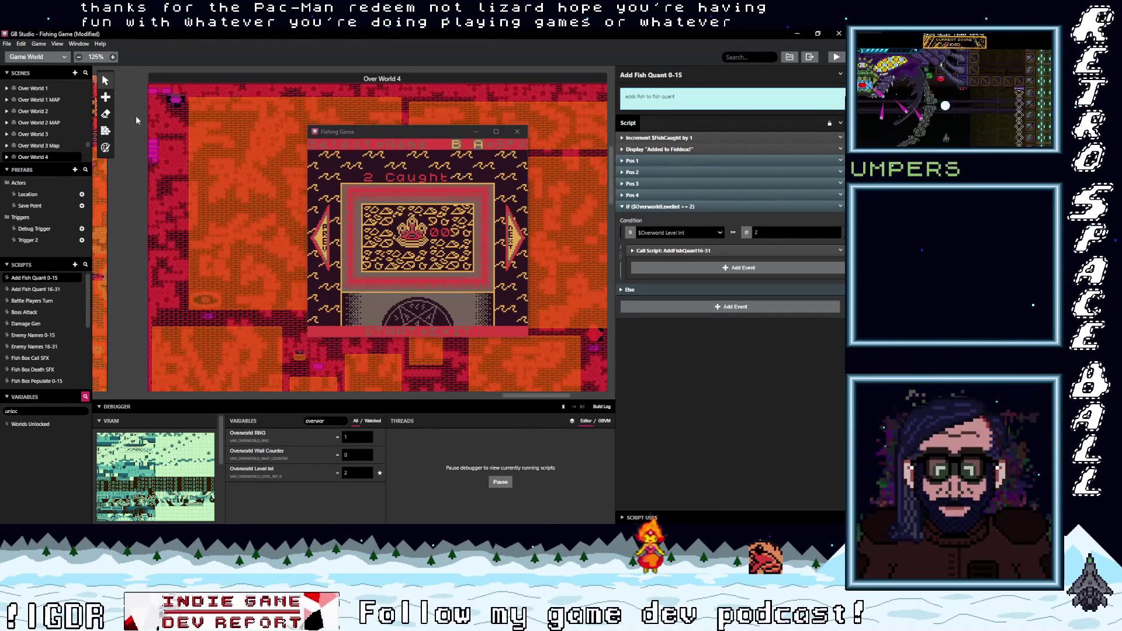
pyautogui.click(7, 44)
pyautogui.click(23, 89)
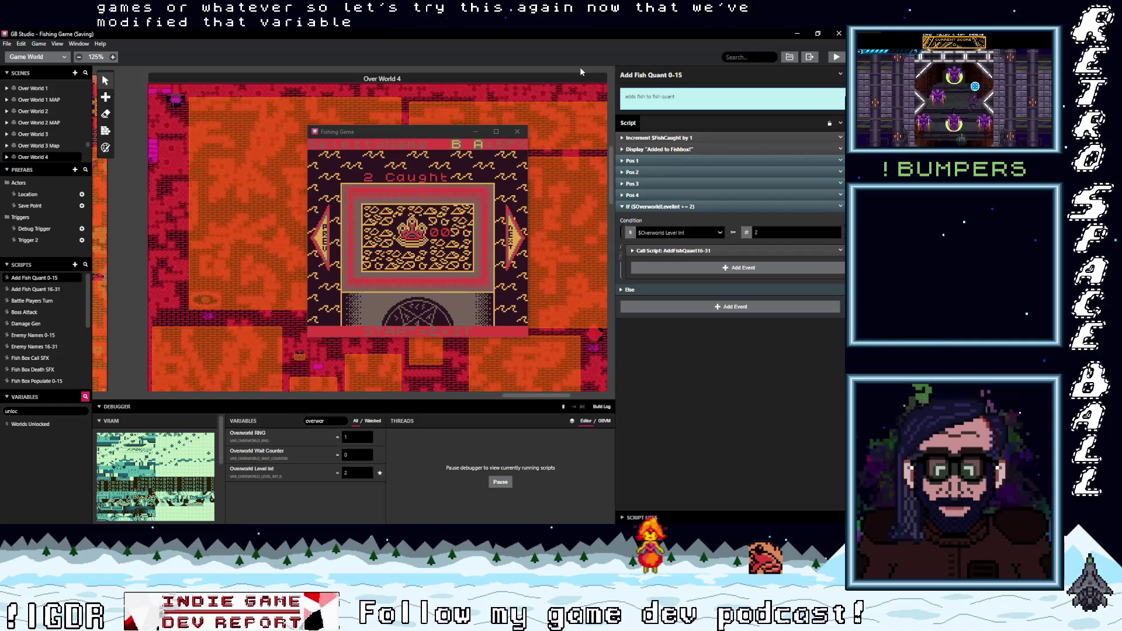
# Step: Close the running test game and rebuild it with the debugger
pyautogui.click(500, 187)
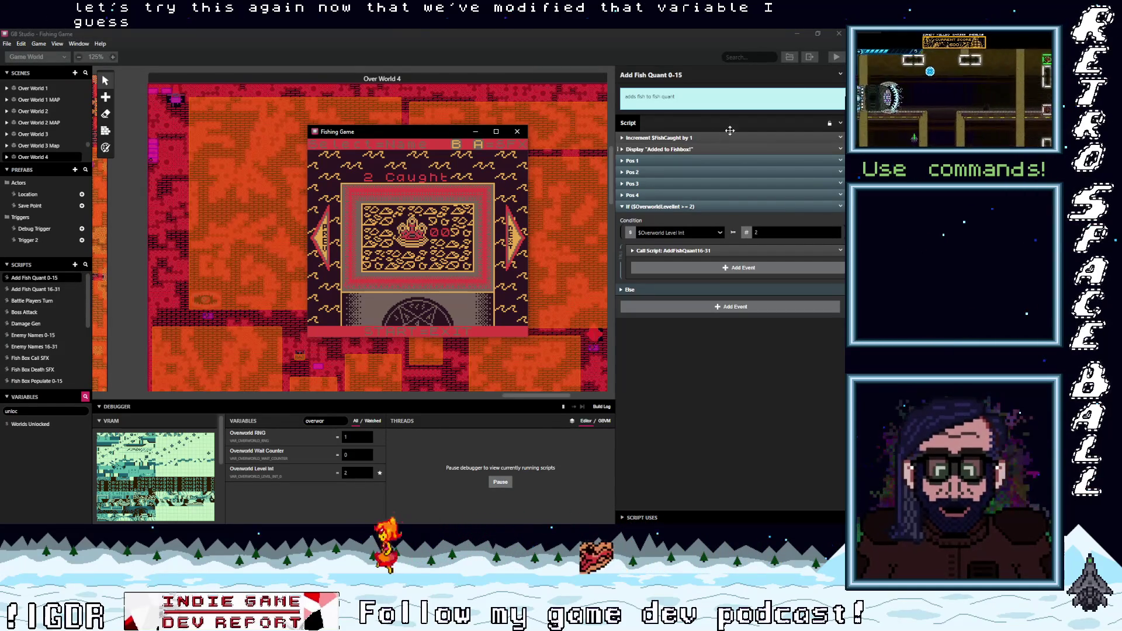
pyautogui.hotkey('alt', 'F4')
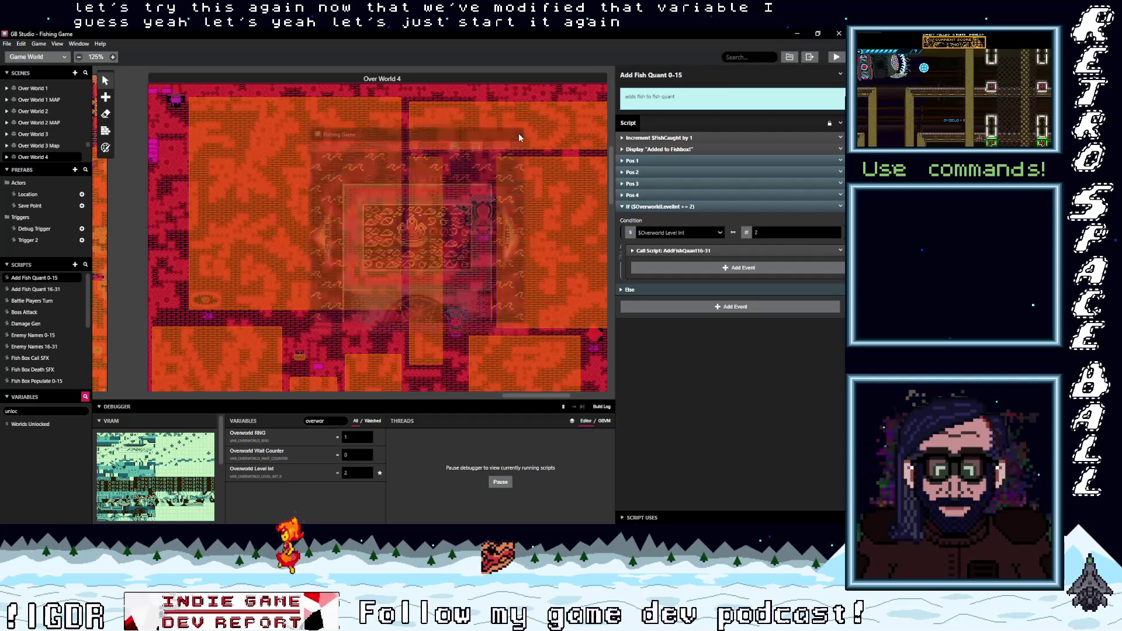
pyautogui.click(836, 57)
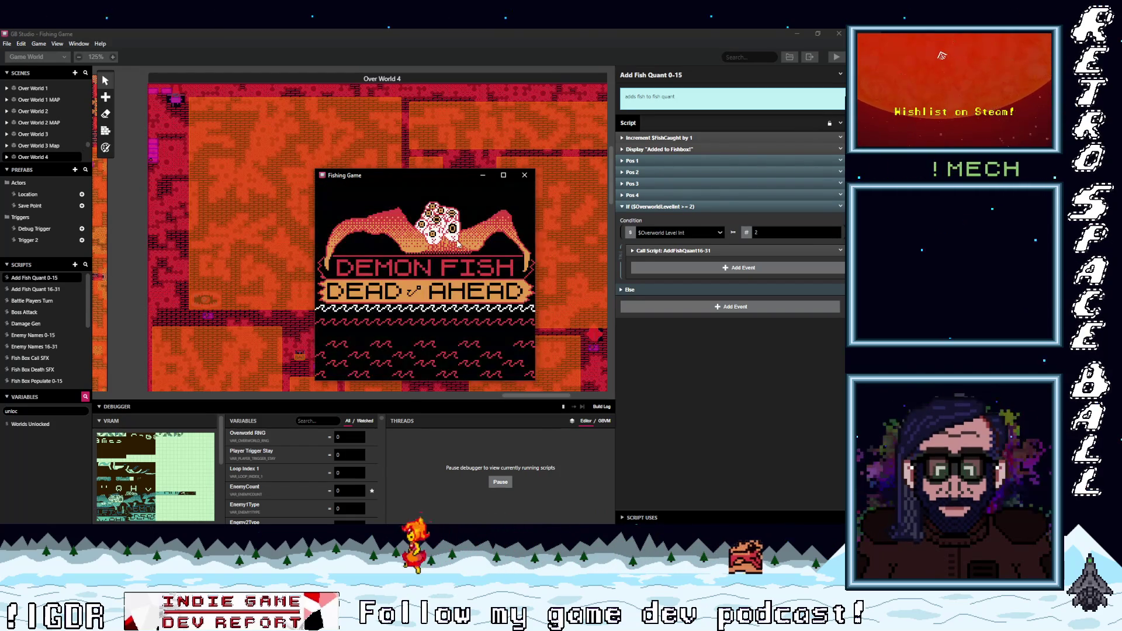
# Step: Turn the game's background music off in Options
pyautogui.press('Down')
pyautogui.press('Down')
pyautogui.press('z')
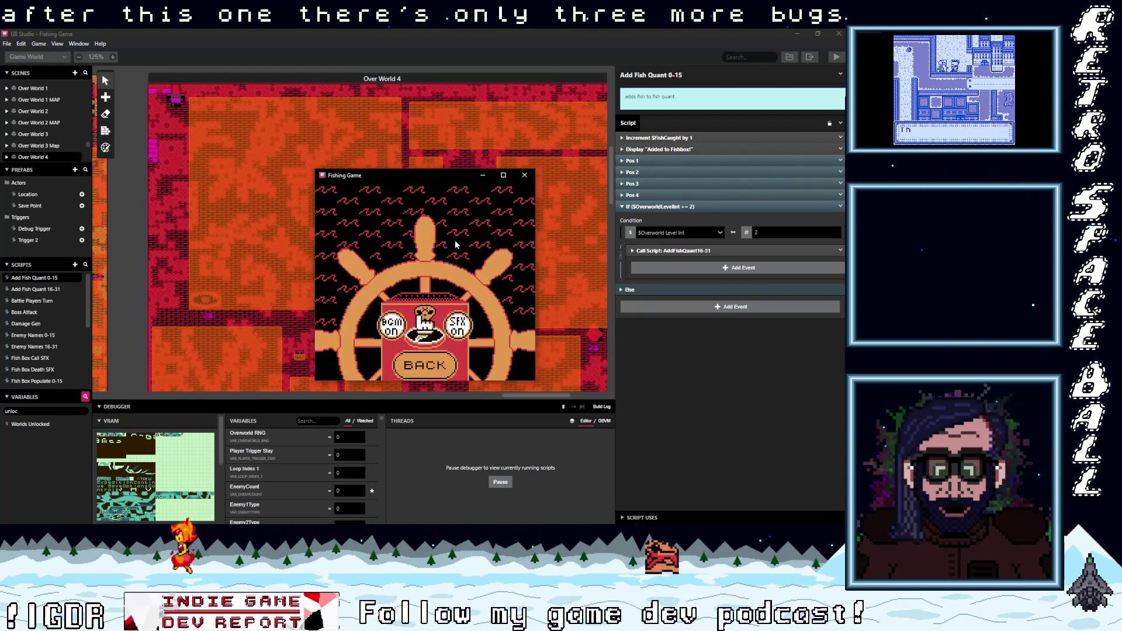
pyautogui.press('Left')
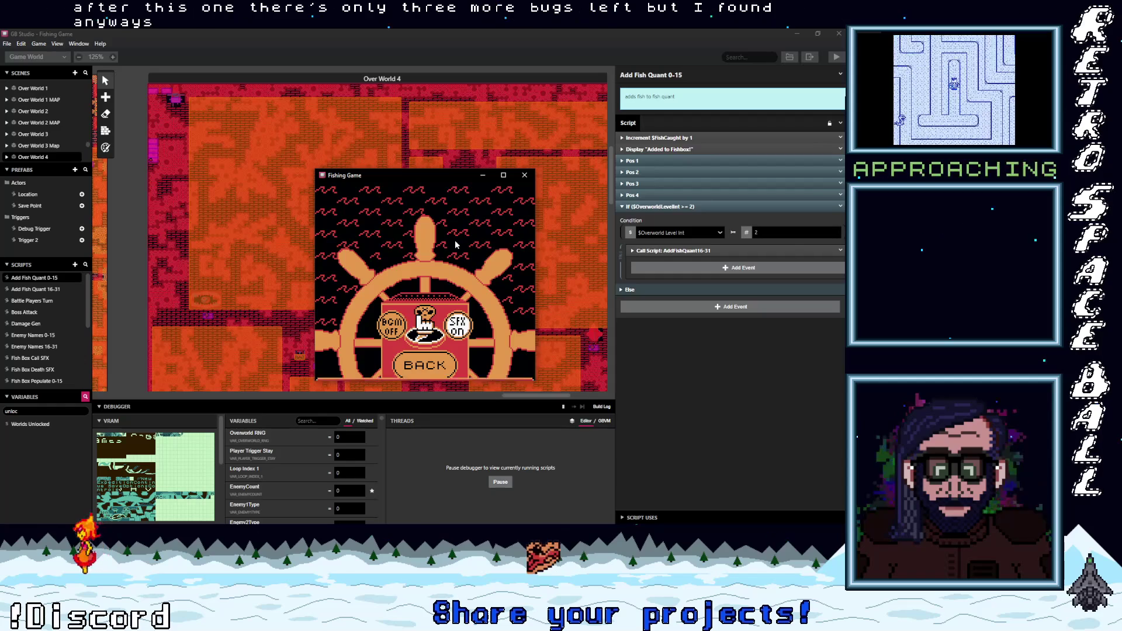
# Step: Choose a world, answer yes to the boss prompt, pick a level and select Teleport Off
pyautogui.press('z')
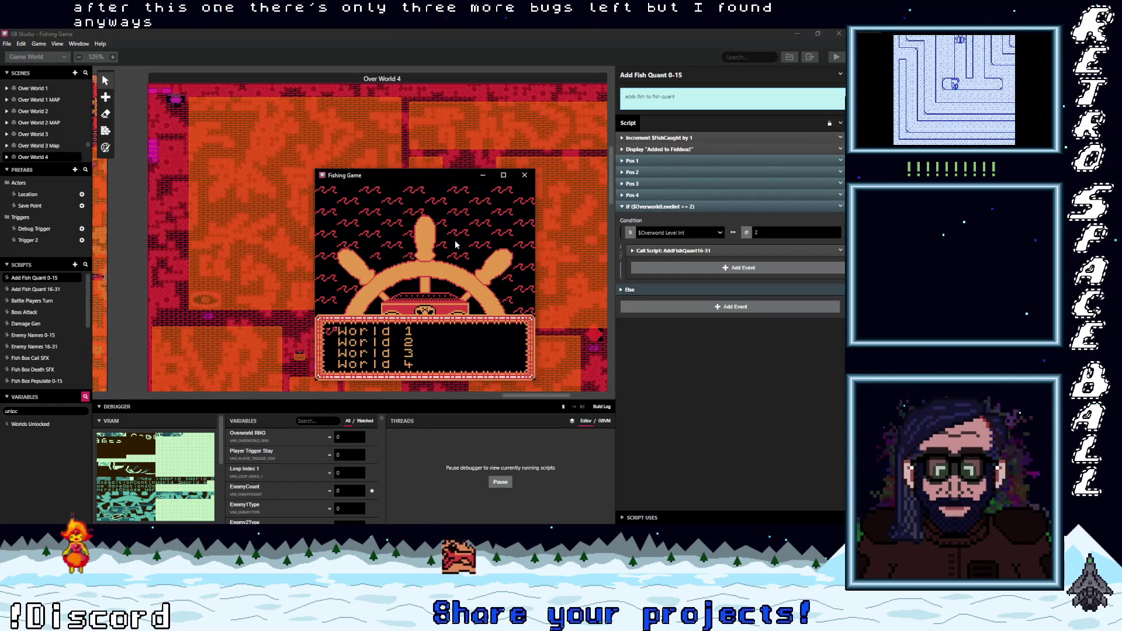
pyautogui.press('z')
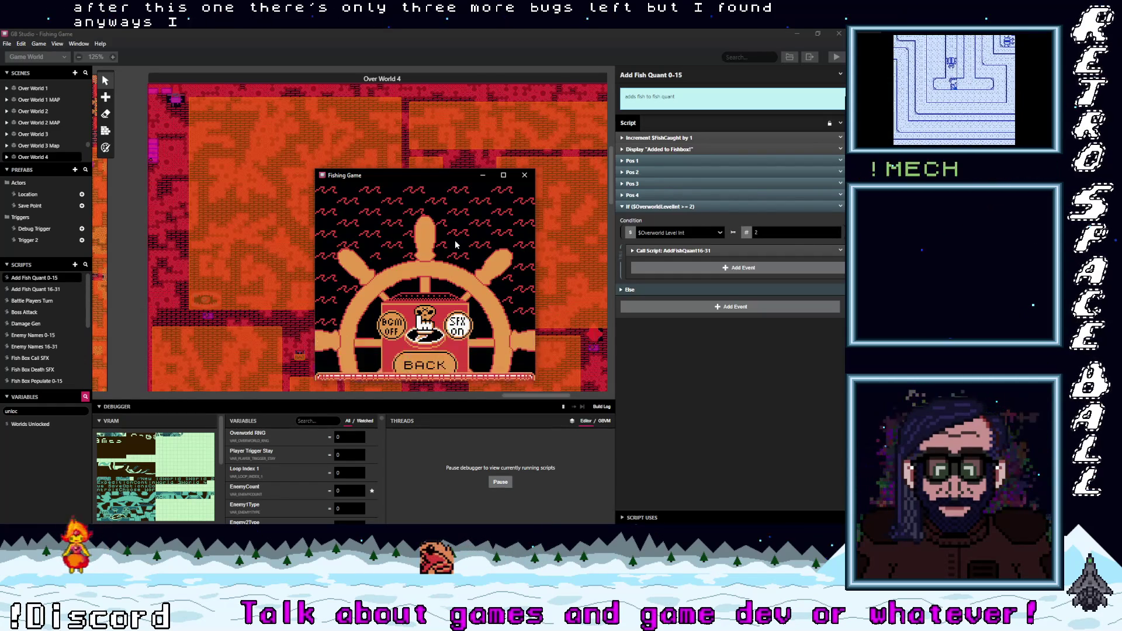
pyautogui.press('z')
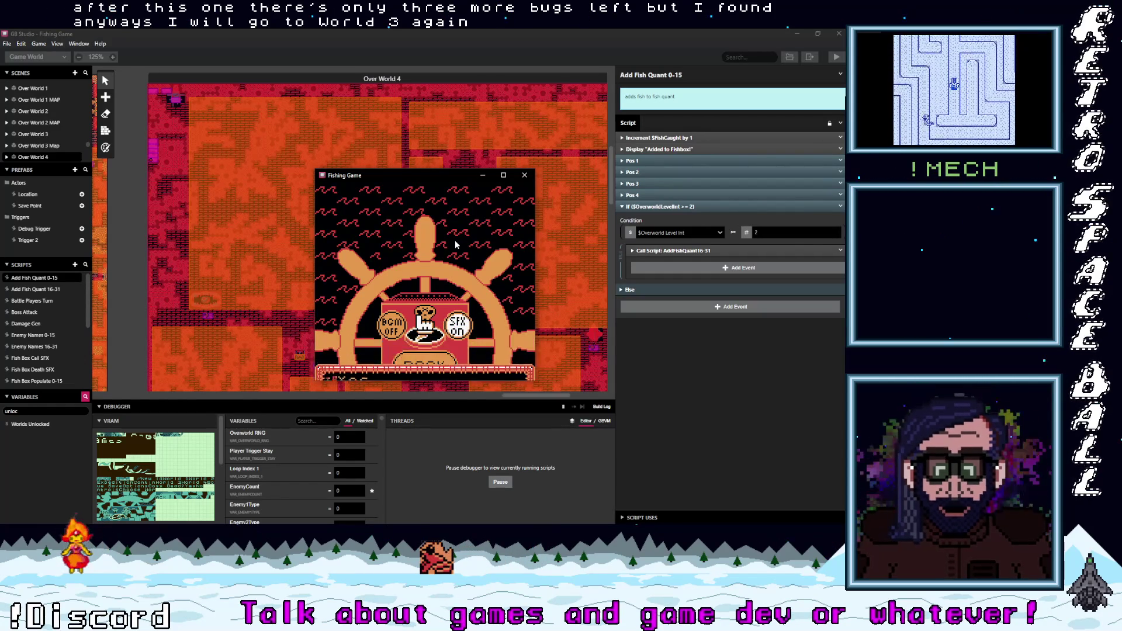
pyautogui.press('z')
pyautogui.press('z')
pyautogui.press('z')
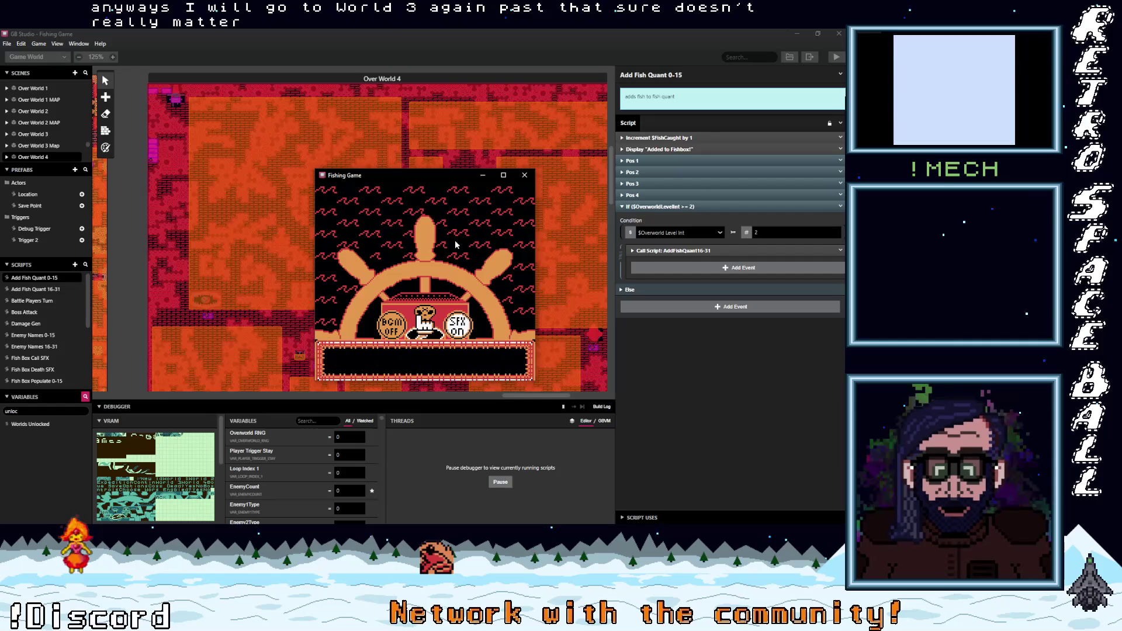
pyautogui.press('z')
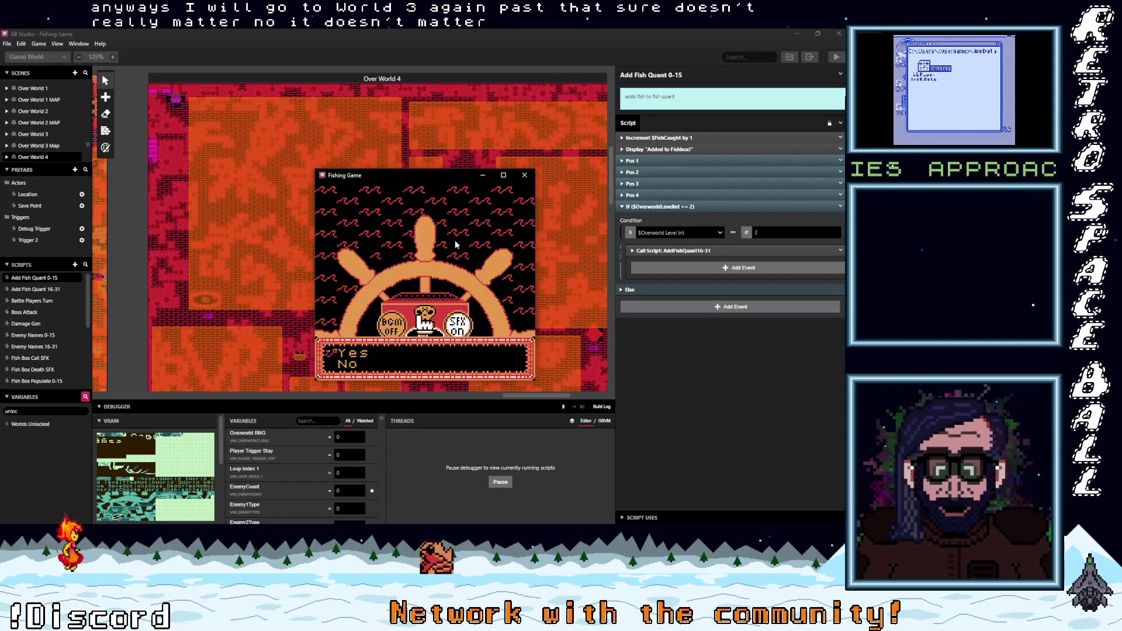
pyautogui.press('z')
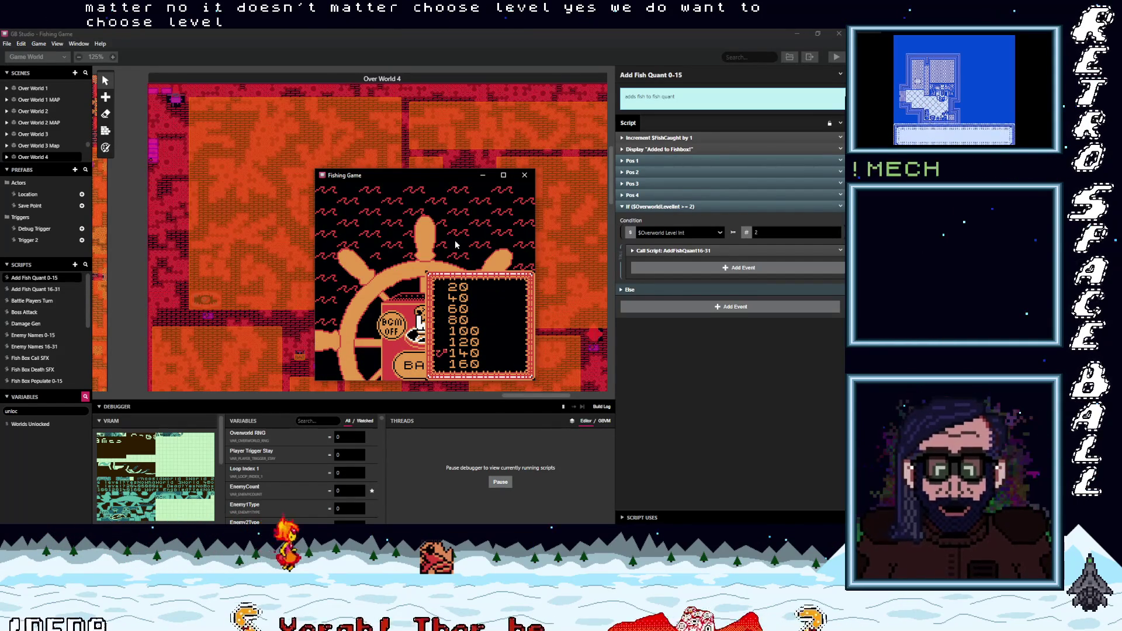
pyautogui.press('Down')
pyautogui.press('z')
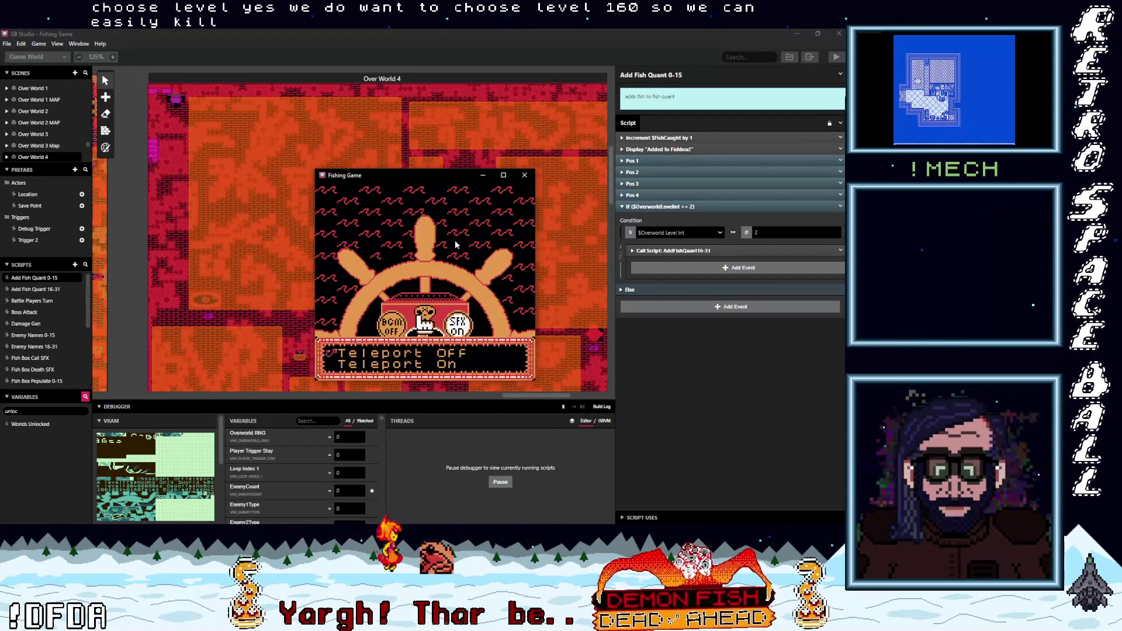
pyautogui.press('z')
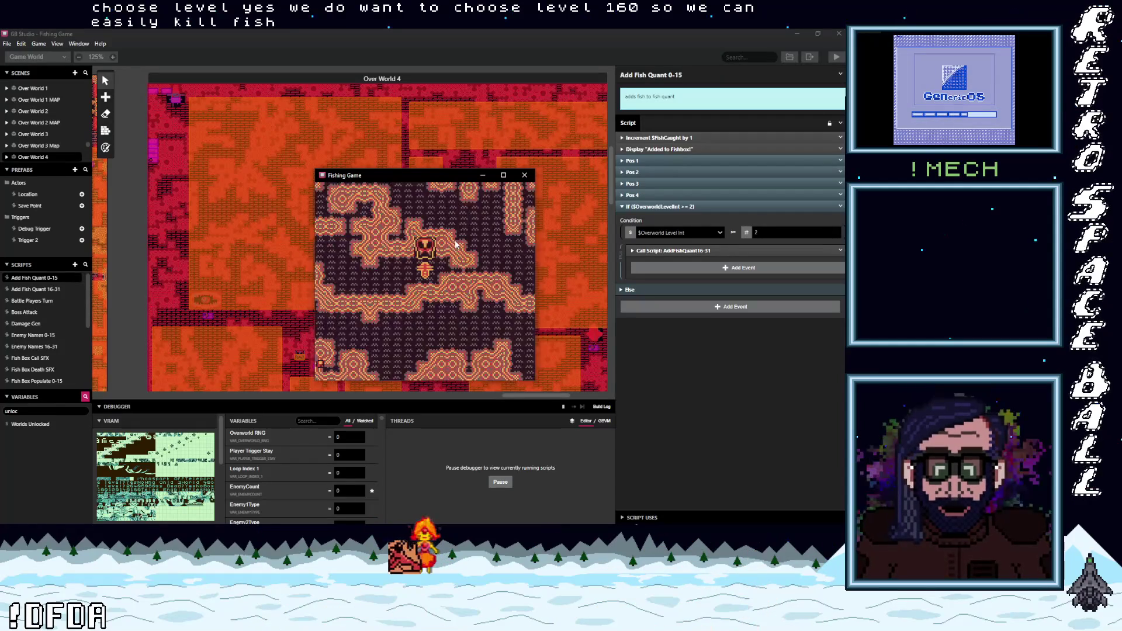
# Step: Walk the player across the overworld until a fish encounter begins
pyautogui.press('Right')
pyautogui.press('Up')
pyautogui.press('Up')
pyautogui.press('Up')
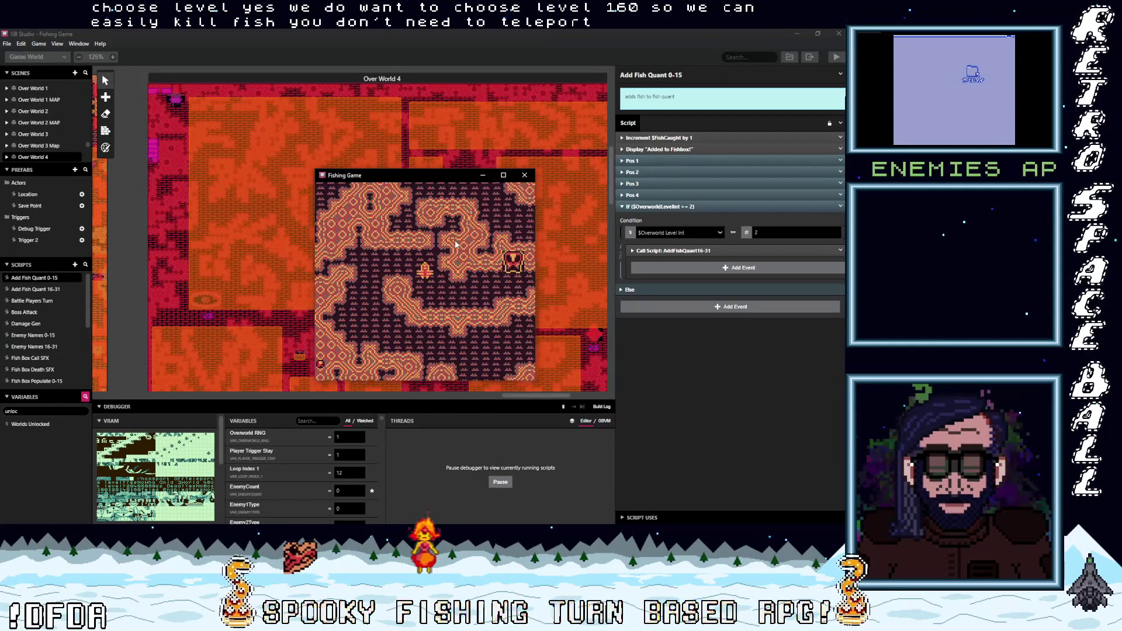
pyautogui.press('Up')
pyautogui.press('Up')
pyautogui.press('Up')
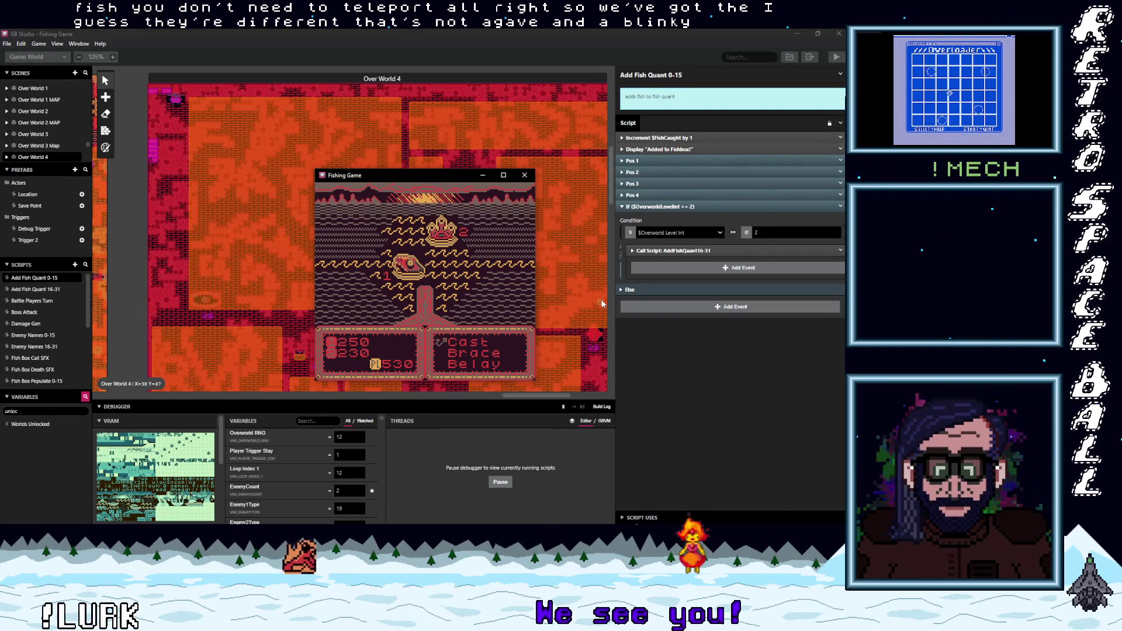
# Step: Choose Cast in the battle and keep casting until the fish is caught
pyautogui.press('z')
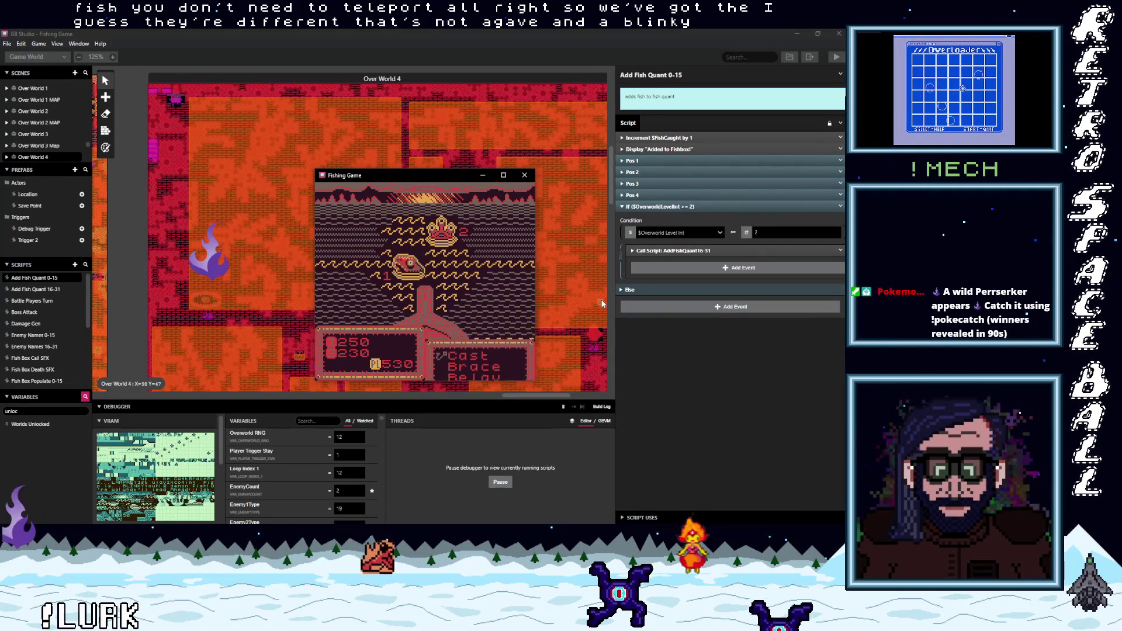
pyautogui.press('z')
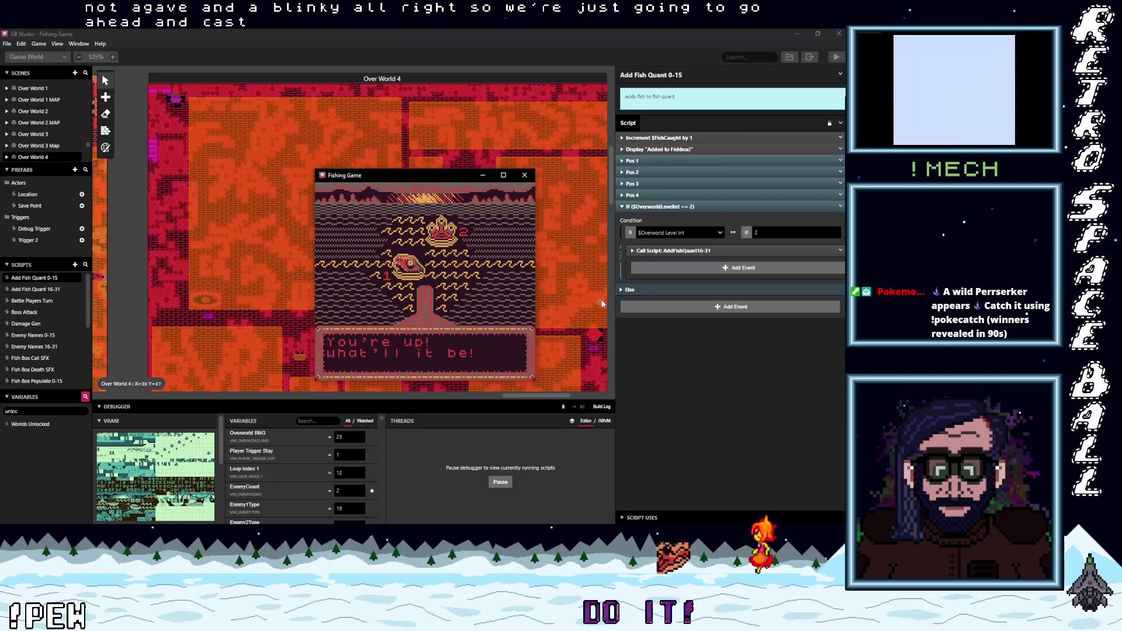
pyautogui.press('z')
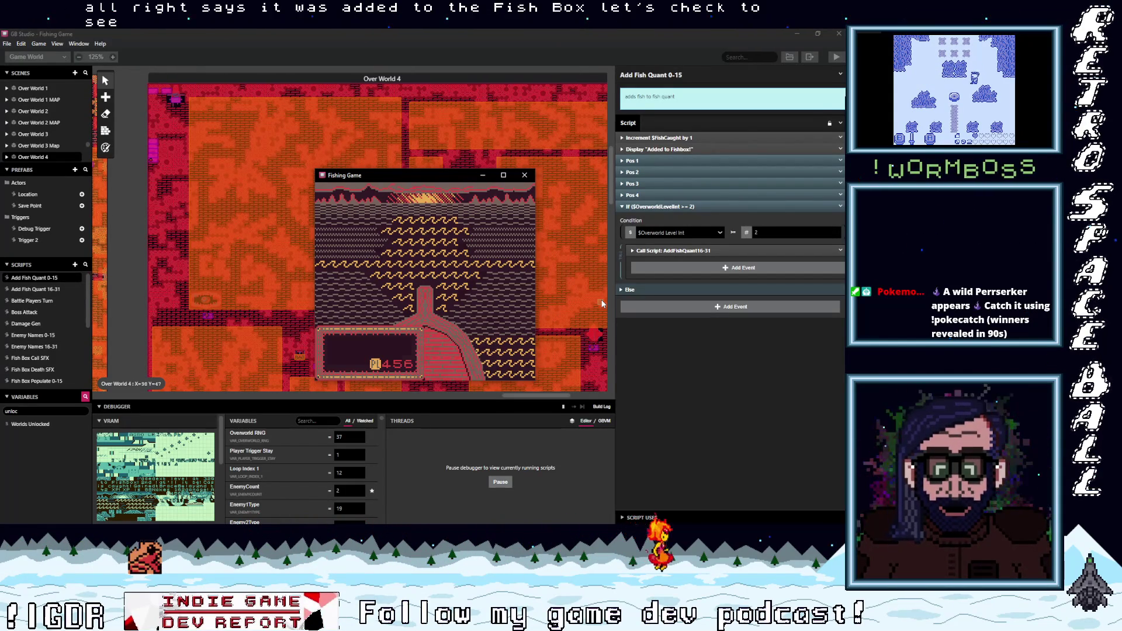
# Step: Open the in-game pause menu and view the Fish Box showing 2 Caught
pyautogui.press('Return')
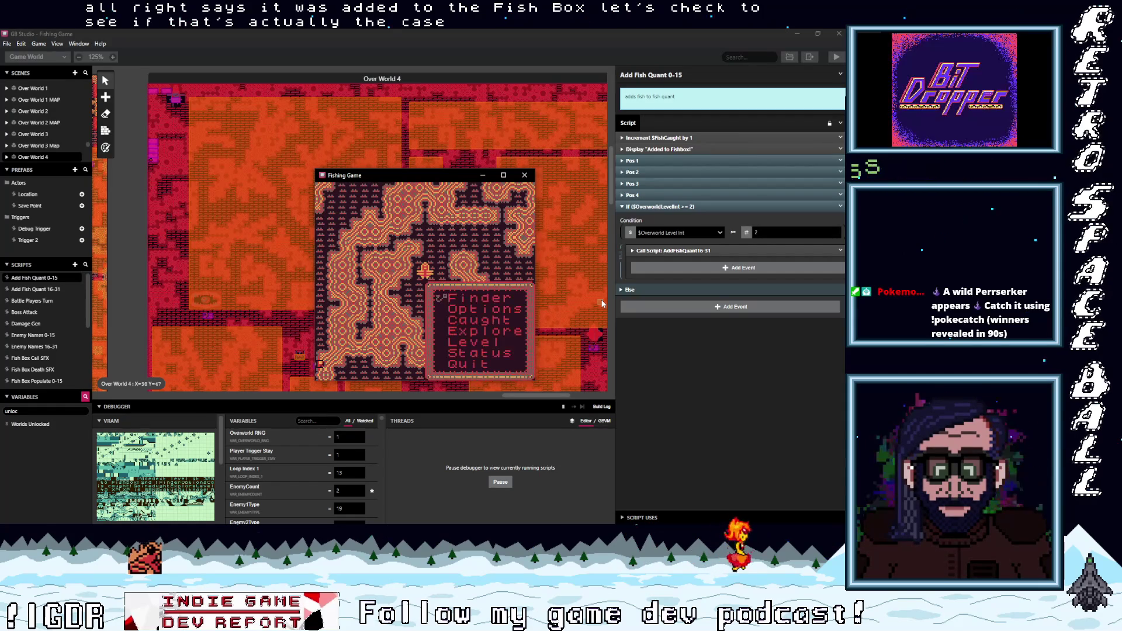
pyautogui.press('z')
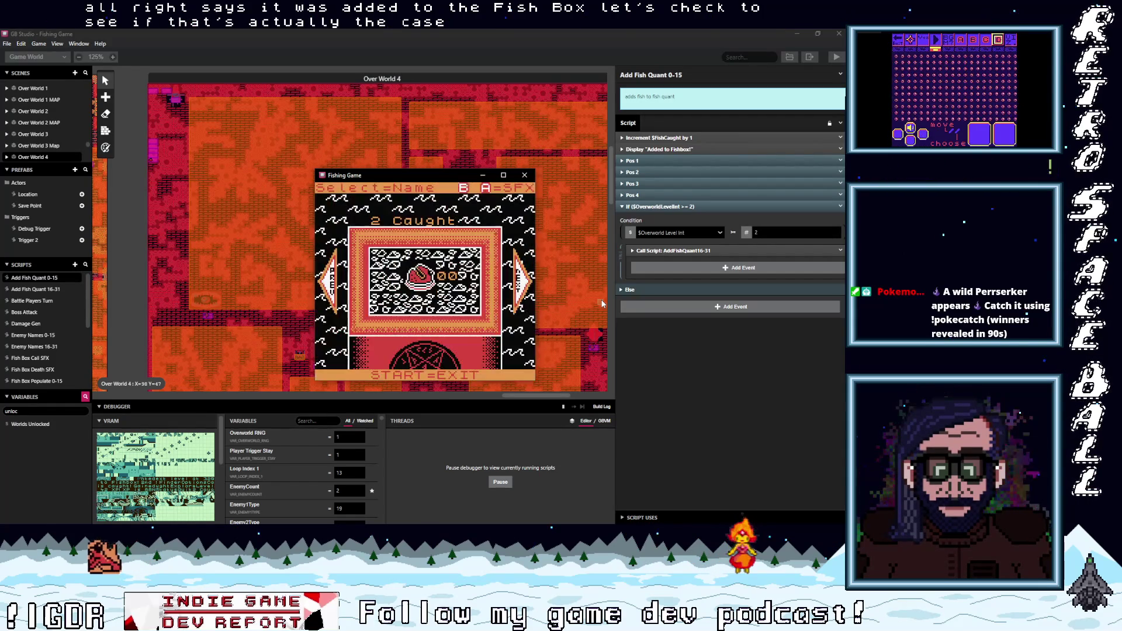
pyautogui.press('Return')
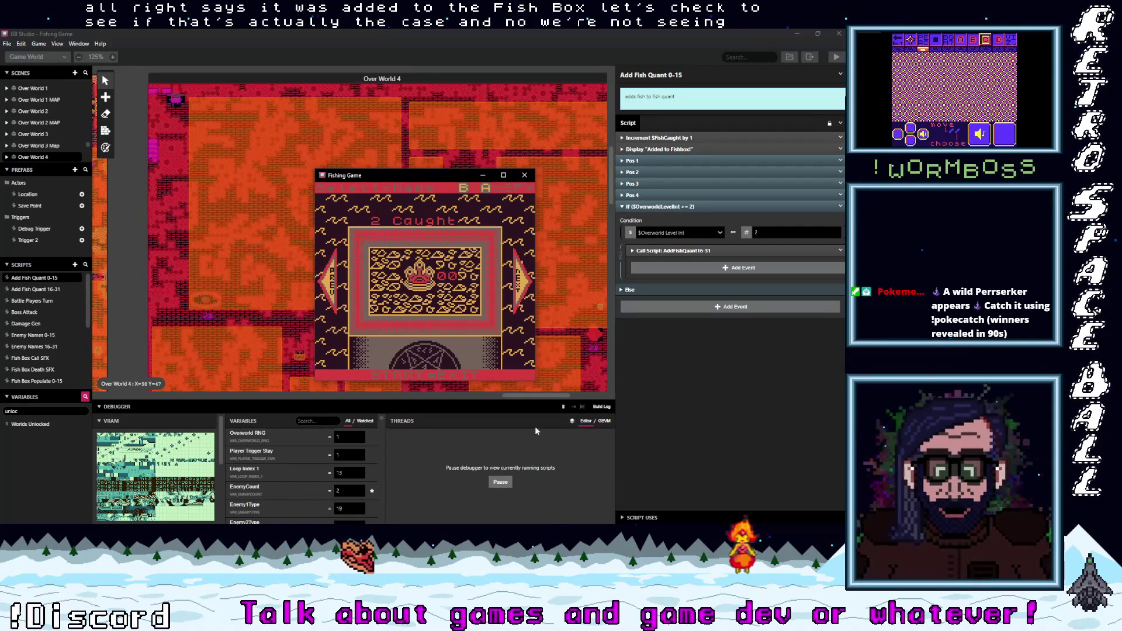
# Step: Filter the debugger variables to 'ypqu' and scroll through the quant counters, all at 0
pyautogui.click(314, 422)
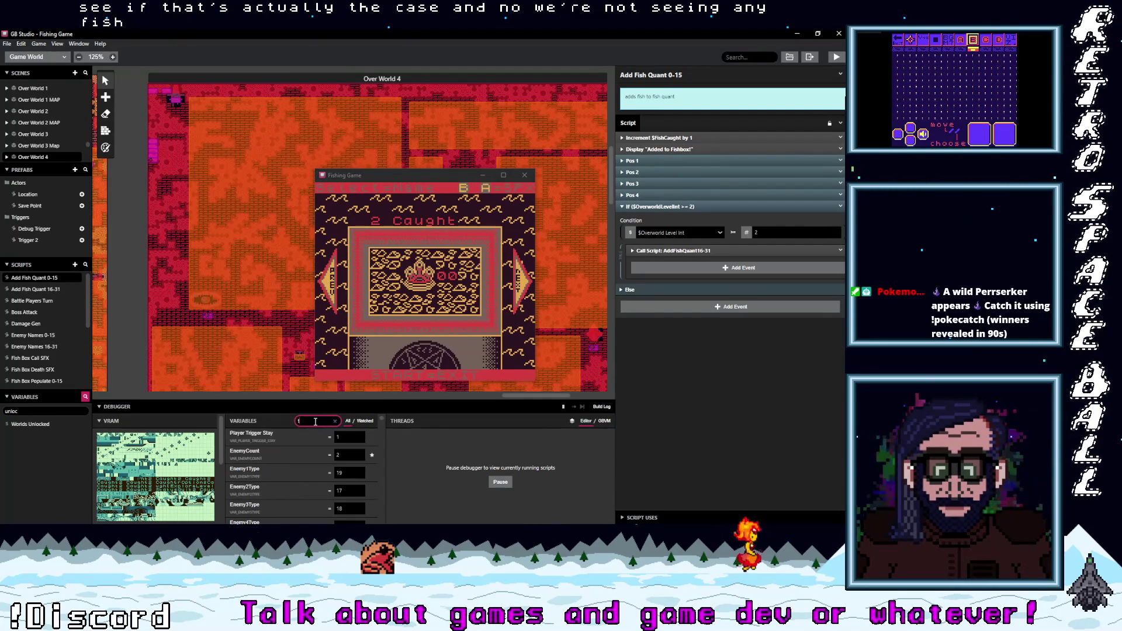
pyautogui.write('y')
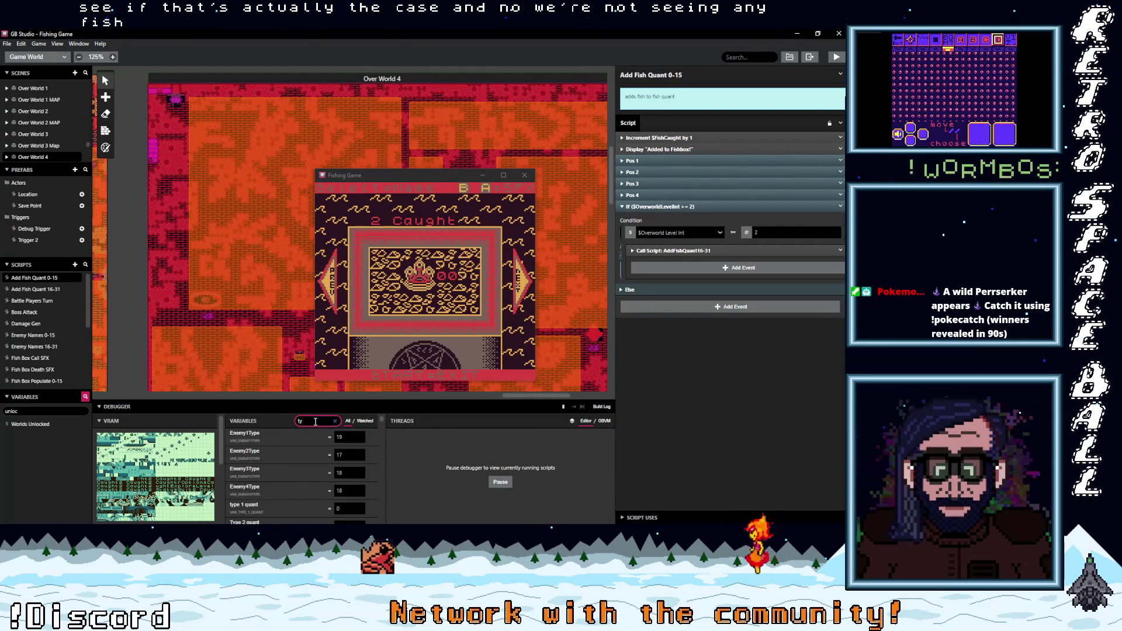
pyautogui.write('pquan')
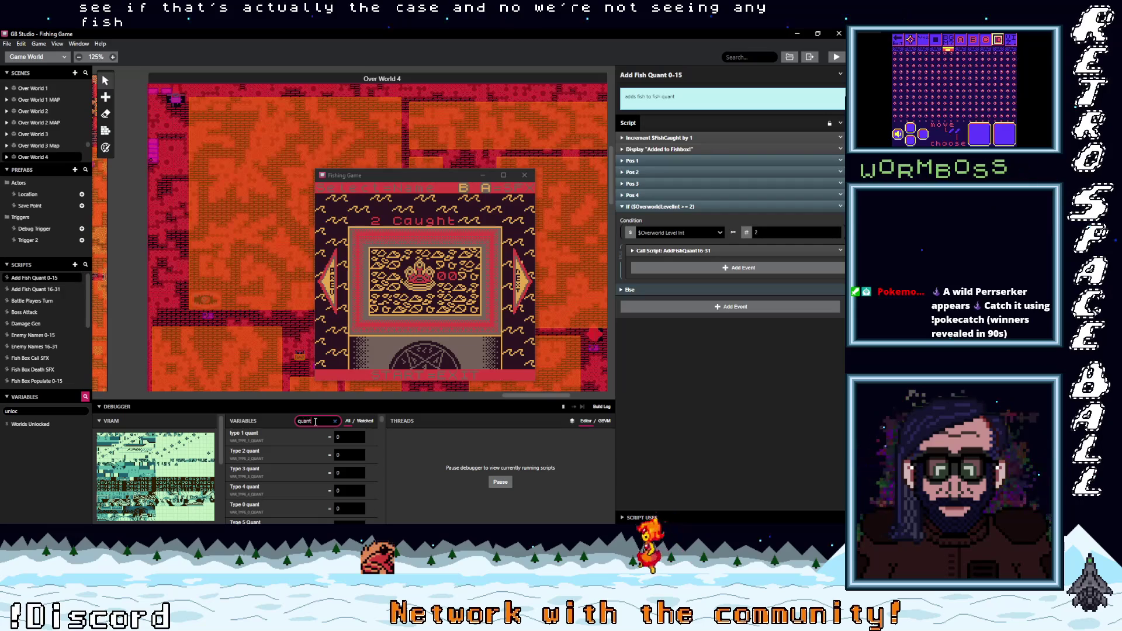
pyautogui.scroll(-2, 301, 480)
pyautogui.scroll(-5, 300, 479)
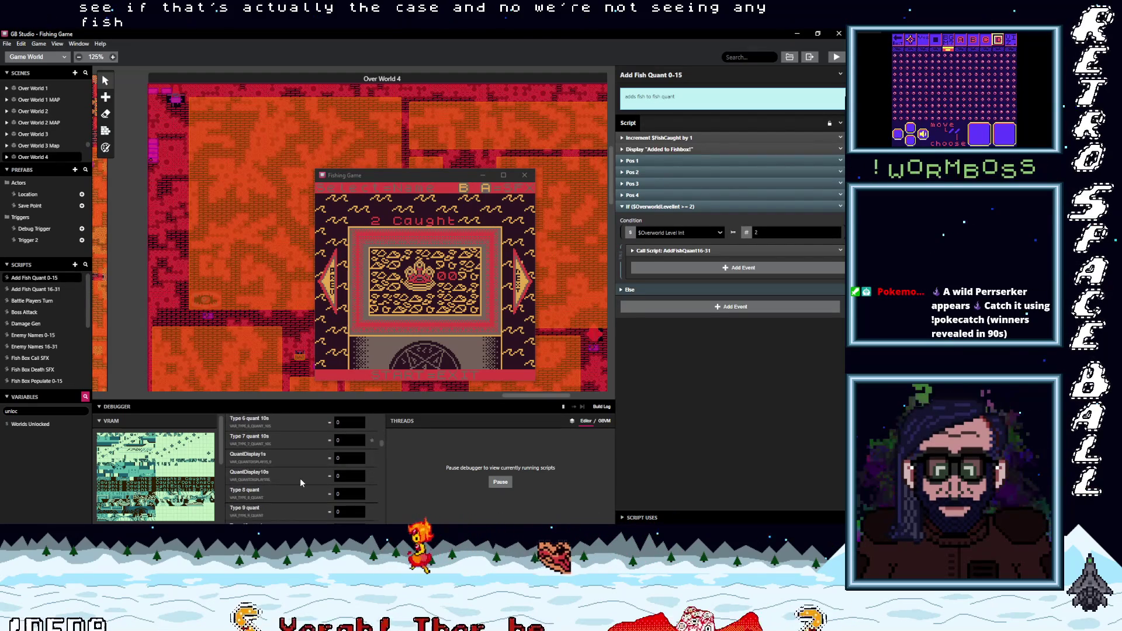
pyautogui.scroll(-5, 301, 482)
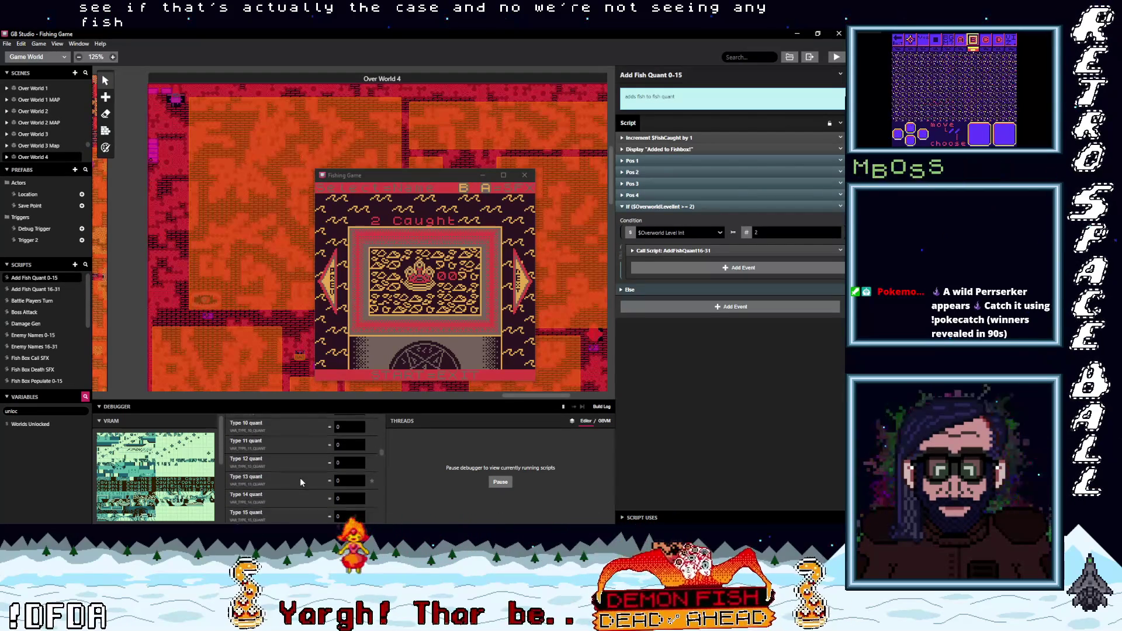
pyautogui.scroll(-10, 300, 478)
pyautogui.scroll(-7, 300, 478)
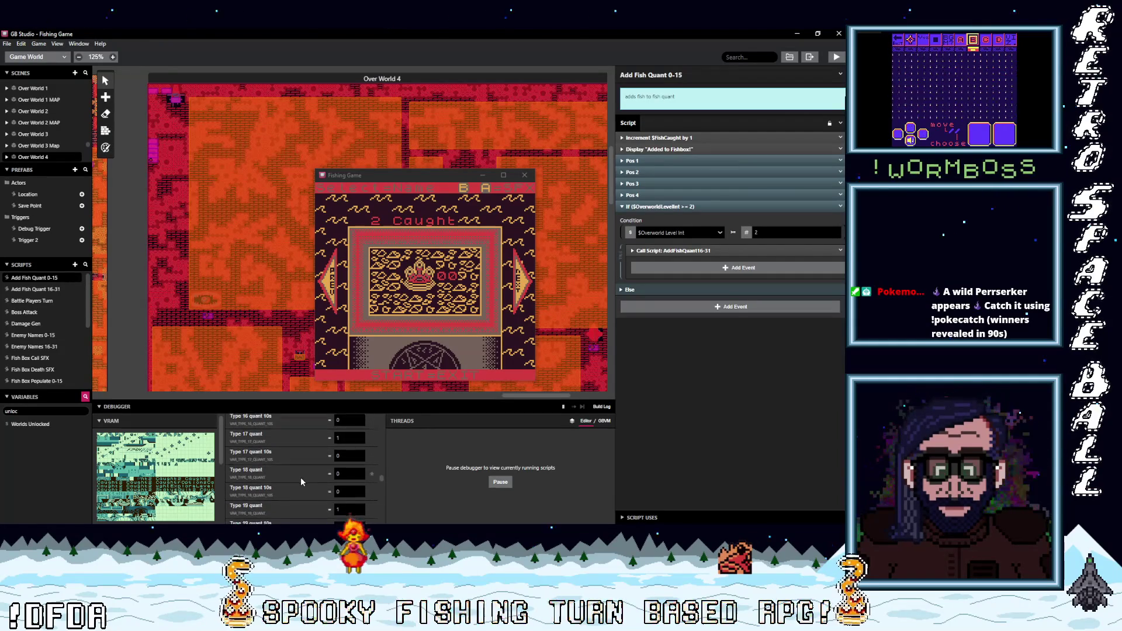
pyautogui.scroll(-3, 301, 477)
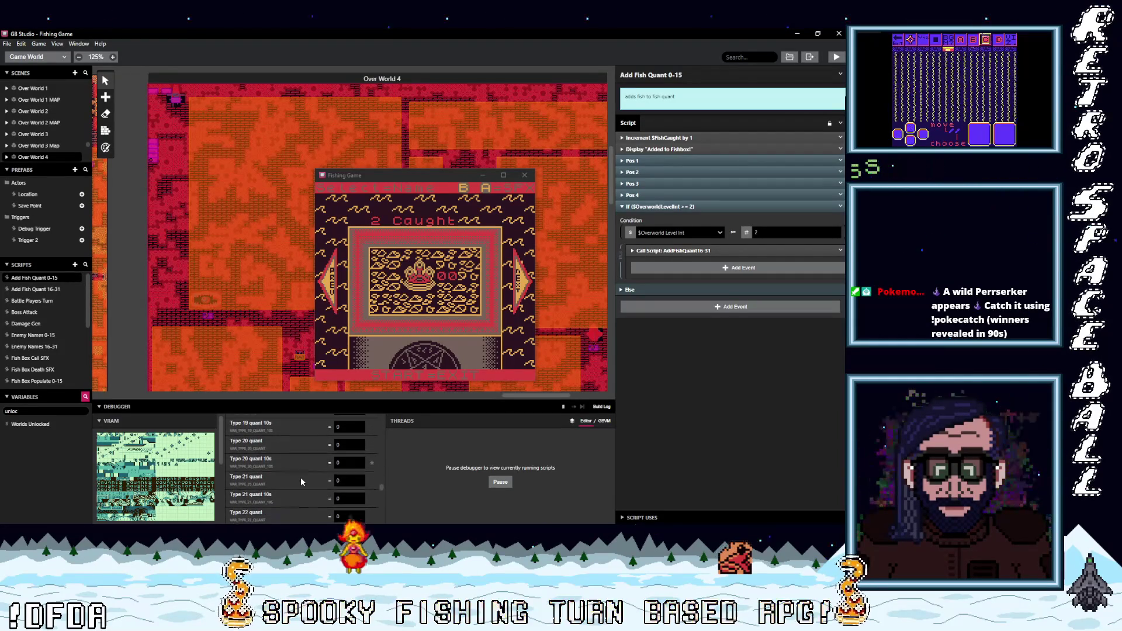
pyautogui.scroll(-4, 300, 477)
pyautogui.scroll(-5, 301, 477)
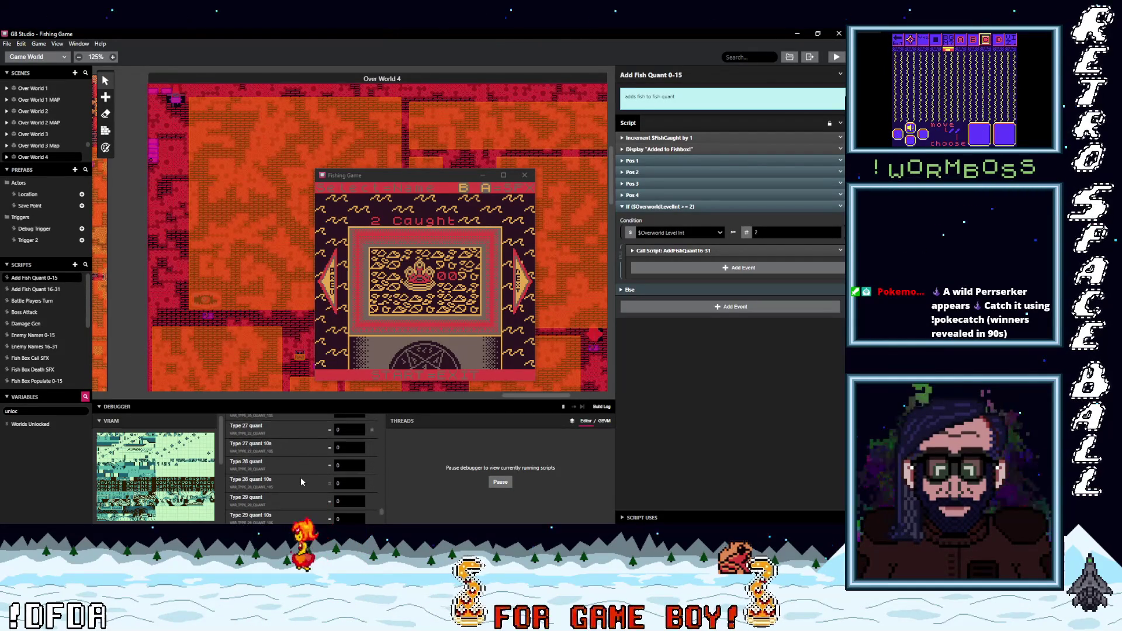
pyautogui.moveTo(383, 509); pyautogui.dragTo(378, 417)
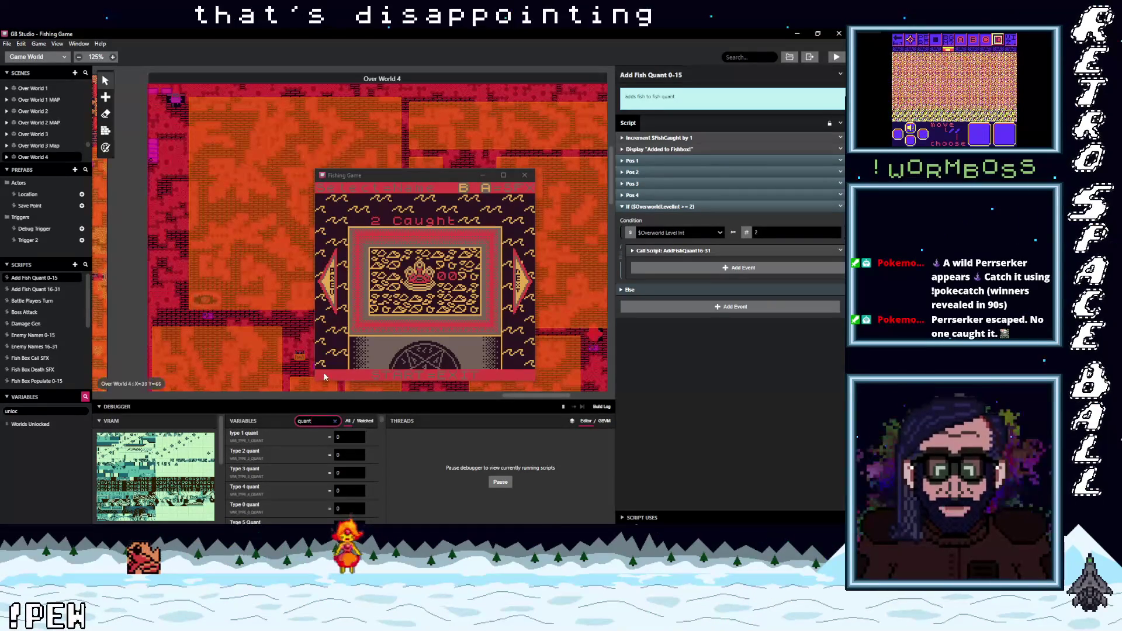
# Step: Open Add Fish Quant 16-31 and scroll to its Pos 1 Enemy1Type == 17 block
pyautogui.click(47, 288)
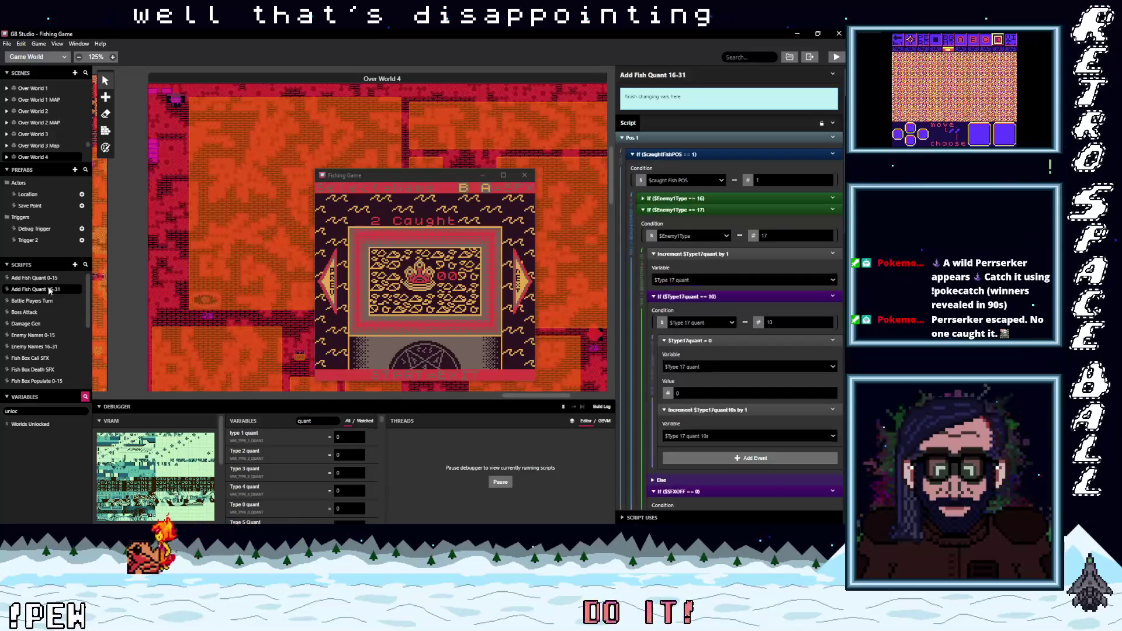
pyautogui.click(48, 279)
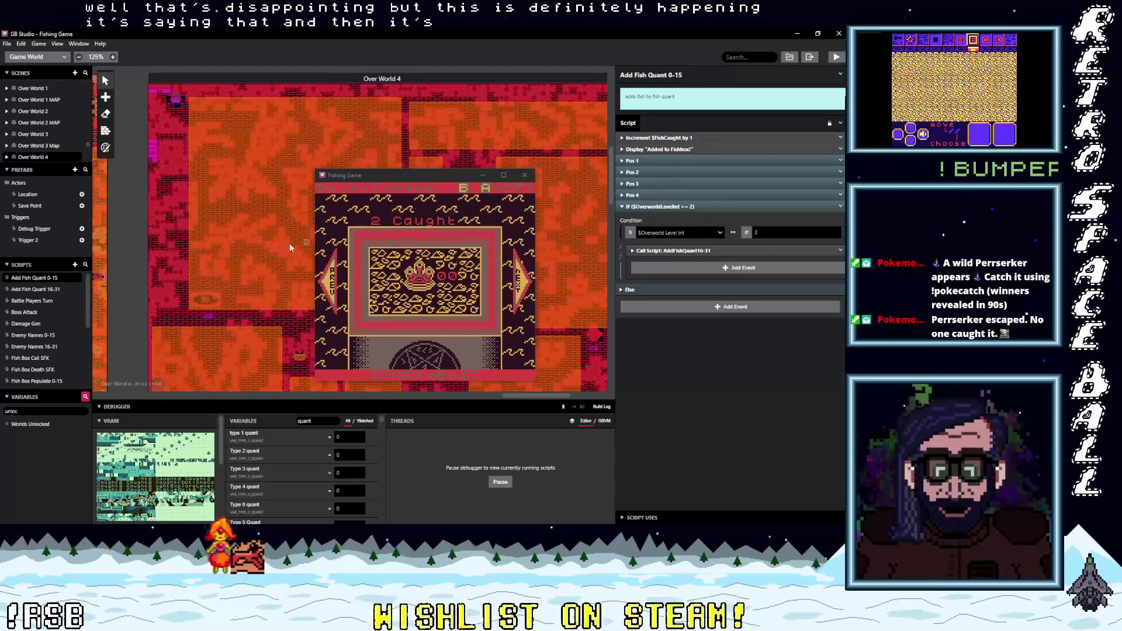
pyautogui.click(46, 291)
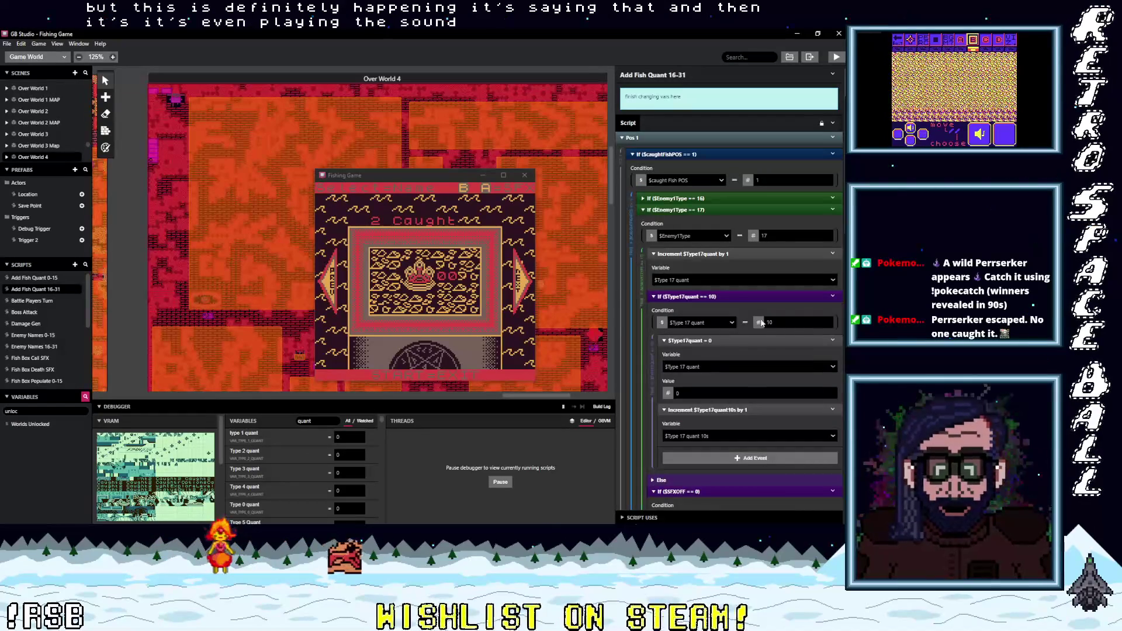
pyautogui.scroll(-3, 746, 358)
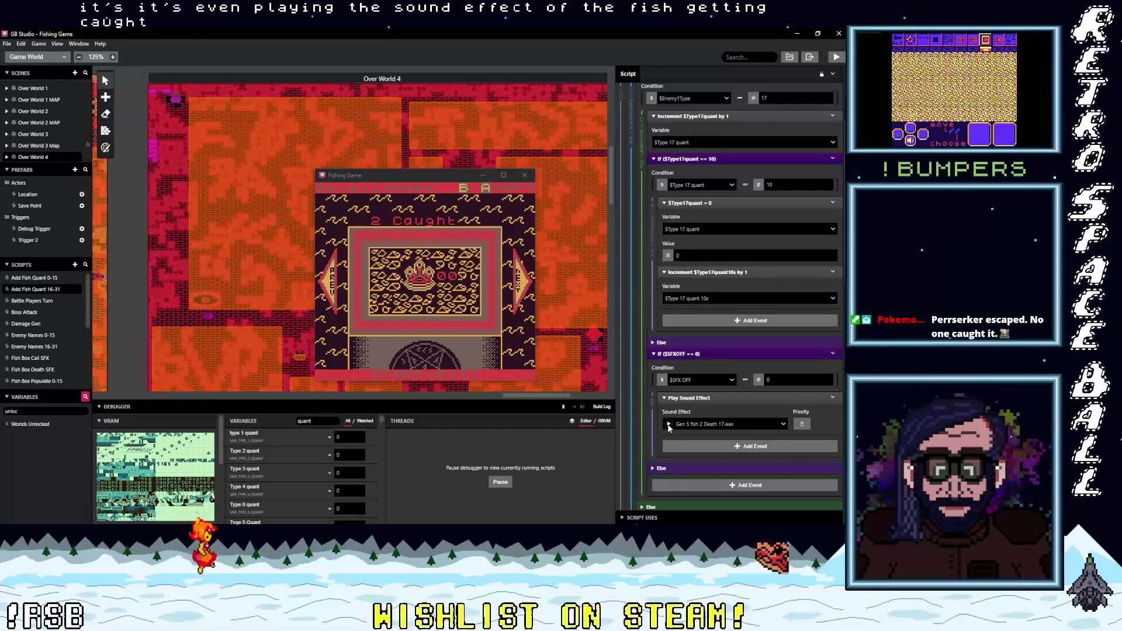
pyautogui.scroll(1, 746, 422)
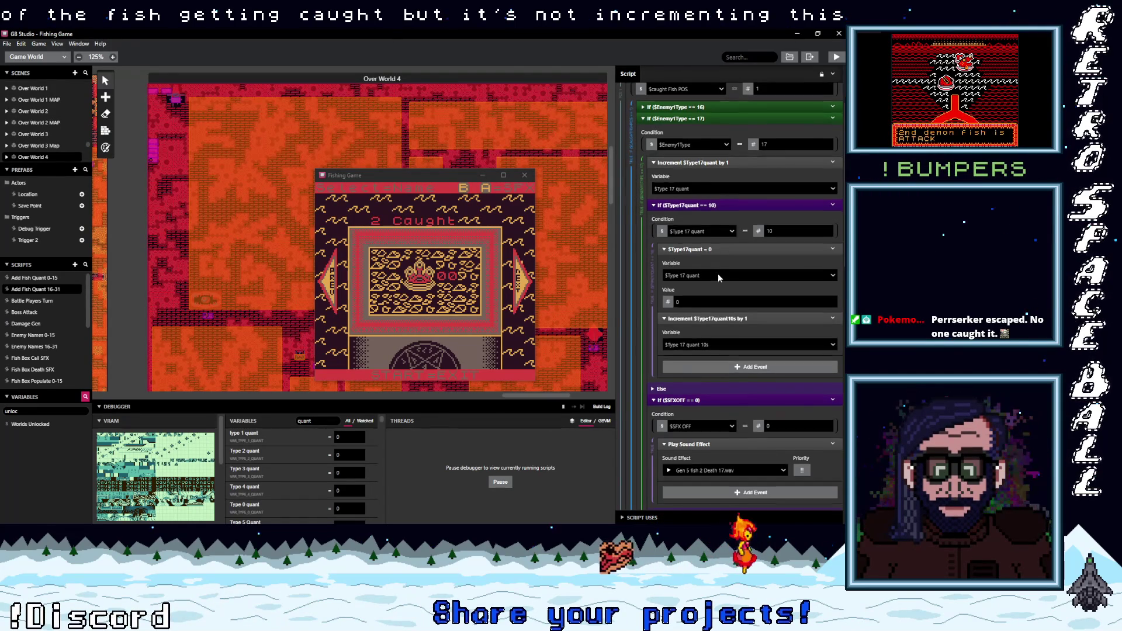
pyautogui.scroll(2, 724, 280)
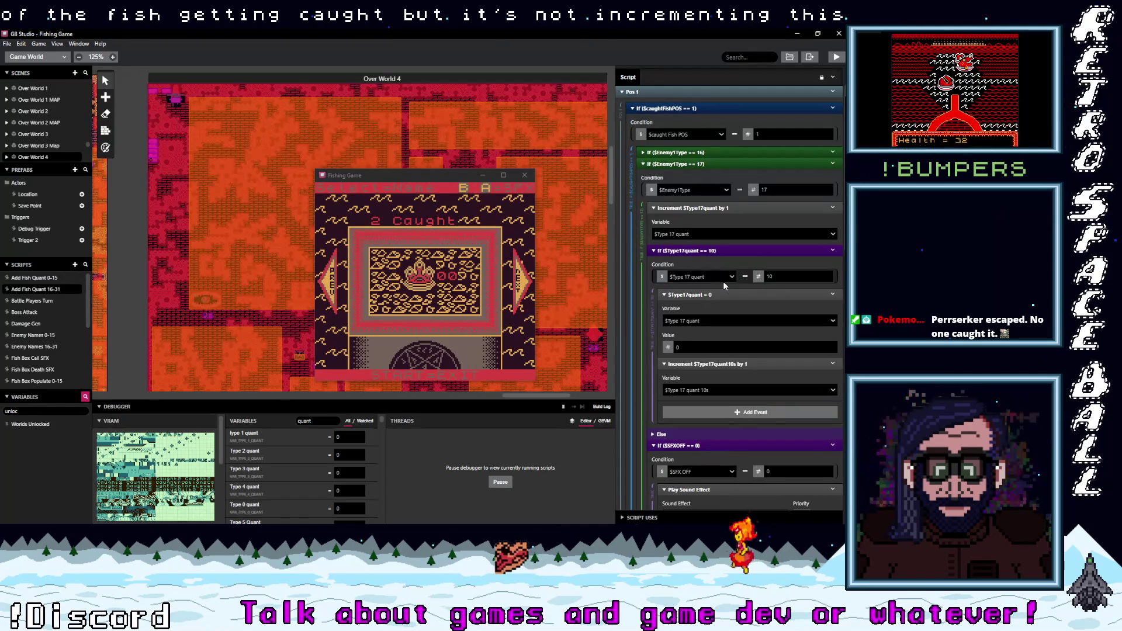
pyautogui.scroll(2, 724, 282)
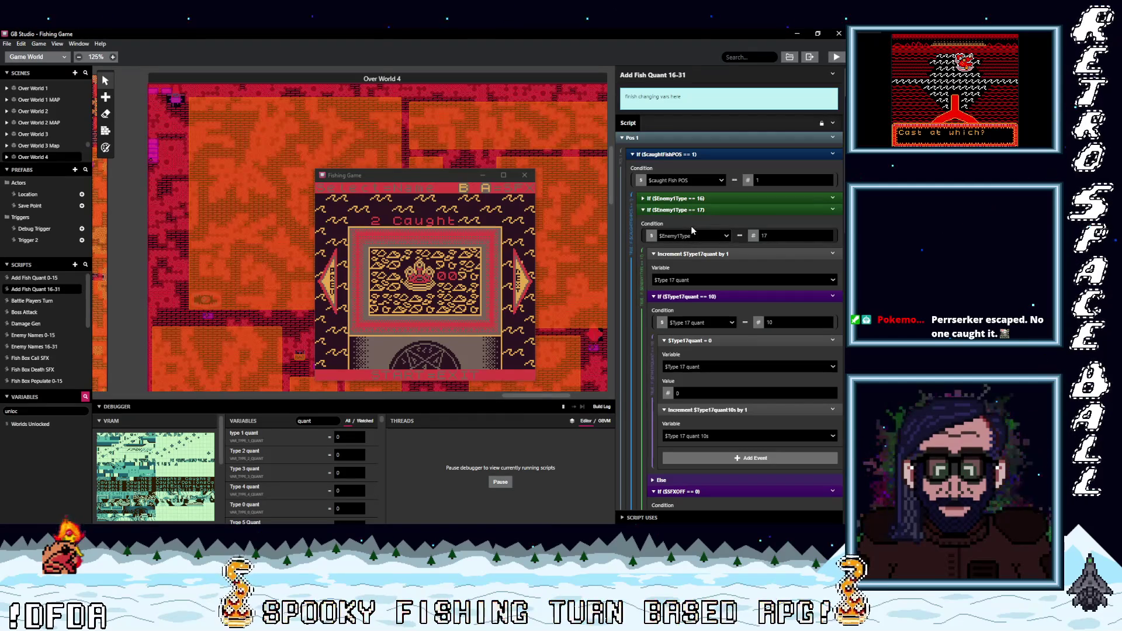
pyautogui.doubleClick(309, 420)
# Step: Filter the debugger variables to 'enemy2', showing Enemy2Type 17
pyautogui.write('enemy')
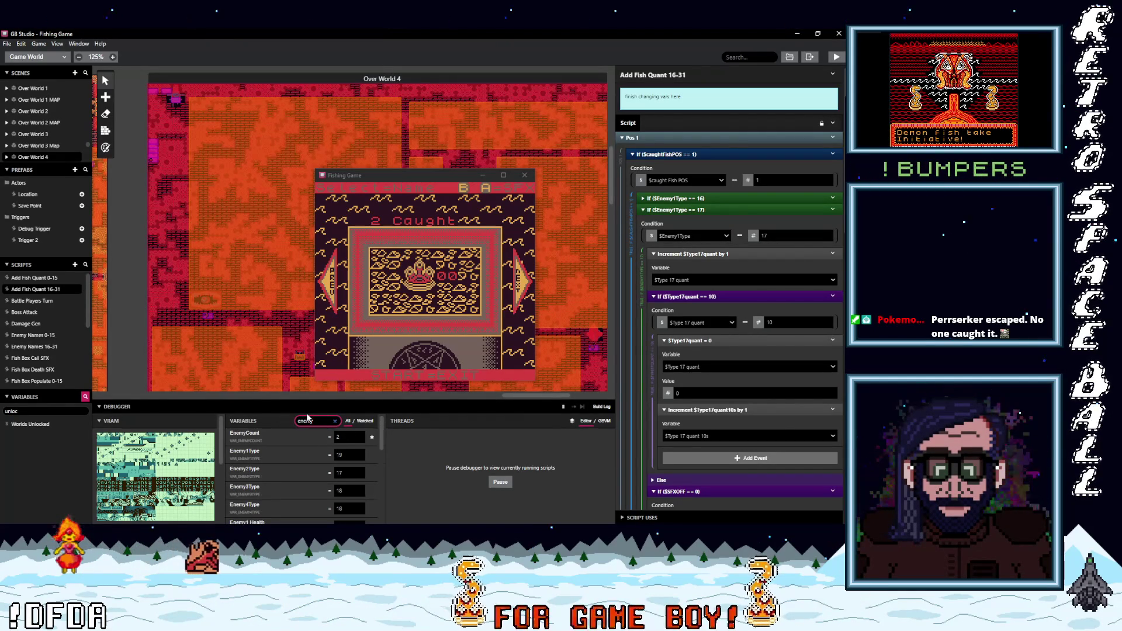
pyautogui.write('1')
pyautogui.press('BackSpace')
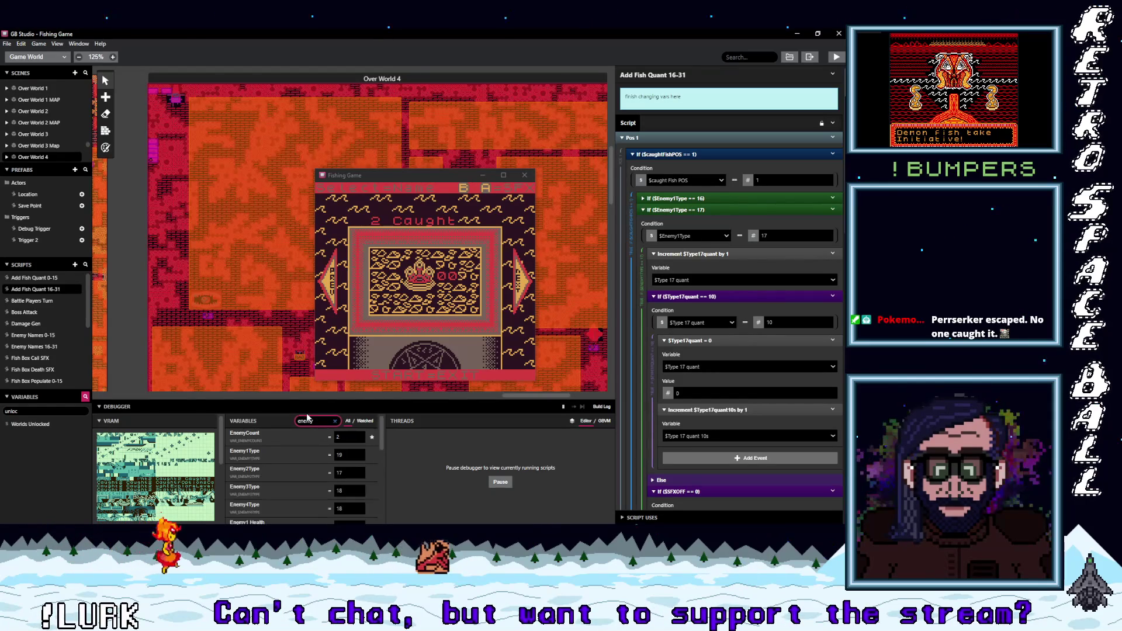
pyautogui.write('2')
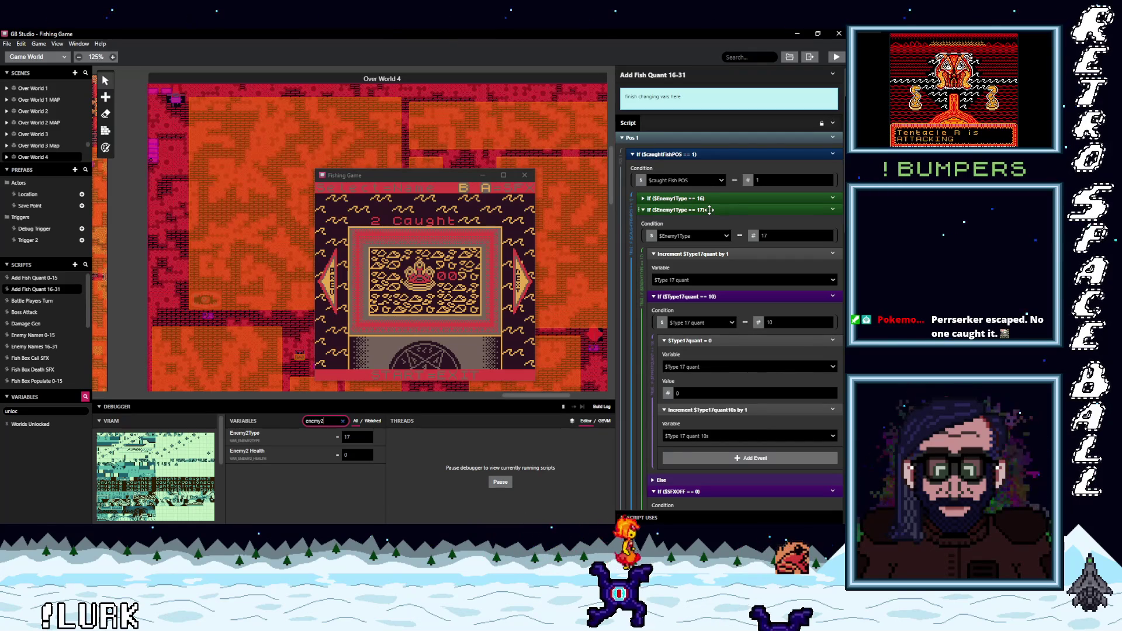
# Step: Collapse the Enemy1Type == 17 branch and expand caughtFishPOS == 2 and Enemy2Type == 17
pyautogui.click(710, 210)
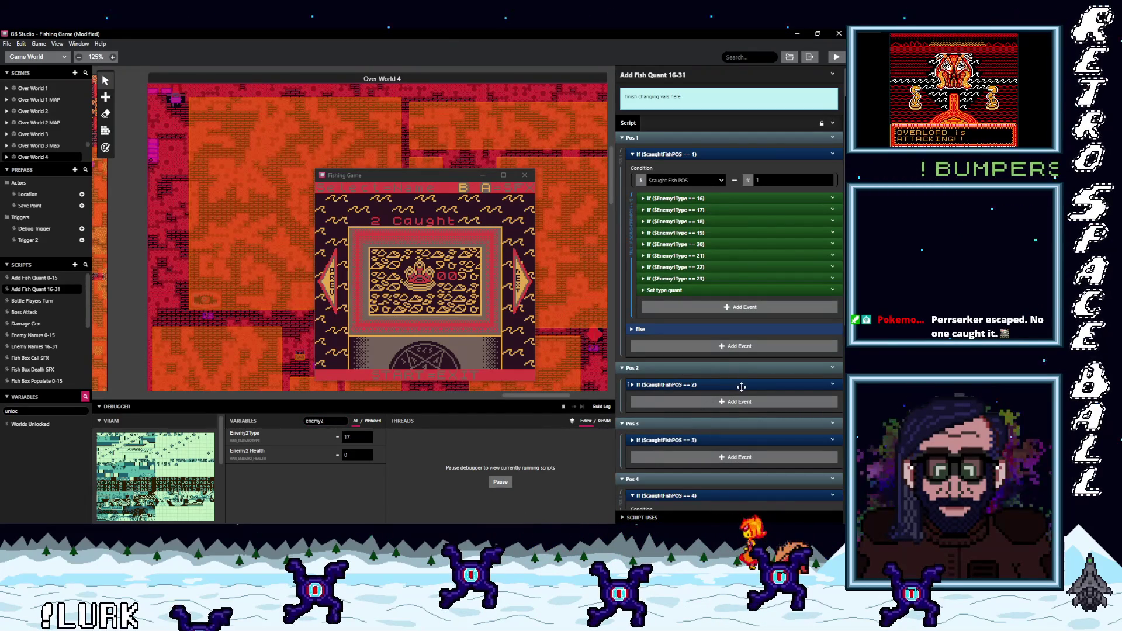
pyautogui.click(740, 387)
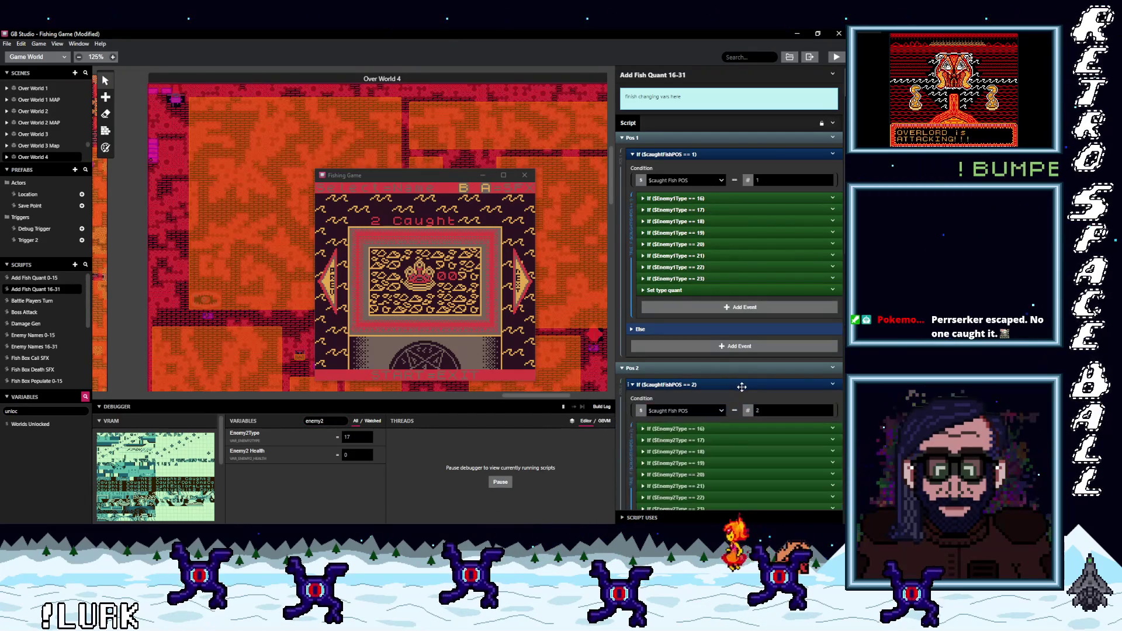
pyautogui.click(750, 434)
pyautogui.scroll(-1, 750, 434)
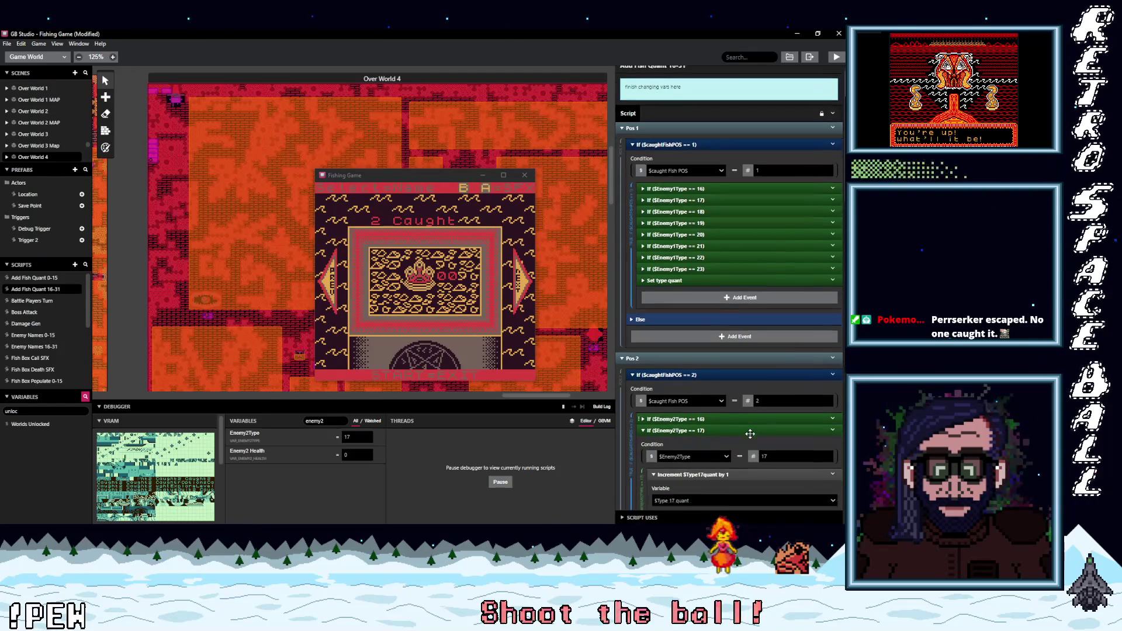
pyautogui.scroll(-2, 750, 434)
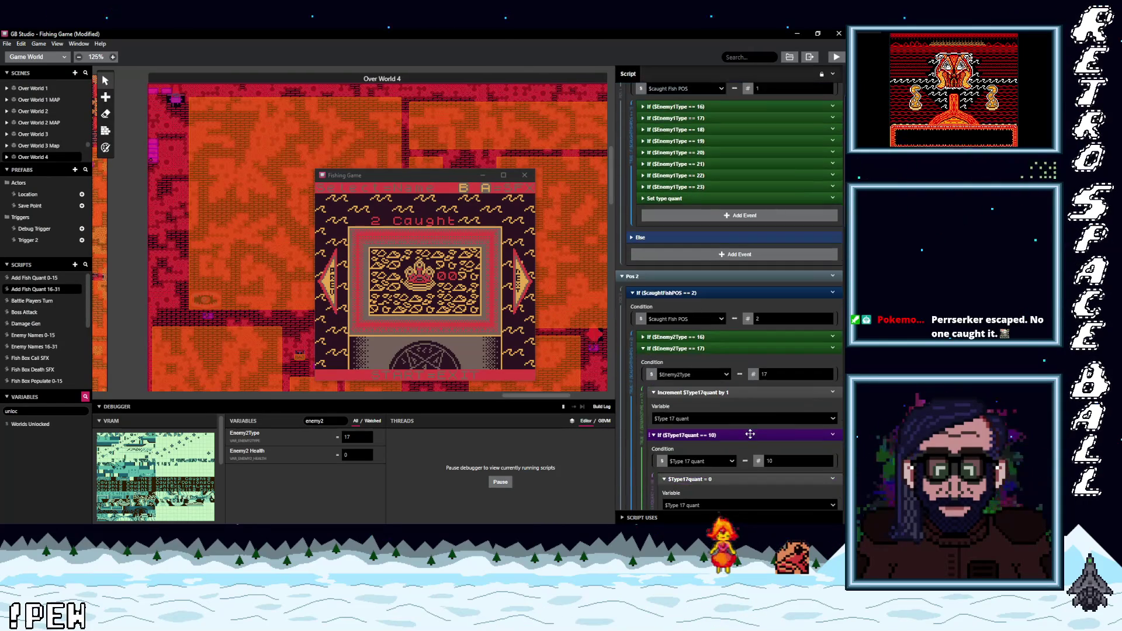
pyautogui.scroll(-1, 750, 434)
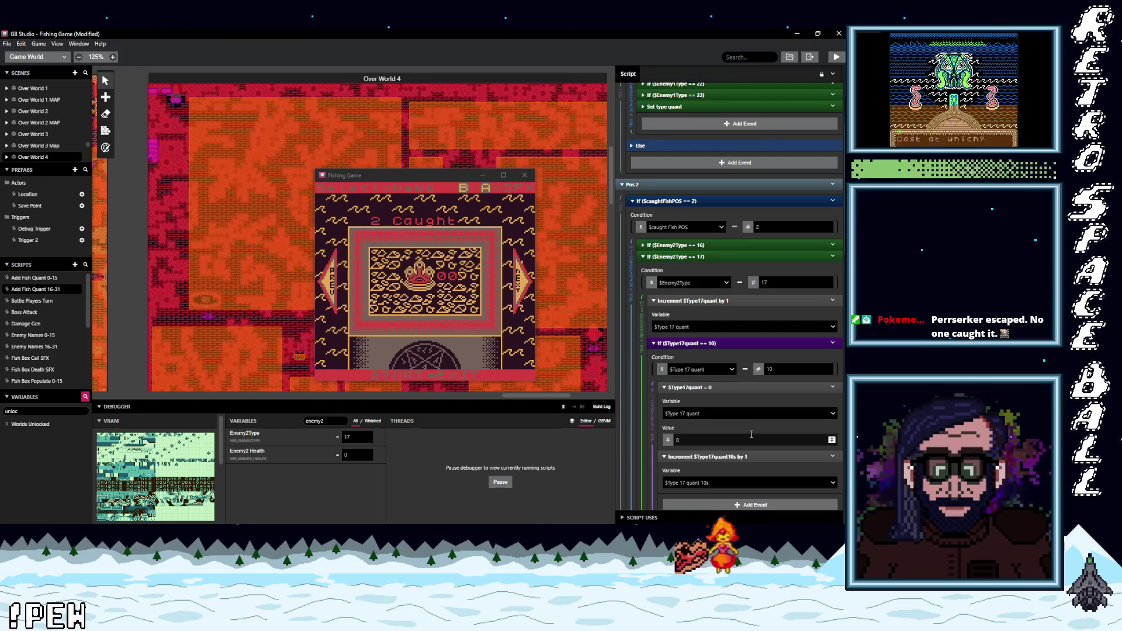
pyautogui.scroll(-1, 752, 434)
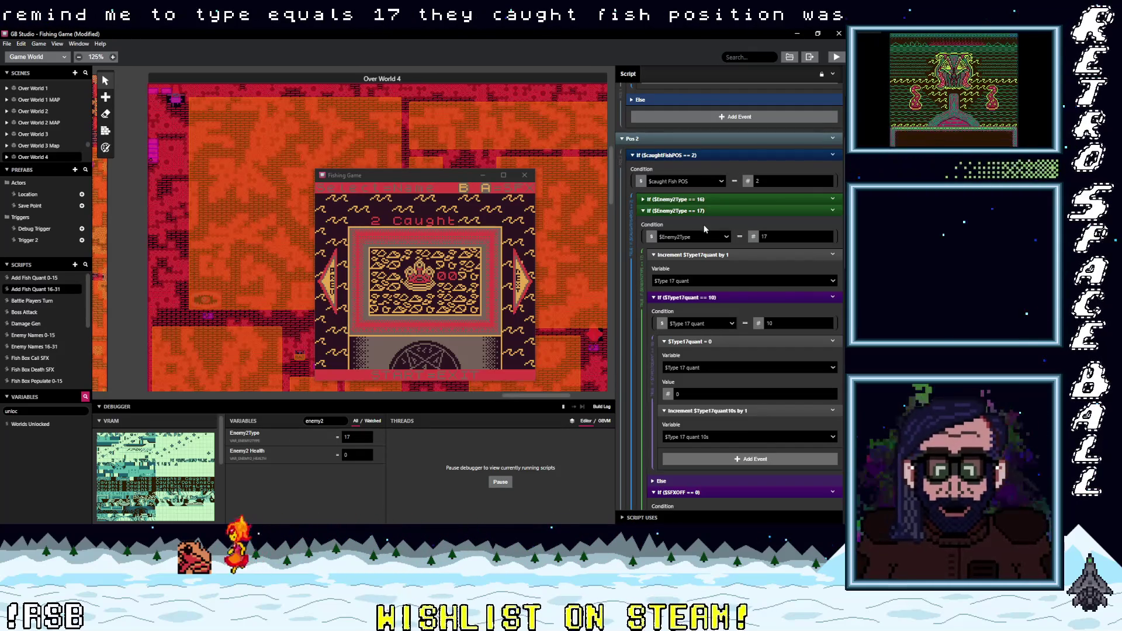
pyautogui.scroll(-3, 700, 394)
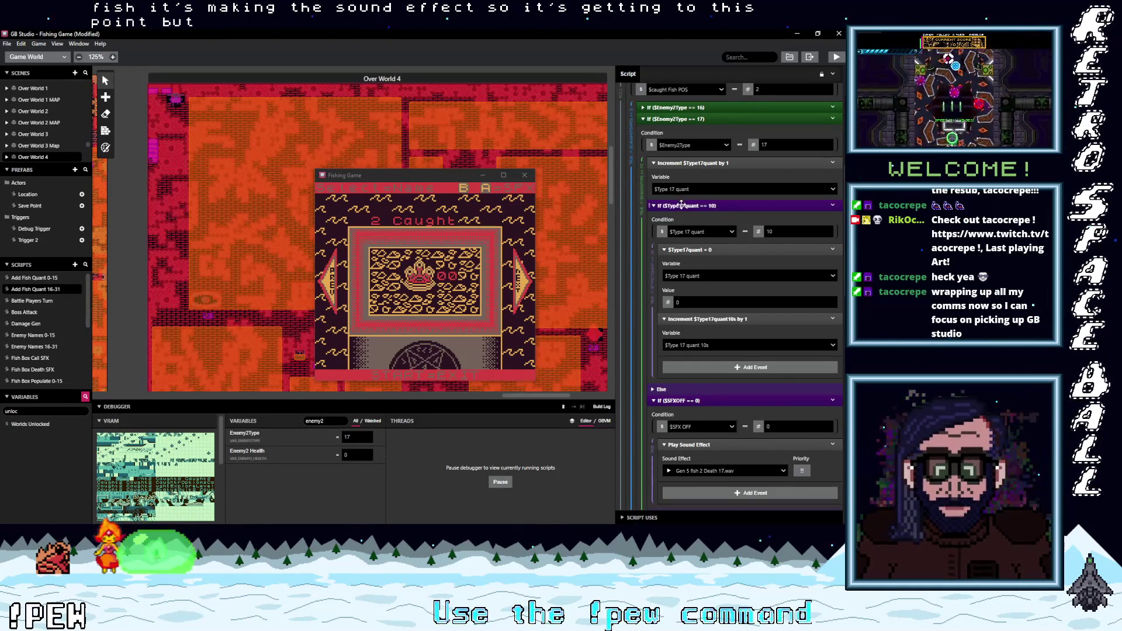
# Step: Collapse the Increment $Type17quant, If $Type17quant == 10 and If $SFXOFF == 0 blocks
pyautogui.click(690, 163)
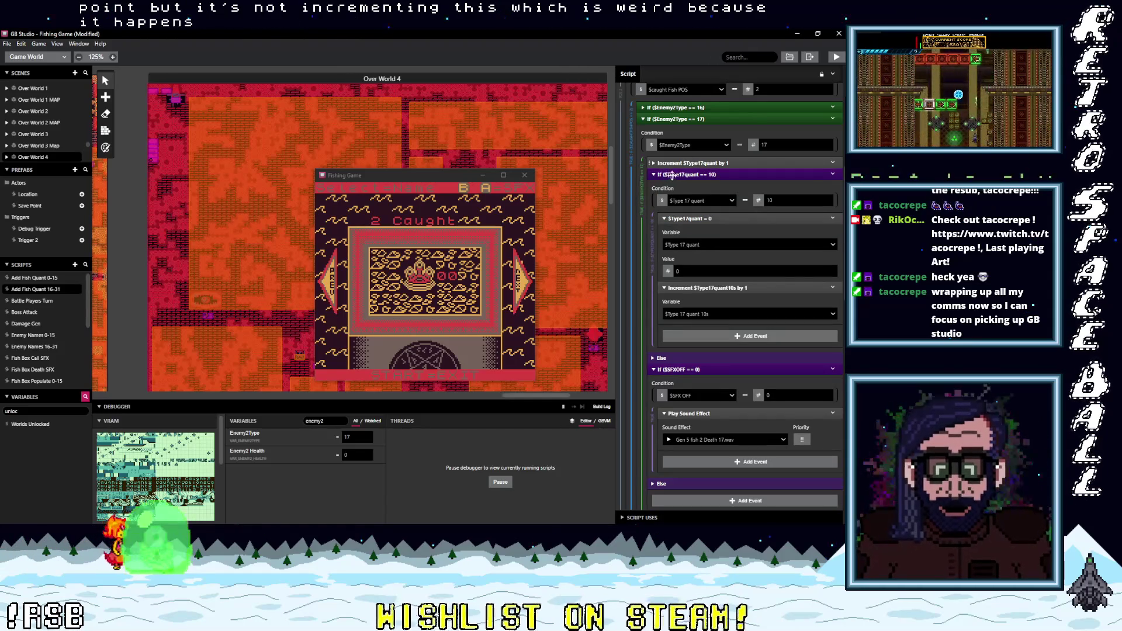
pyautogui.click(693, 176)
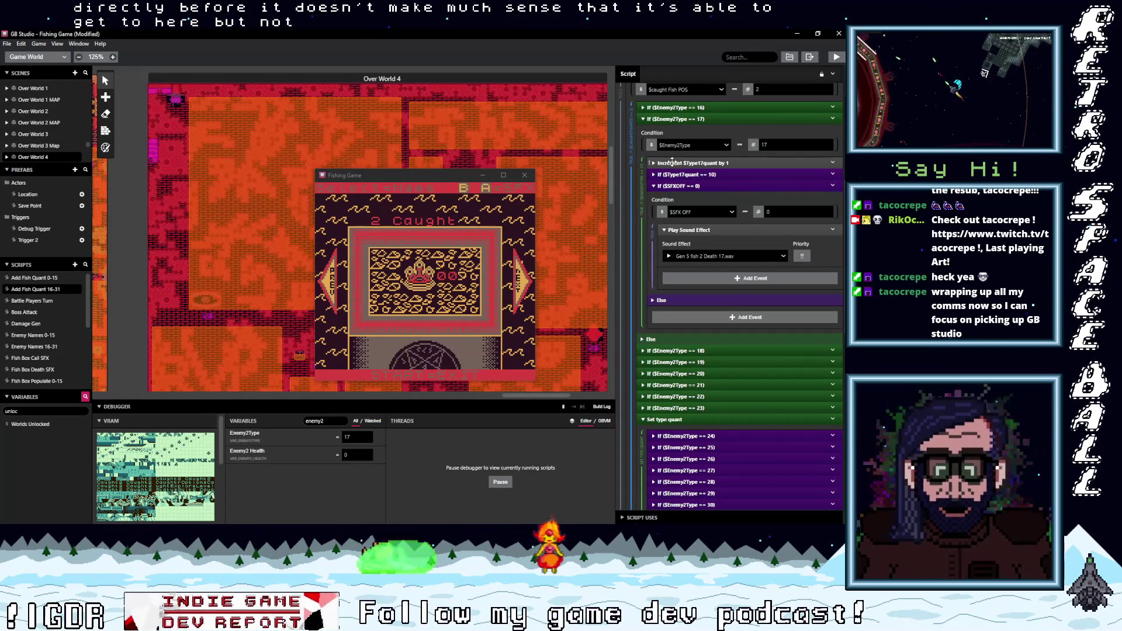
pyautogui.click(683, 186)
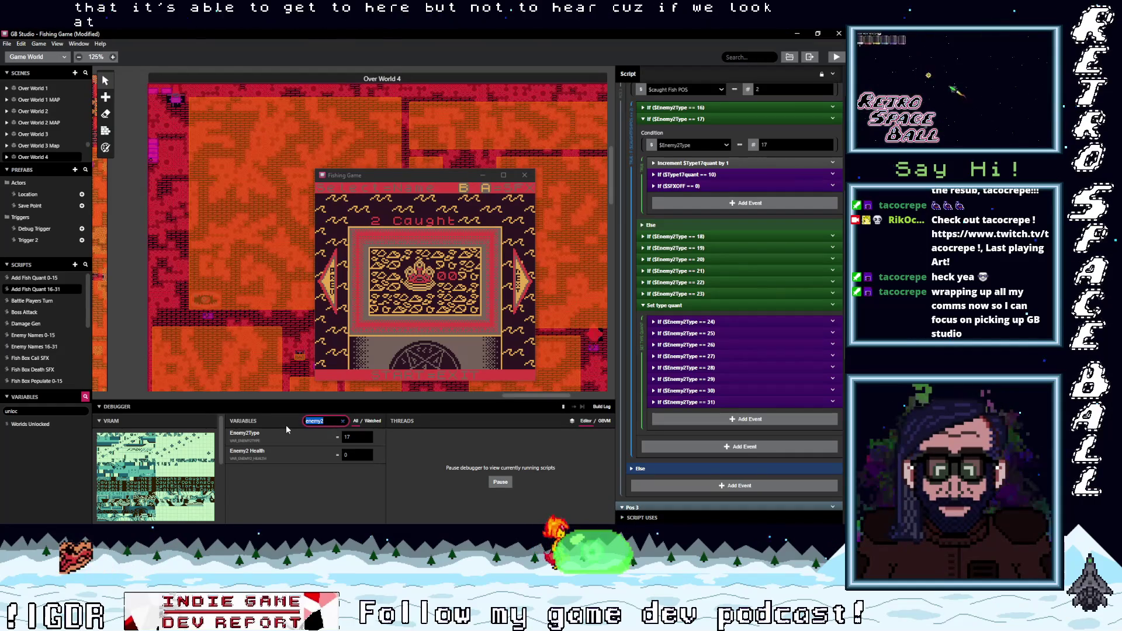
# Step: Filter the debugger to 'type17', showing Type 17 quant at 1 and quant 10s at 0
pyautogui.write('type1')
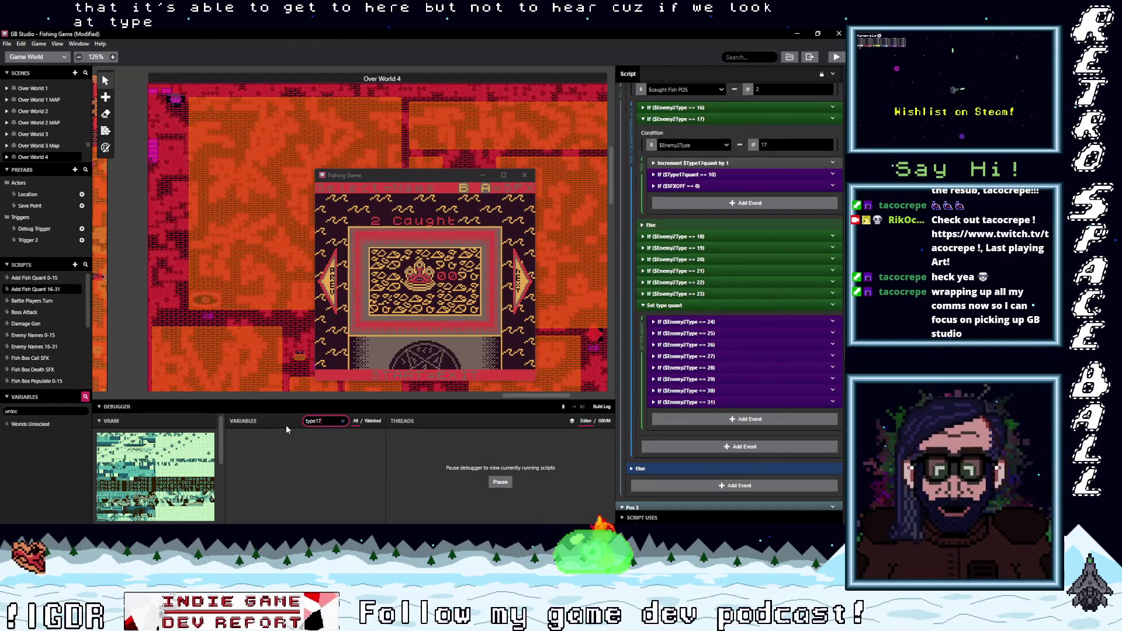
pyautogui.press('BackSpace')
pyautogui.write('17')
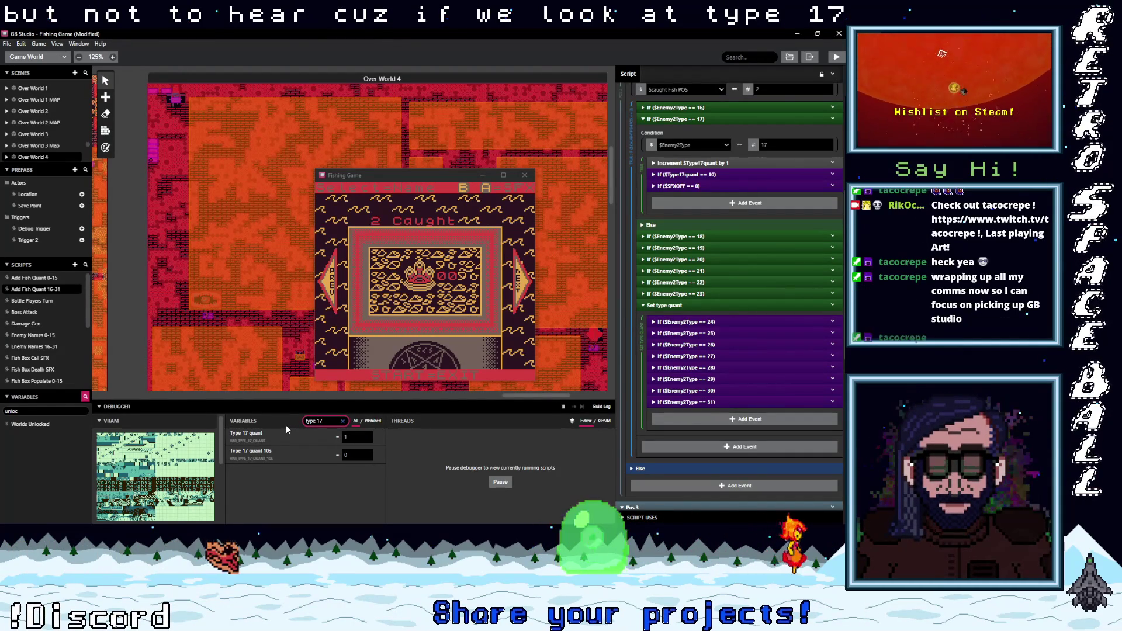
pyautogui.moveTo(298, 441)
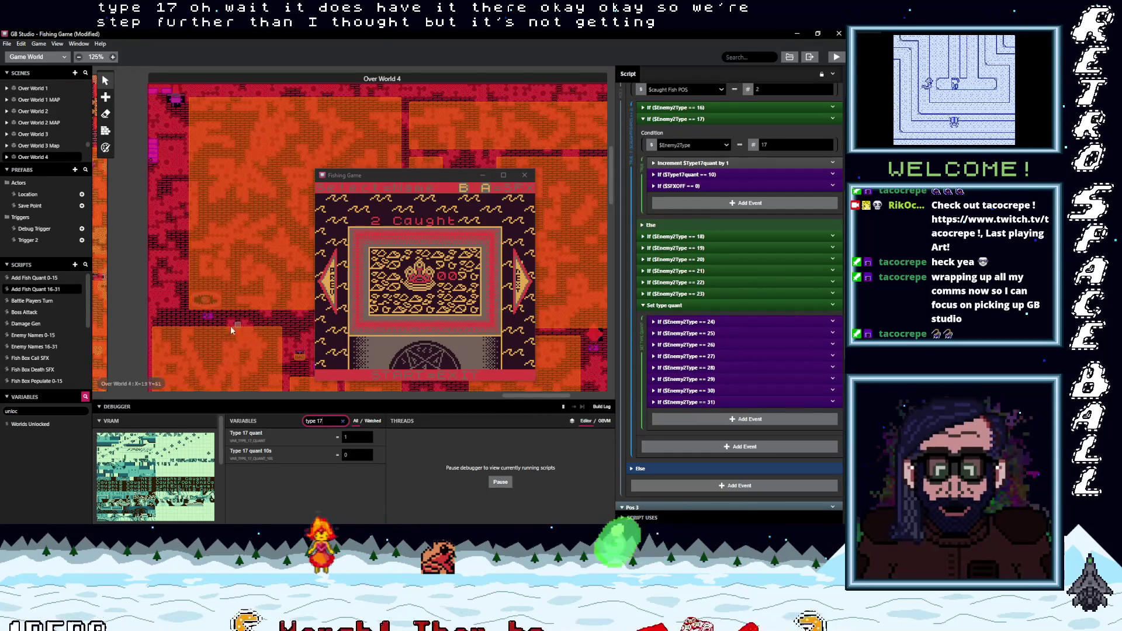
pyautogui.scroll(2, 230, 269)
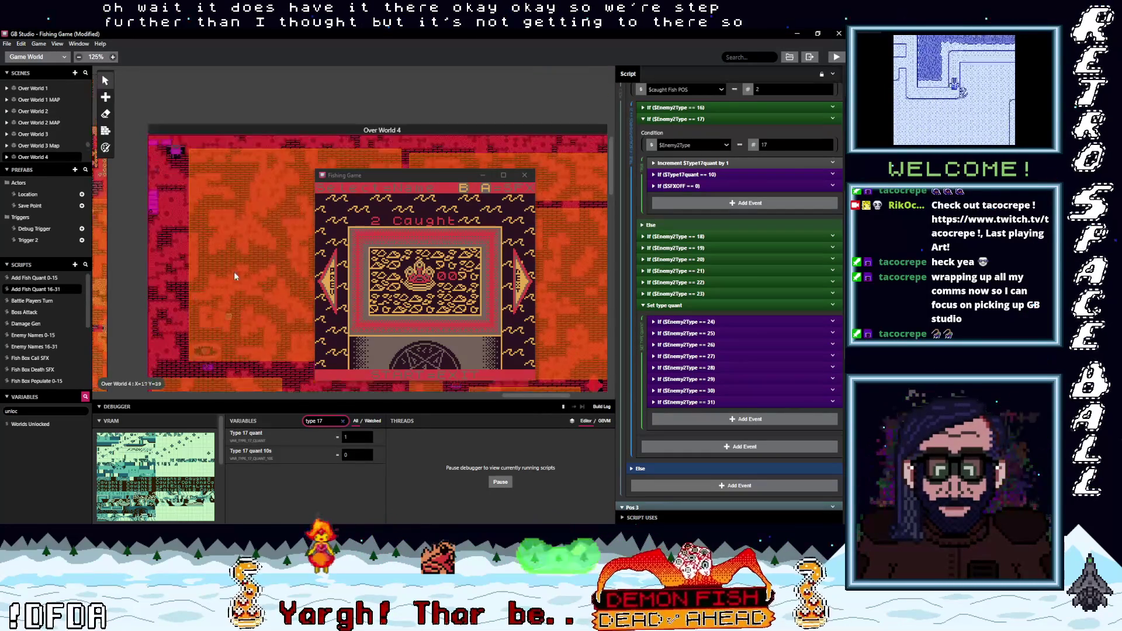
# Step: Select the Fish Box scene on the world canvas and open its Fish Box Populate 0-15 script
pyautogui.scroll(8, 230, 268)
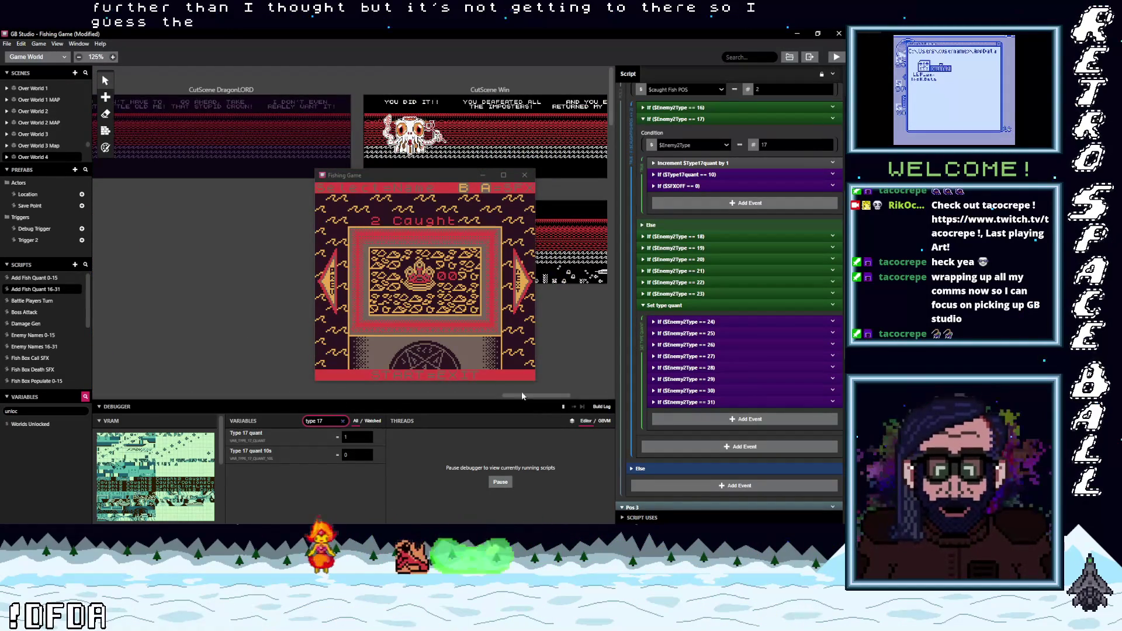
pyautogui.moveTo(520, 395)
pyautogui.mouseDown()
pyautogui.moveTo(375, 413)
pyautogui.moveTo(191, 411)
pyautogui.mouseUp()
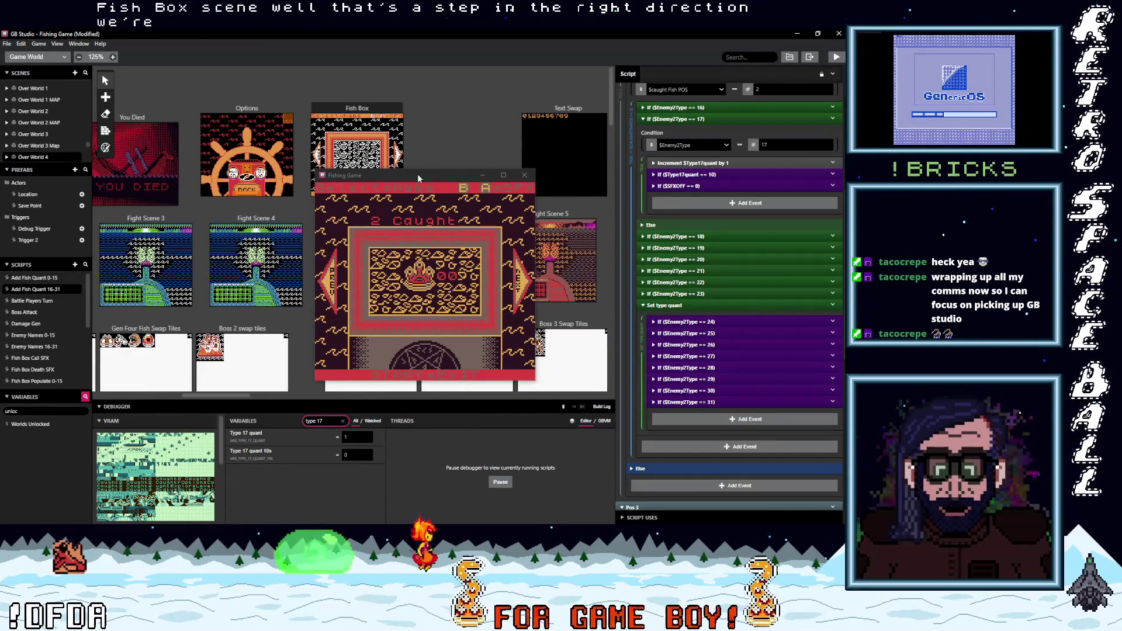
pyautogui.click(402, 156)
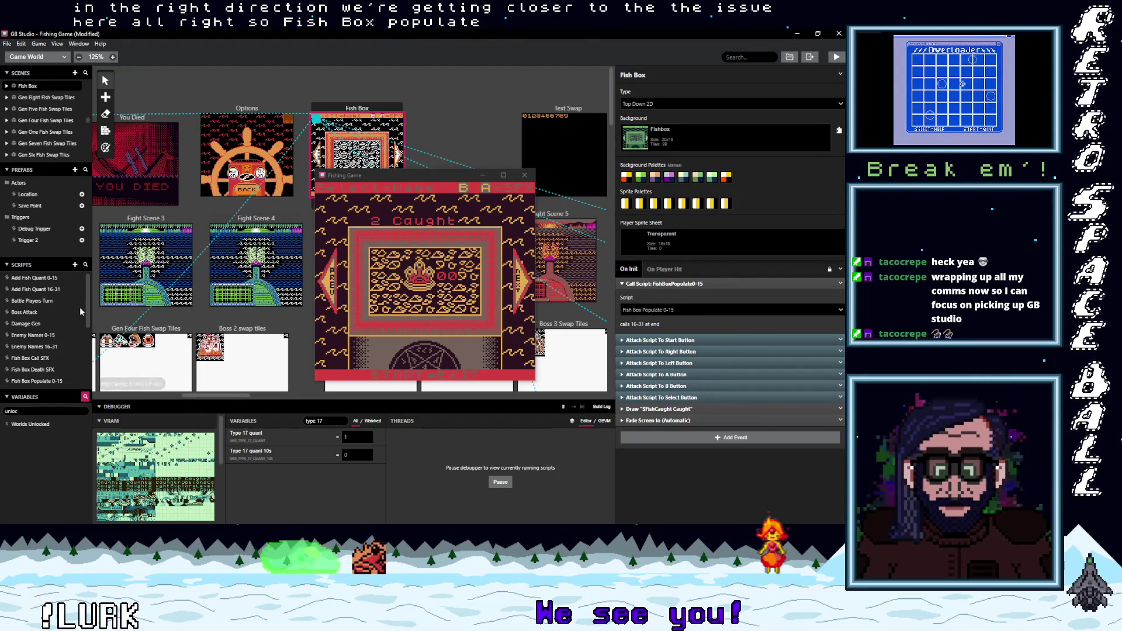
pyautogui.scroll(-1, 85, 309)
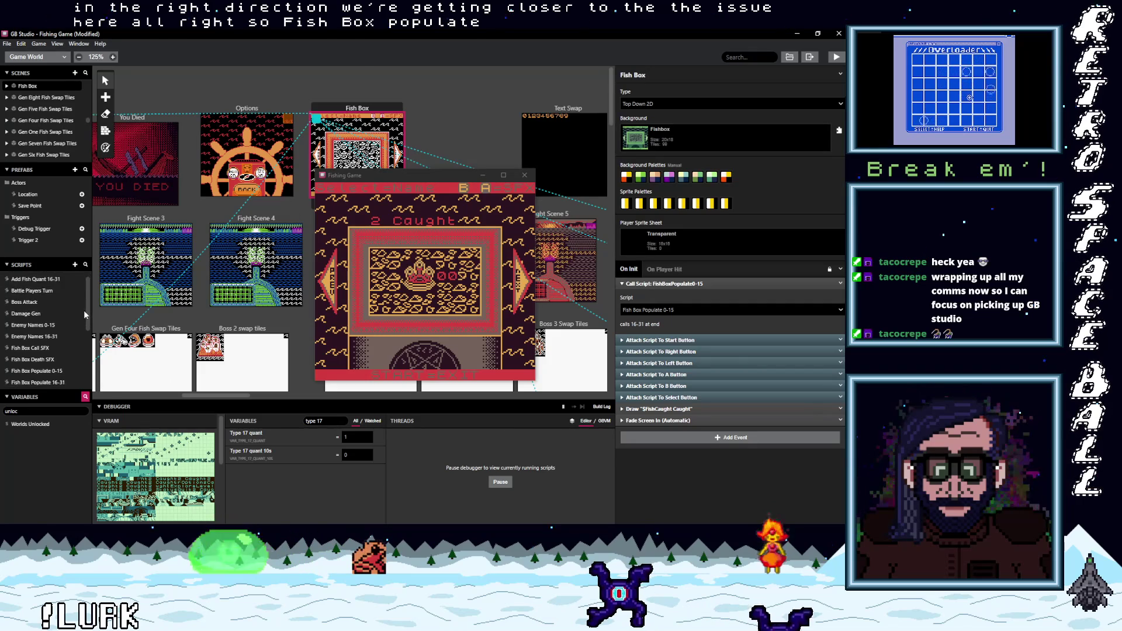
pyautogui.click(52, 367)
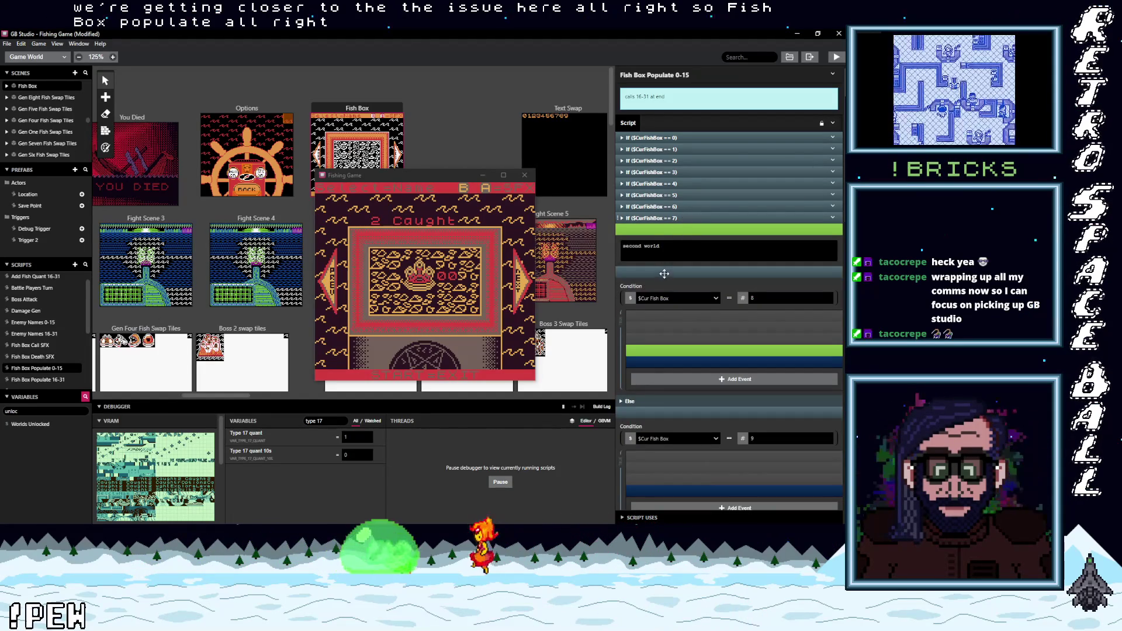
# Step: Fold the 'second world' comment and the $CurFishBox 8, 9, 10 and 11 condition blocks
pyautogui.click(662, 229)
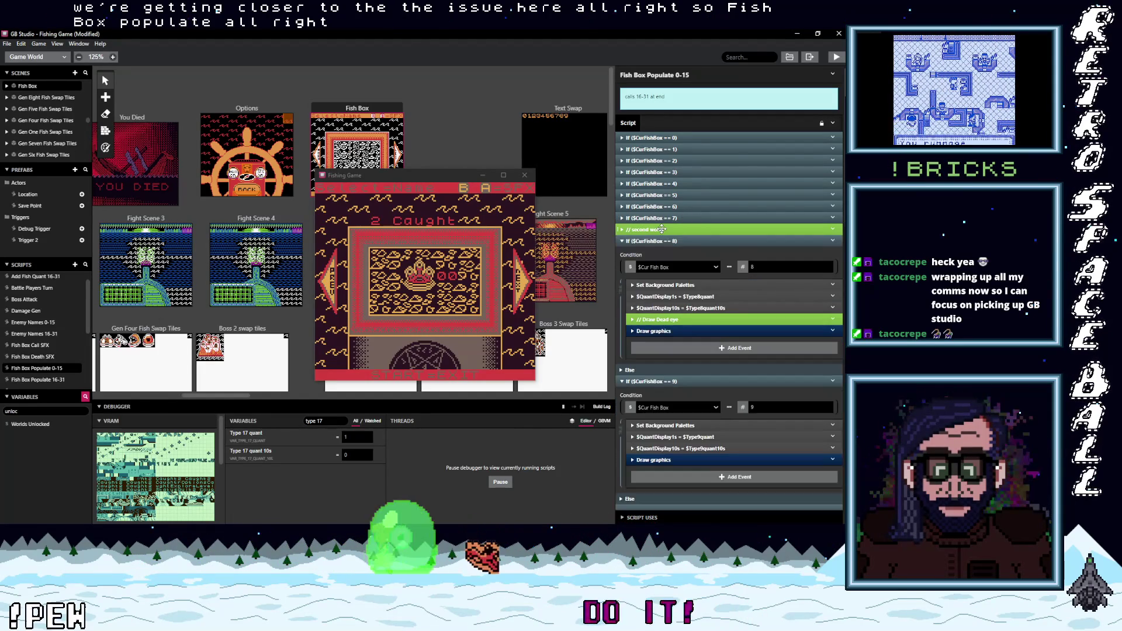
pyautogui.click(668, 243)
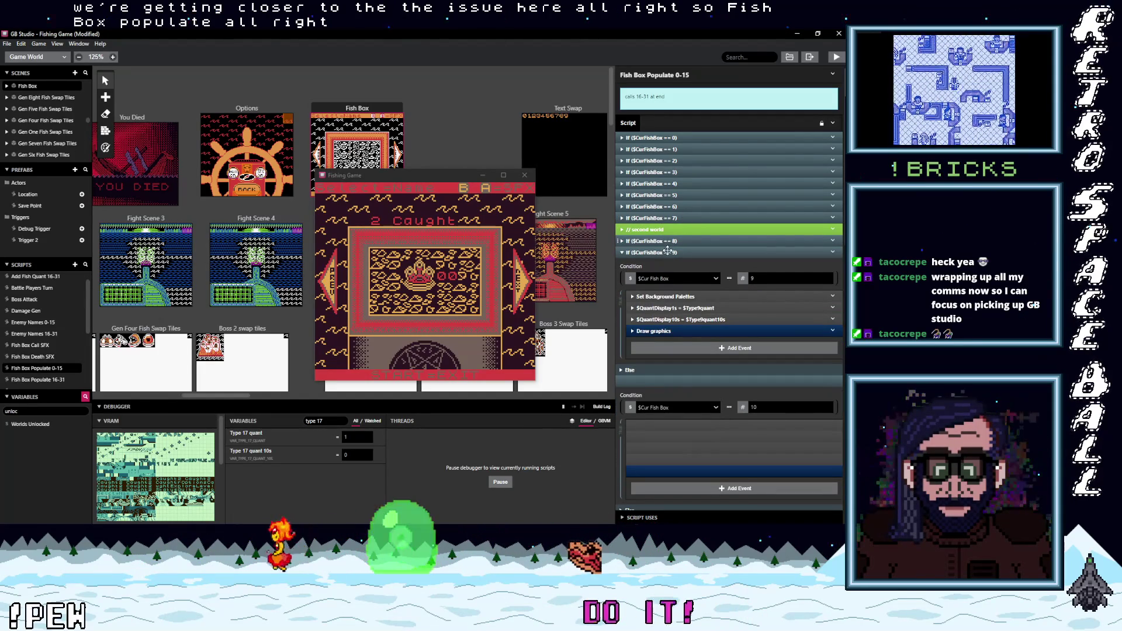
pyautogui.click(668, 255)
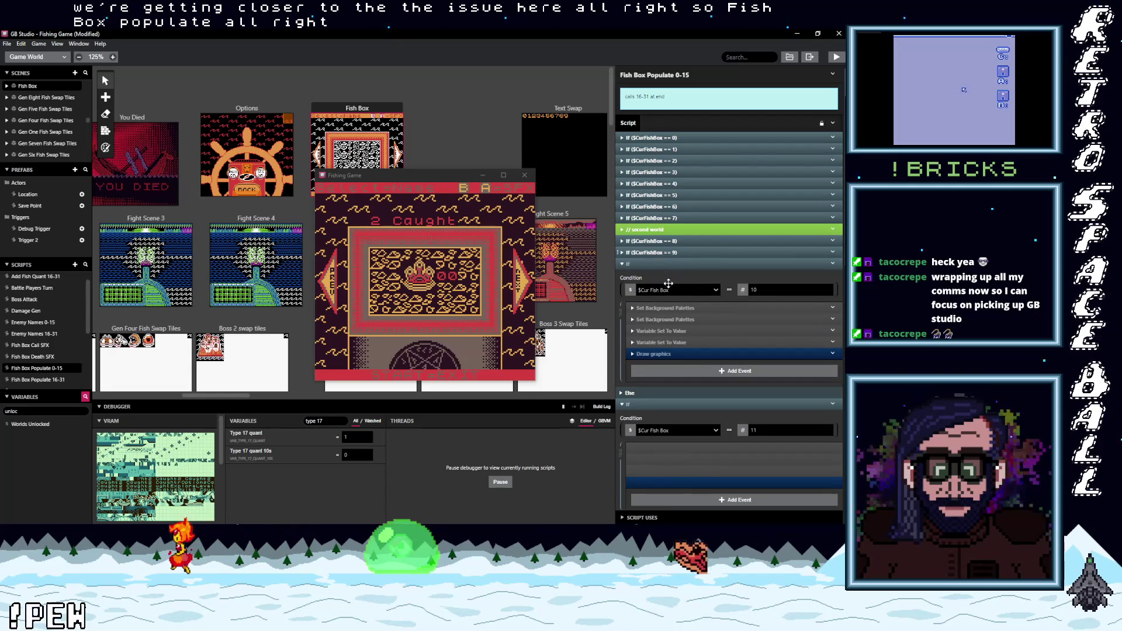
pyautogui.click(669, 264)
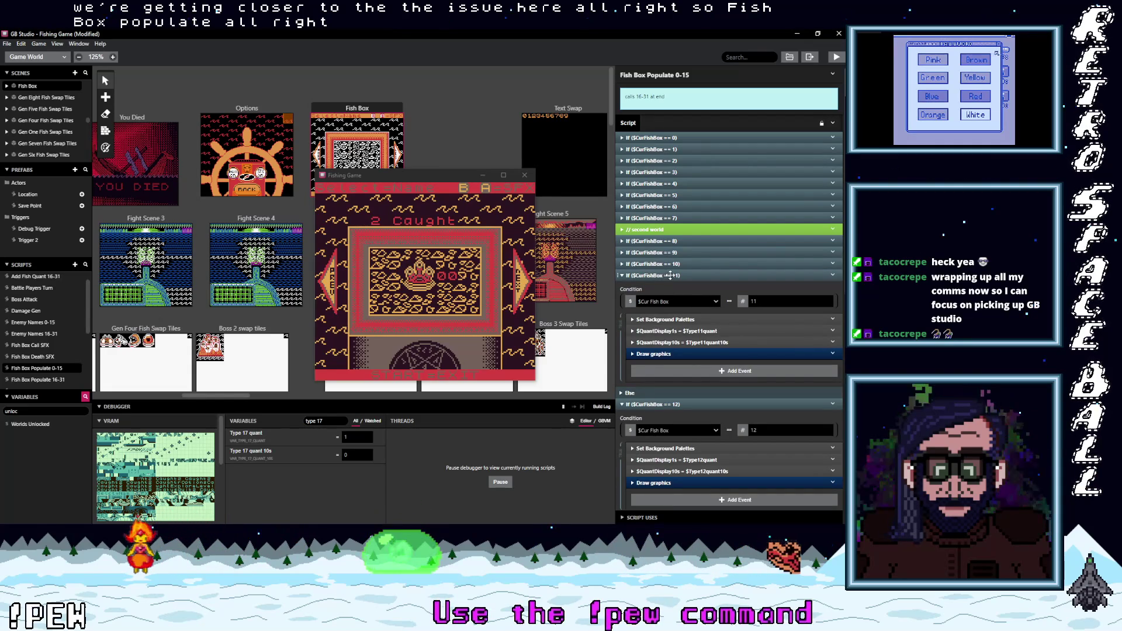
pyautogui.click(670, 275)
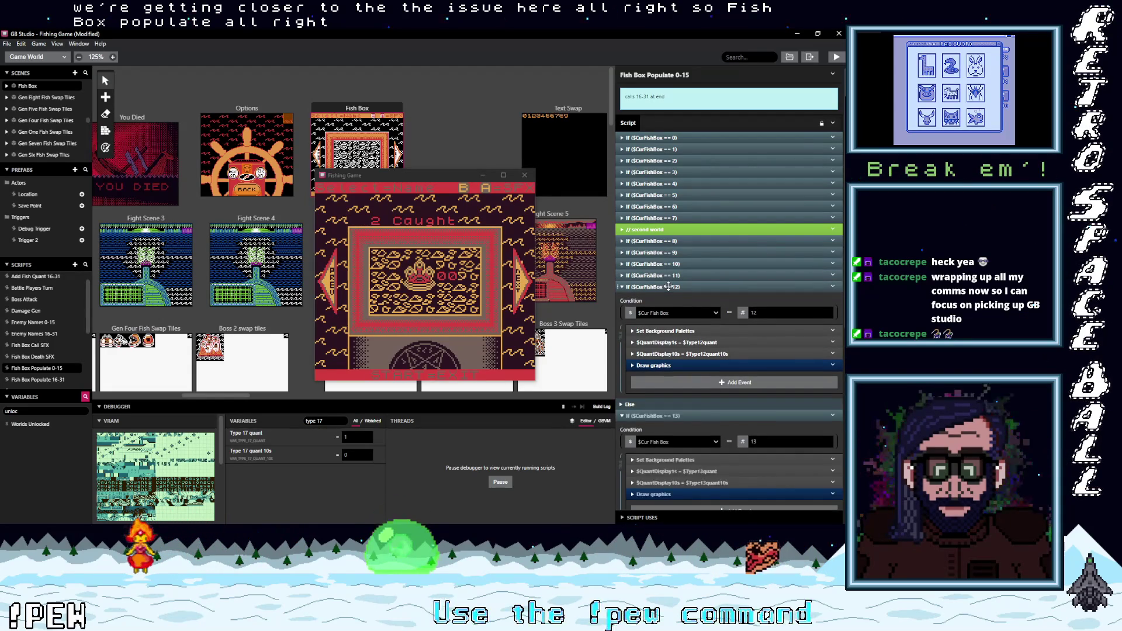